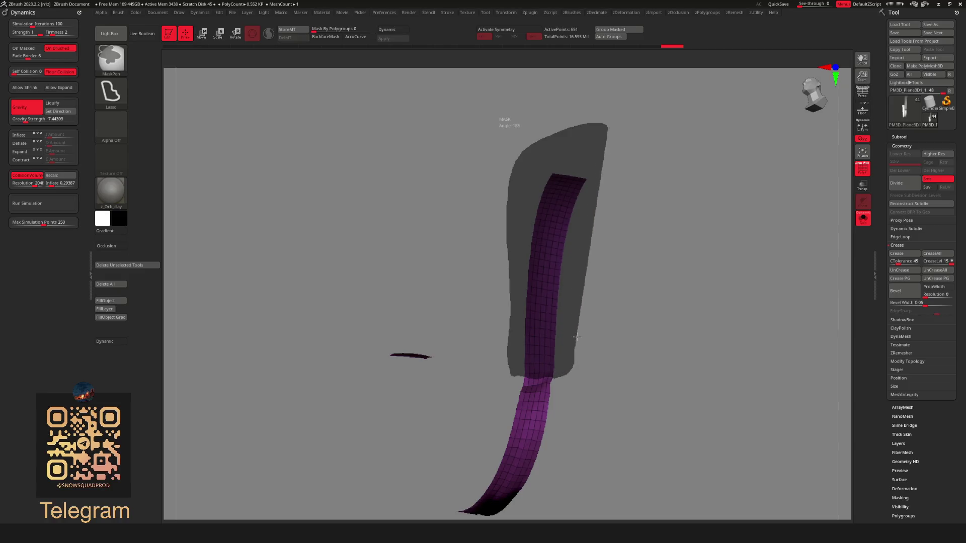
Mask the belly-wrapping section of the purple strip and delete the hidden remainder
key(b)
key(z)
key(m)
mouse_move(612, 282)
mouse_down()
mouse_move(666, 205)
mouse_move(684, 264)
mouse_move(525, 276)
mouse_up()
key(shift+alt+s)
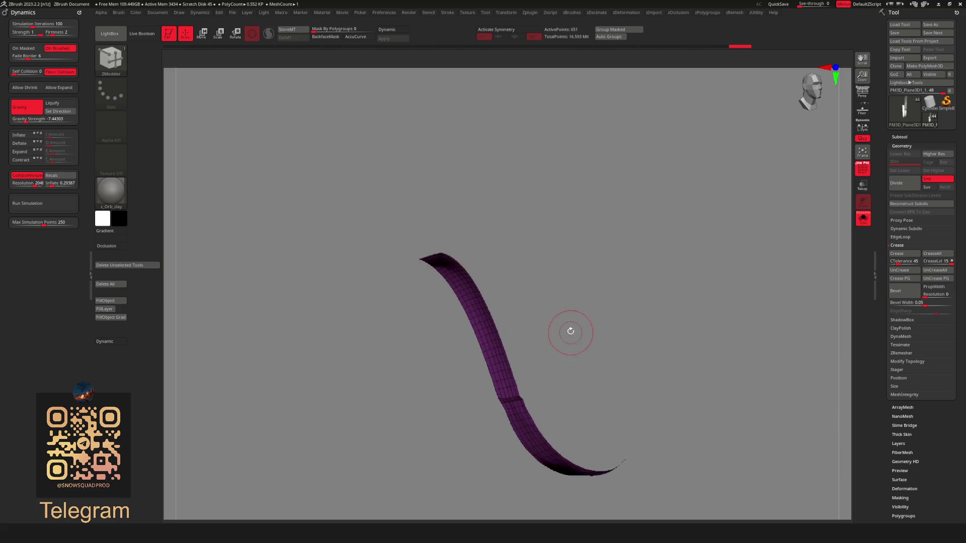
mouse_move(510, 194)
ctrl+mouse_down()
mouse_move(453, 296)
mouse_move(503, 388)
mouse_move(528, 385)
mouse_move(553, 262)
ctrl+mouse_up()
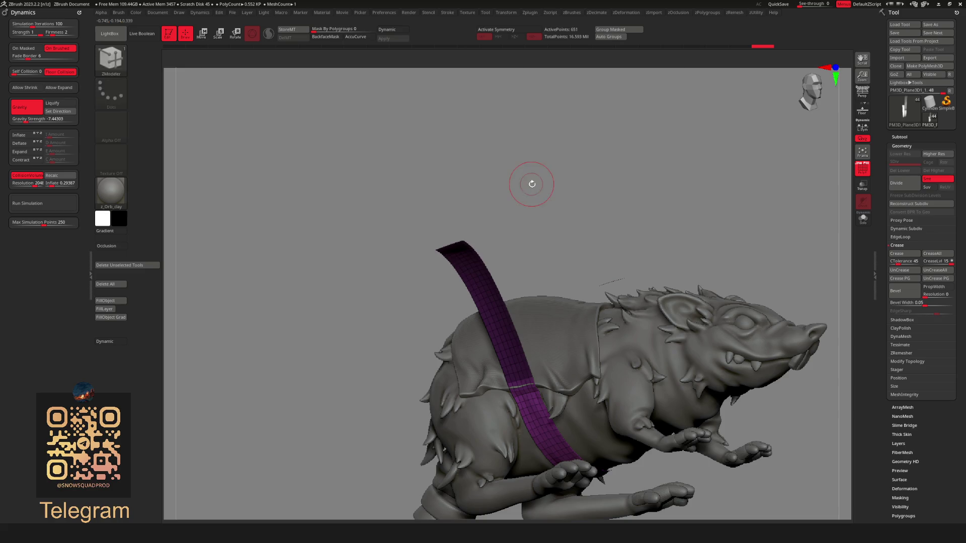
mouse_move(582, 223)
mouse_down()
mouse_move(620, 270)
mouse_move(578, 179)
mouse_move(669, 179)
mouse_move(657, 263)
mouse_up()
key(space)
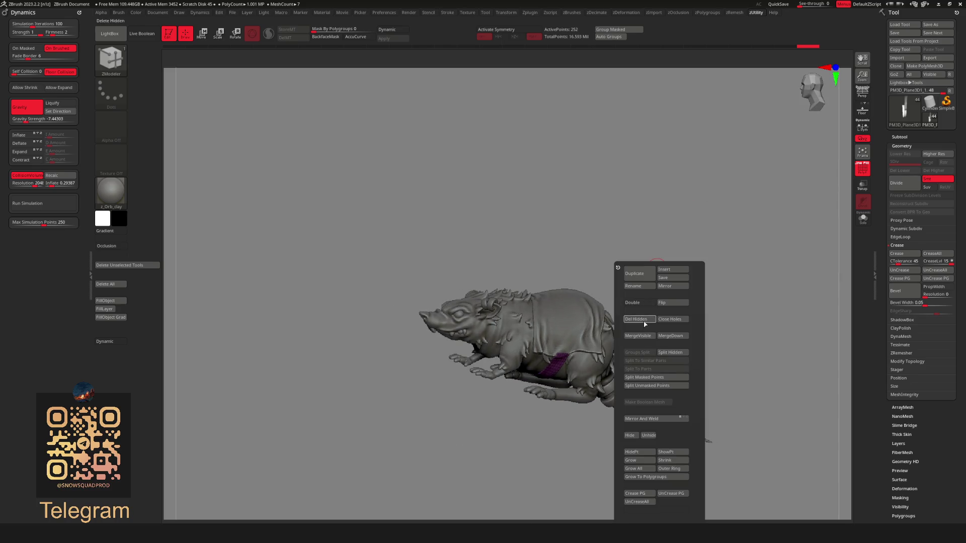
click(645, 324)
Check the trimmed strap on its own with Solo, then bring the whole rat back
mouse_move(718, 248)
mouse_down()
mouse_move(748, 266)
mouse_move(727, 283)
mouse_up()
key(b)
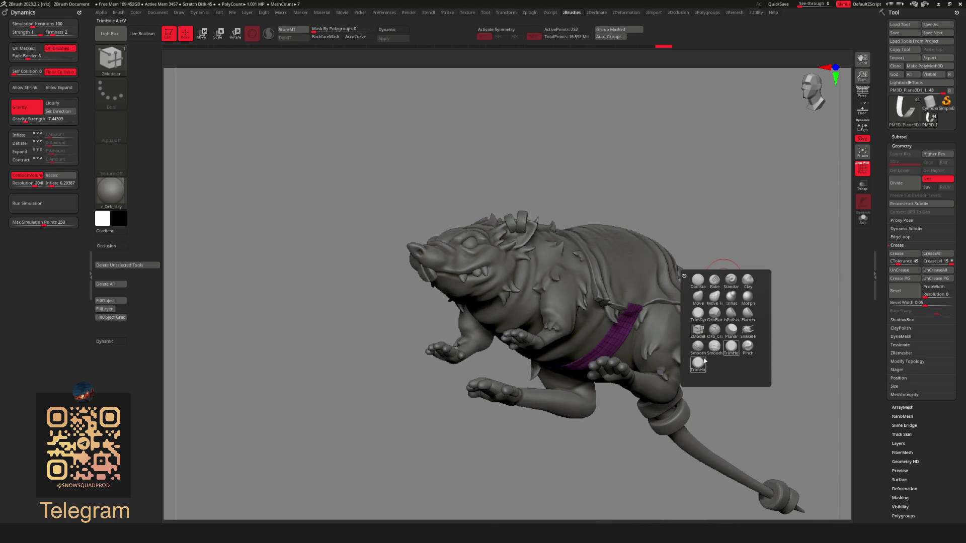
key(m)
key(v)
key(space)
click(704, 303)
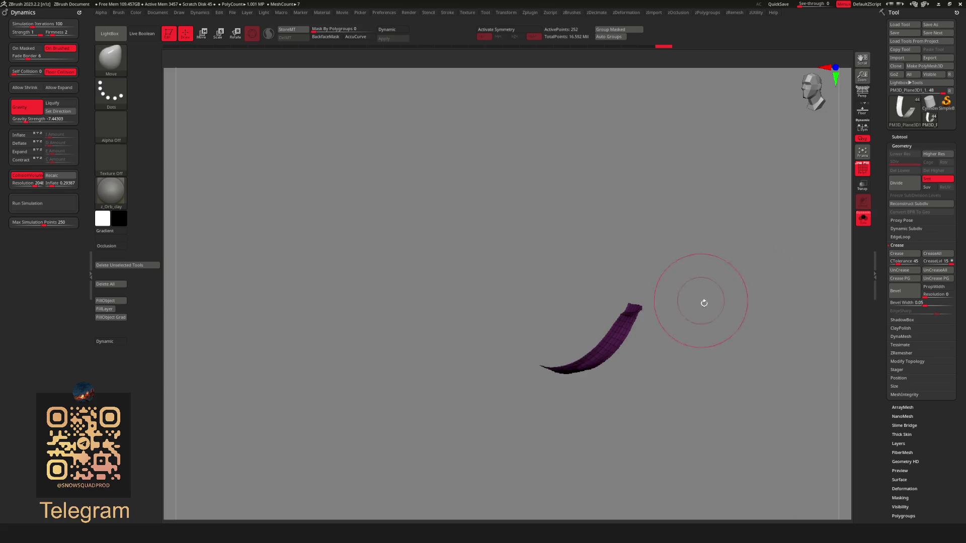
key(space)
Shrink the brush, set Mask By Polygroups to 60 and turn on AccuCurve
scroll(736, 310, up, 3)
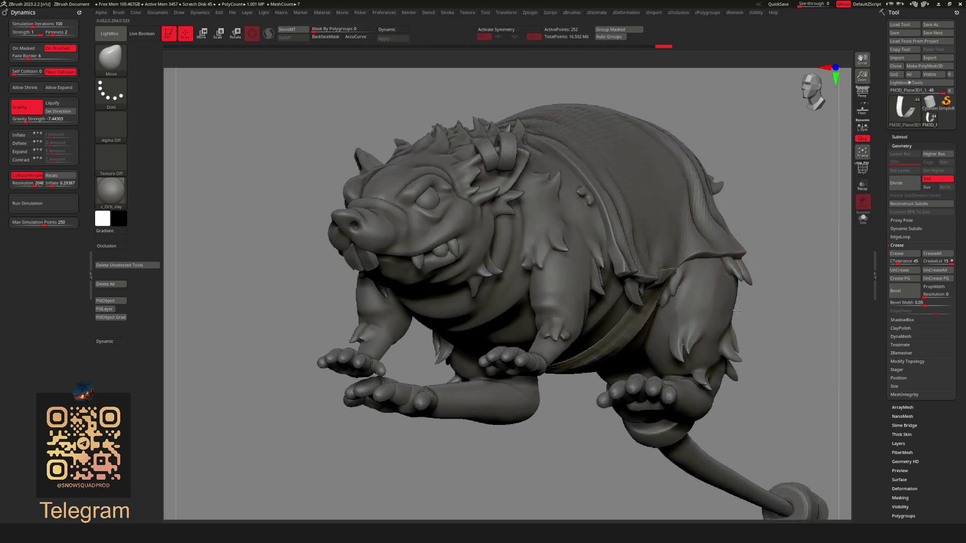
mouse_move(736, 310)
mouse_down()
mouse_move(830, 259)
mouse_move(750, 268)
mouse_move(686, 302)
mouse_up()
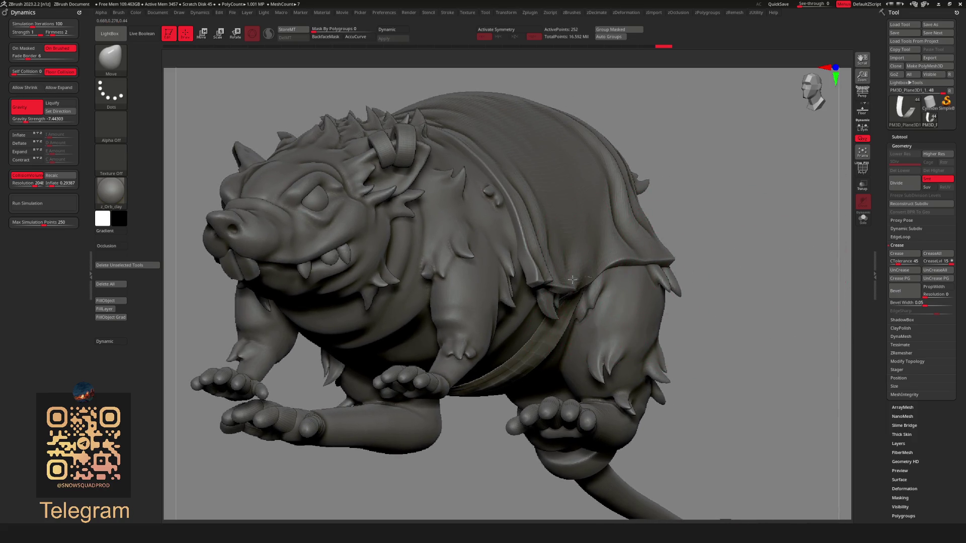
drag(730, 225, 701, 259)
key(space)
drag(649, 276, 637, 276)
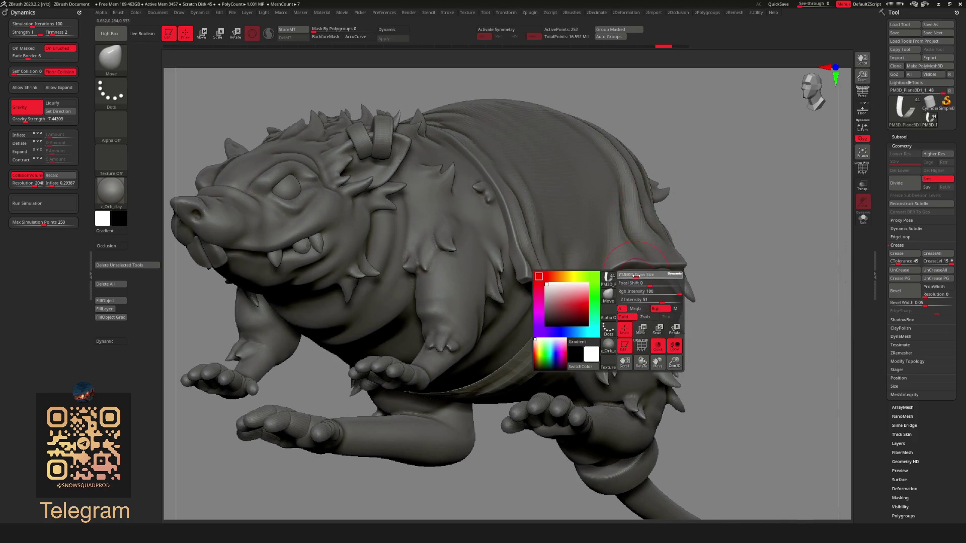
drag(314, 30, 342, 30)
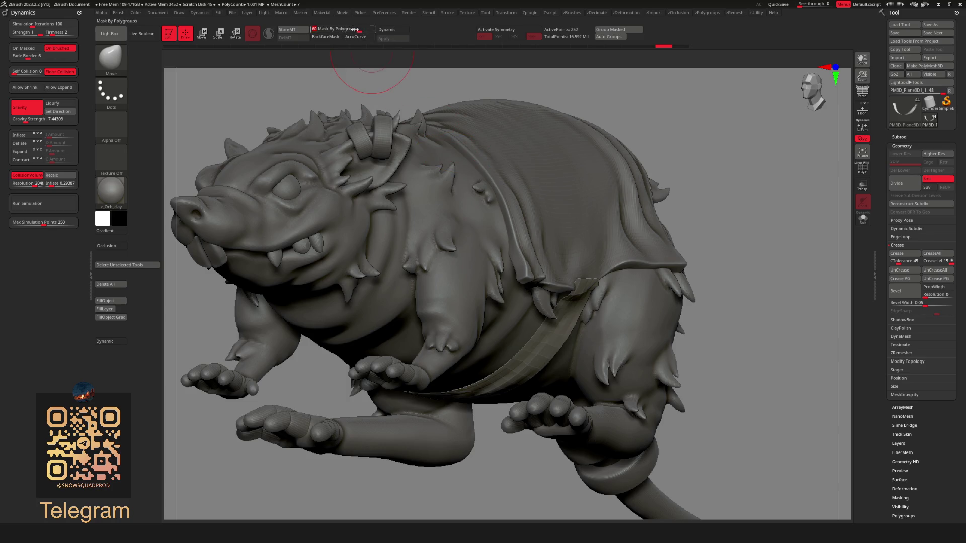
click(355, 37)
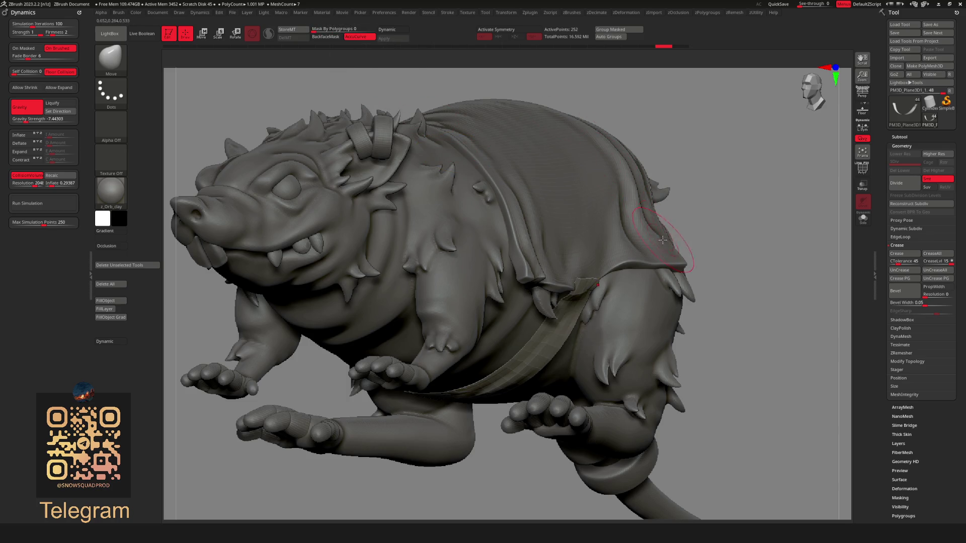
key(space)
Isolate the belly strap with Solo and orbit around it
mouse_move(639, 258)
right_down()
mouse_move(581, 278)
mouse_move(569, 294)
right_up()
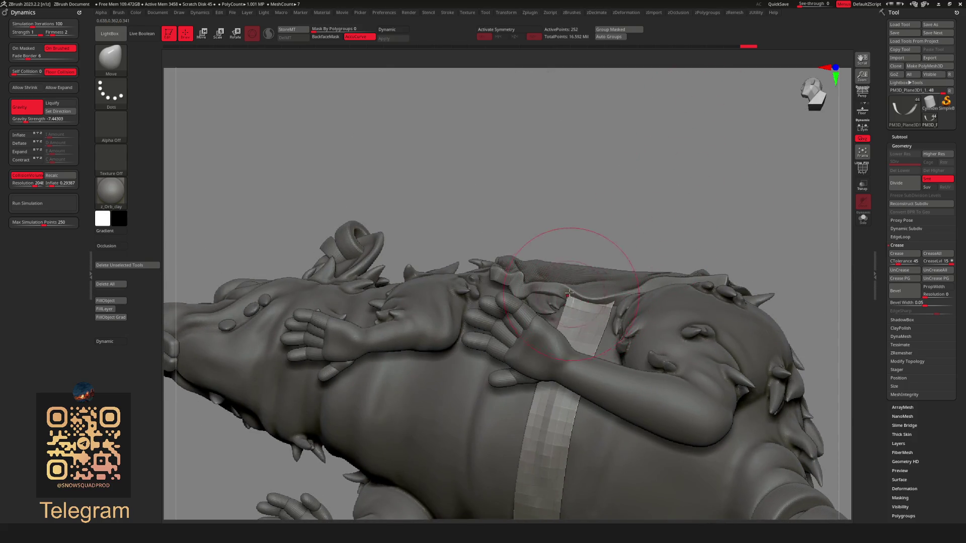
key(shift+ctrl+s)
right_drag(649, 244, 624, 276)
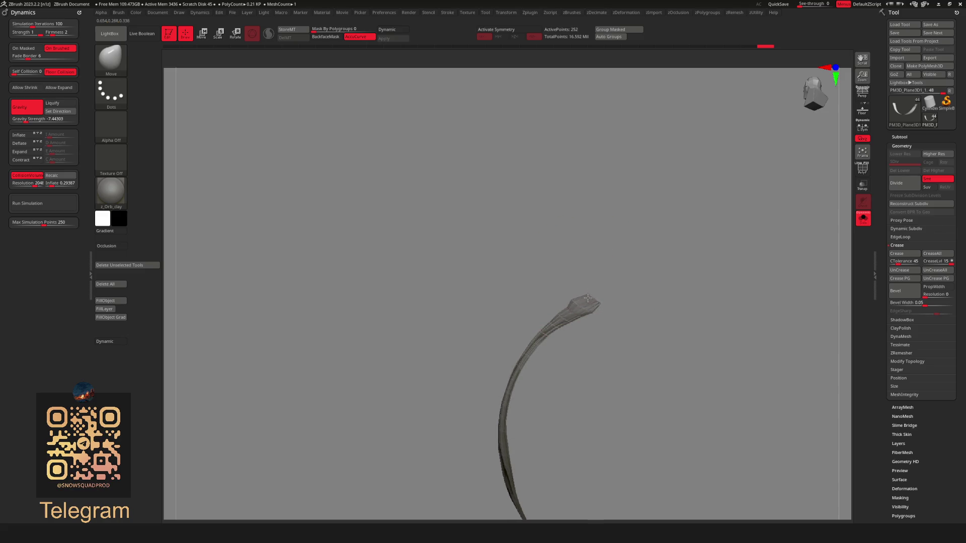
Turn Solo off, orbit to inspect the strap on the full rat, and switch to the Move gizmo
mouse_move(605, 307)
right_down()
mouse_move(727, 222)
mouse_move(742, 226)
mouse_move(690, 277)
right_up()
key(shift+ctrl+s)
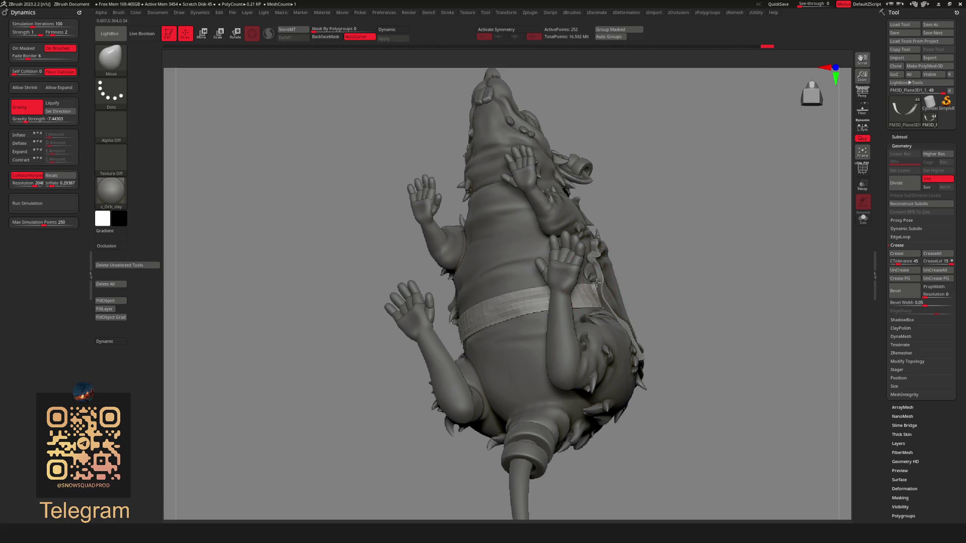
right_drag(596, 284, 668, 256)
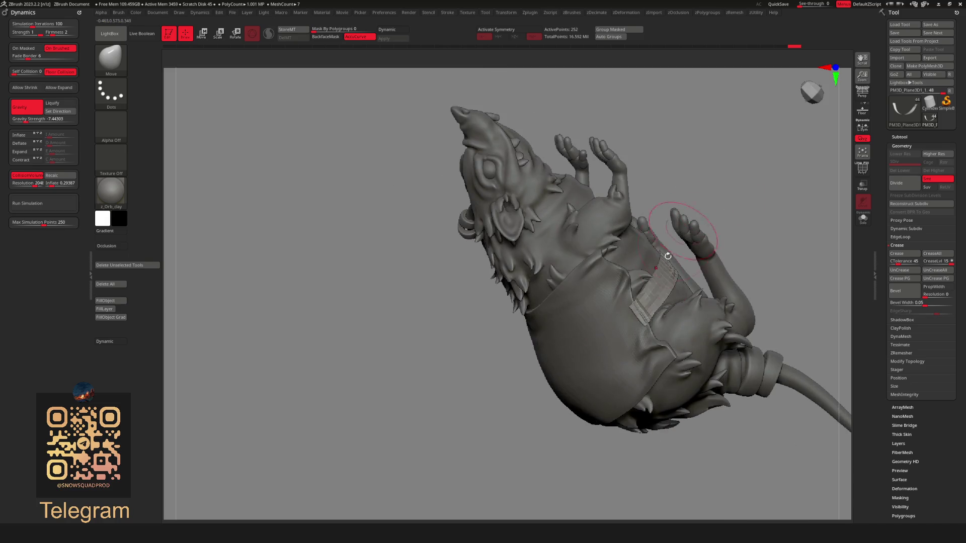
ctrl+right_drag(720, 454, 693, 417)
mouse_move(790, 183)
right_down()
mouse_move(805, 201)
mouse_move(531, 352)
mouse_move(654, 397)
mouse_move(640, 400)
right_up()
right_drag(677, 438, 708, 273)
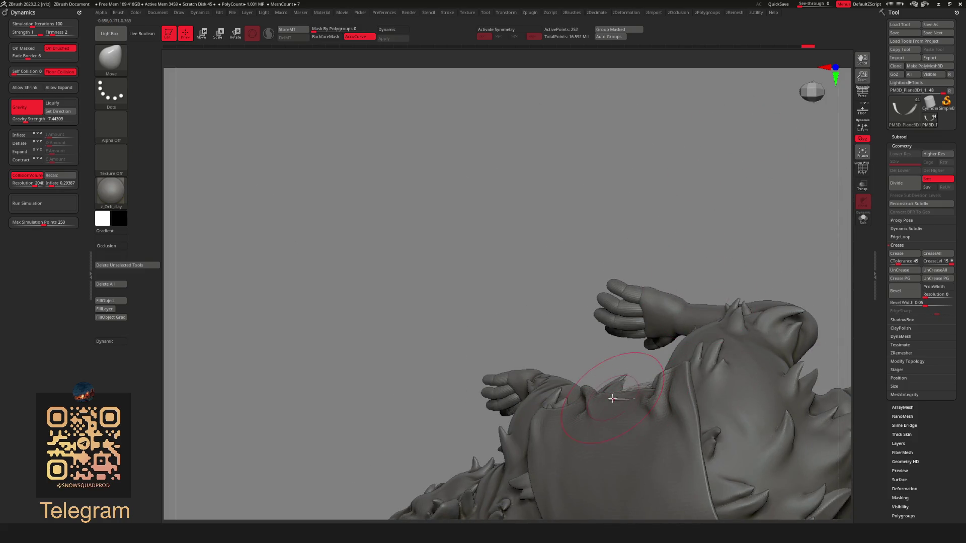
mouse_move(637, 395)
right_down()
mouse_move(727, 237)
mouse_move(738, 339)
mouse_move(697, 284)
mouse_move(706, 323)
right_up()
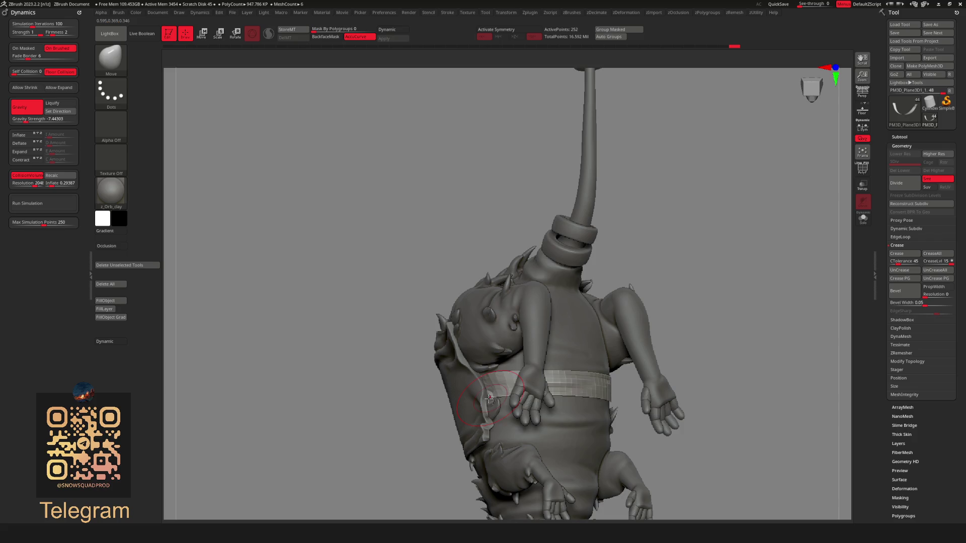
mouse_move(572, 321)
right_down()
mouse_move(701, 291)
mouse_move(681, 277)
mouse_move(745, 238)
mouse_move(663, 190)
mouse_move(584, 255)
right_up()
key(w)
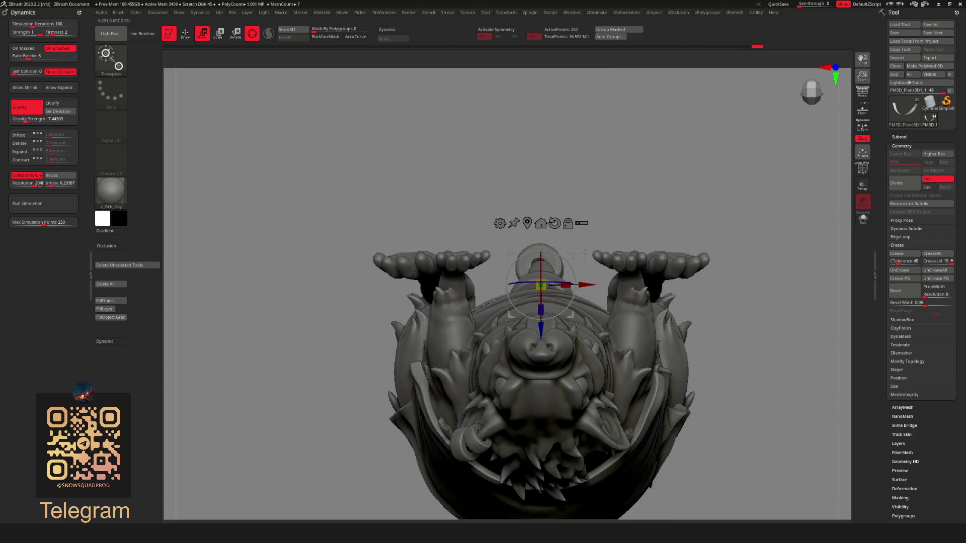
Try scaling the belly band with the gizmo, undo it, and isolate the band with Solo
mouse_move(552, 218)
alt+mouse_down()
mouse_move(566, 248)
mouse_move(569, 340)
alt+mouse_up()
right_drag(575, 346, 545, 387)
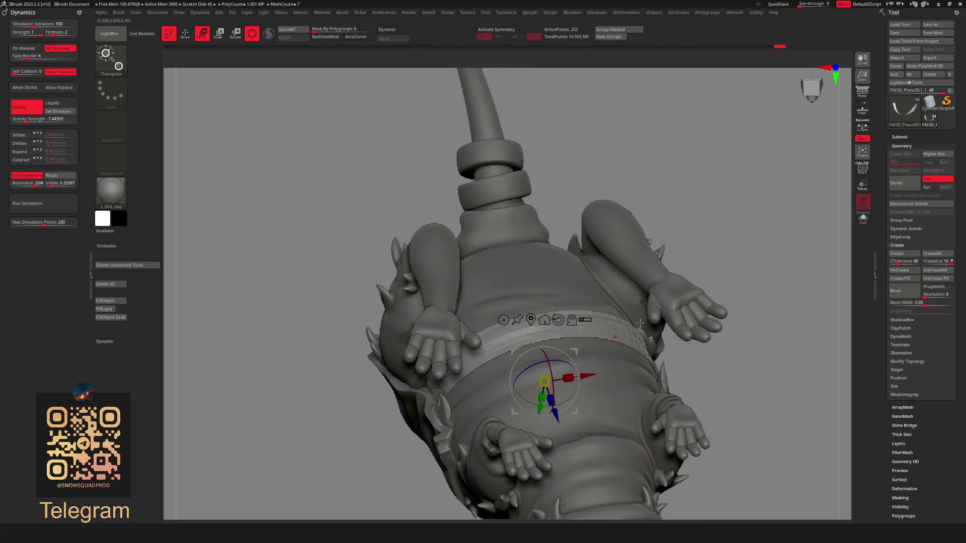
drag(547, 384, 544, 381)
key(ctrl+z)
key(ctrl+z)
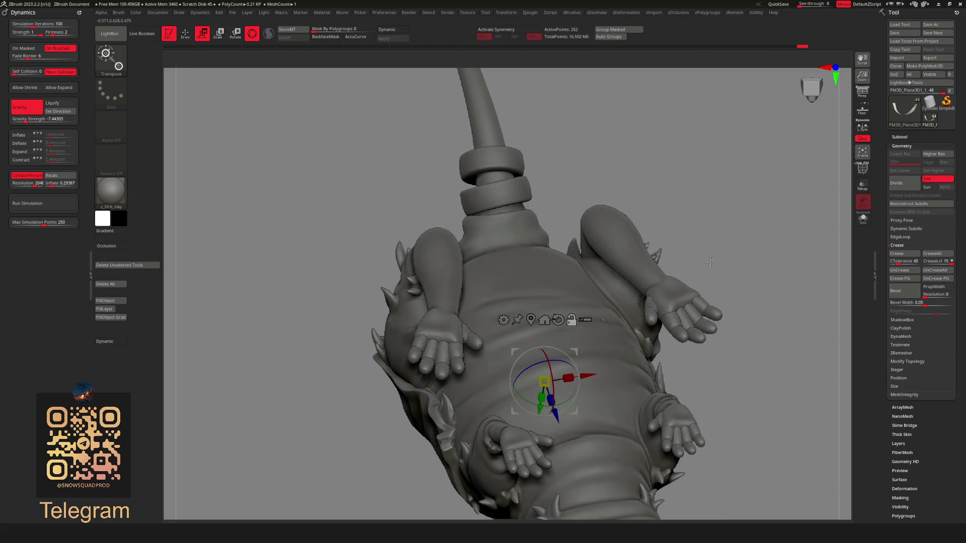
key(alt+s)
Extrude the strip into a thick band with ZModeler's Extrude action, then show the full rat
key(b)
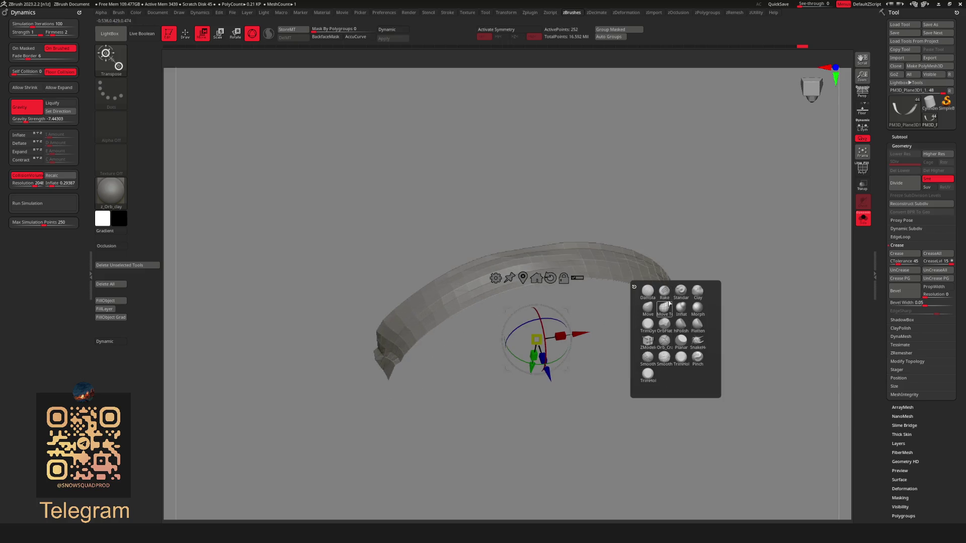
click(648, 341)
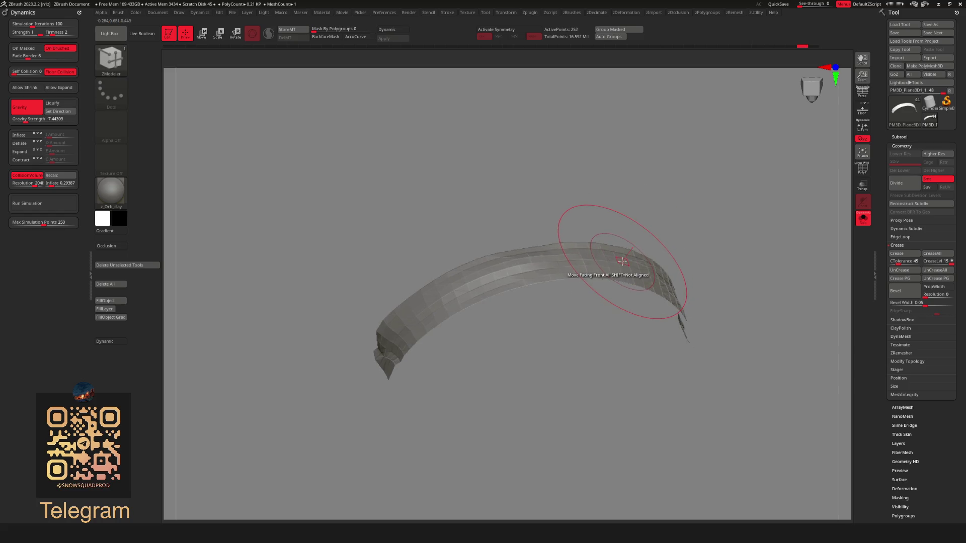
key(space)
click(528, 297)
drag(594, 236, 635, 227)
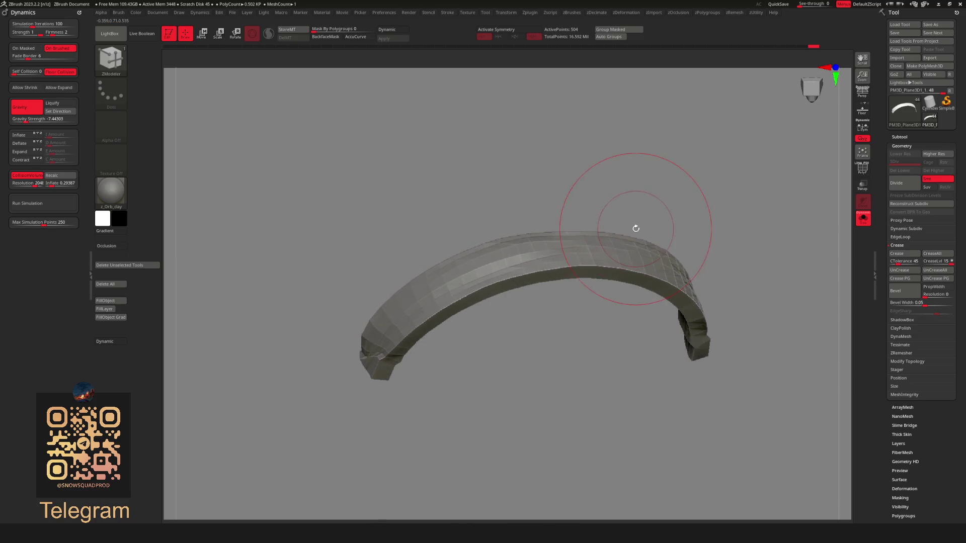
click(863, 219)
mouse_move(743, 248)
alt+mouse_down()
mouse_move(767, 212)
mouse_move(759, 308)
mouse_move(658, 351)
mouse_move(663, 345)
mouse_move(628, 343)
mouse_move(634, 377)
mouse_move(664, 346)
mouse_move(610, 365)
mouse_move(627, 369)
mouse_move(621, 398)
mouse_move(606, 382)
mouse_move(593, 386)
mouse_move(575, 362)
mouse_move(602, 322)
alt+mouse_up()
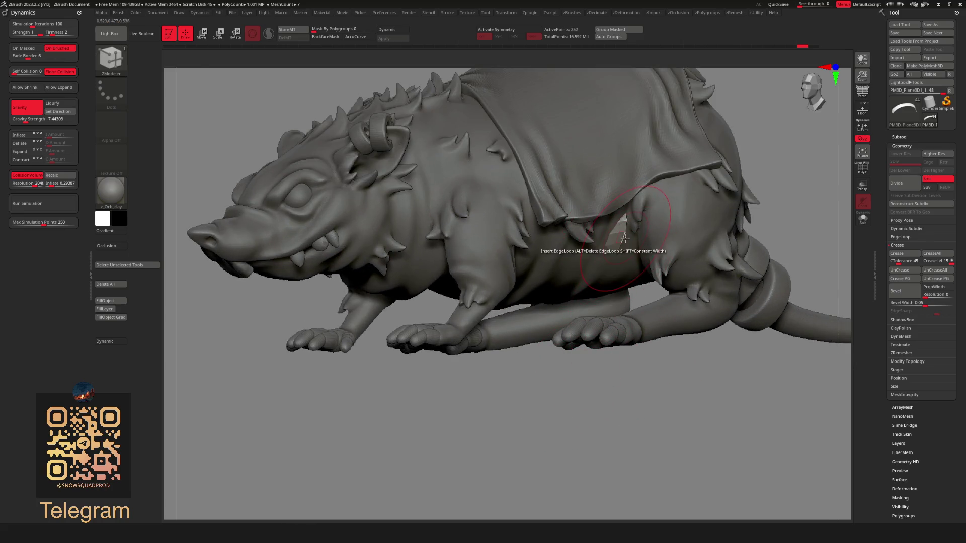
Extrude the strap polygroup again and turn on Dynamic subdivision to preview rounded edges
drag(620, 236, 626, 247)
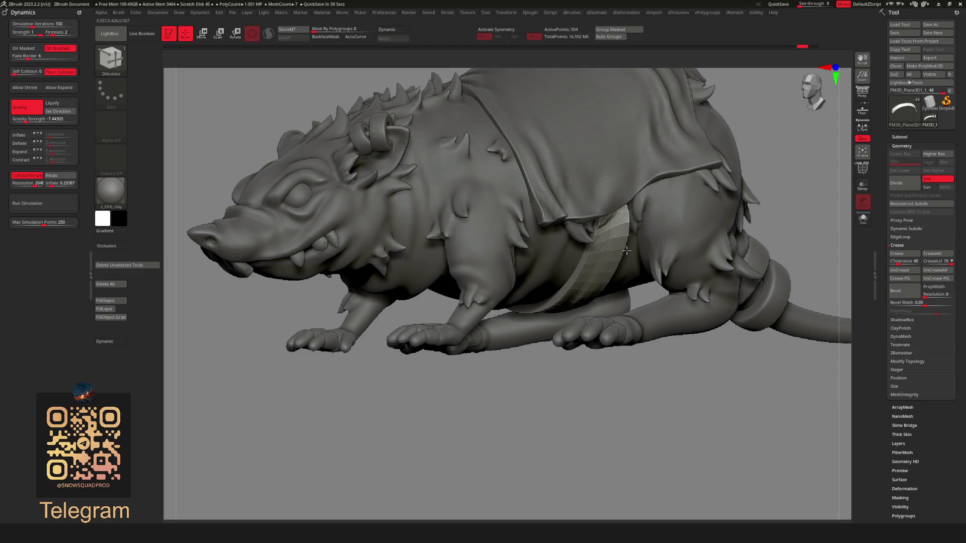
mouse_move(593, 347)
mouse_down()
mouse_move(764, 201)
mouse_move(753, 176)
mouse_move(804, 189)
mouse_move(711, 218)
mouse_move(733, 269)
mouse_up()
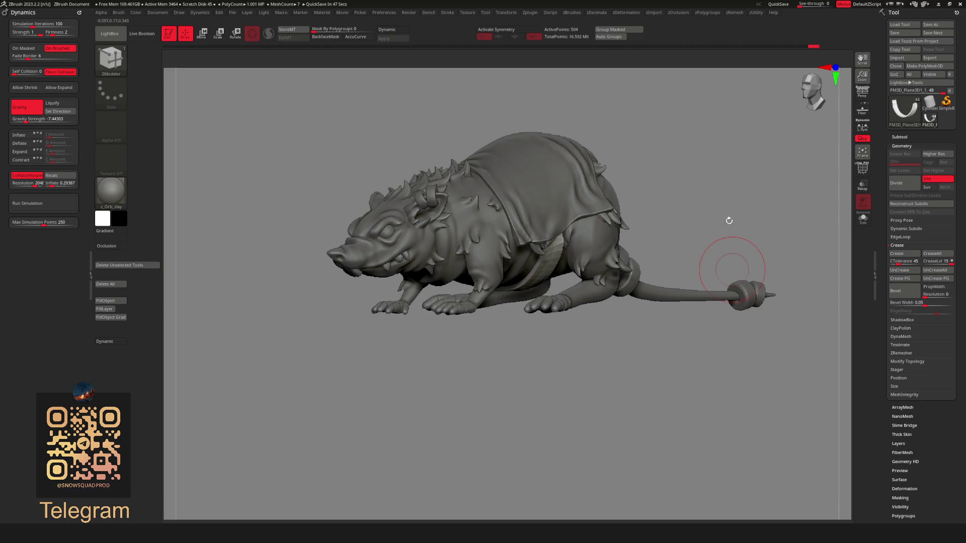
drag(729, 221, 713, 205)
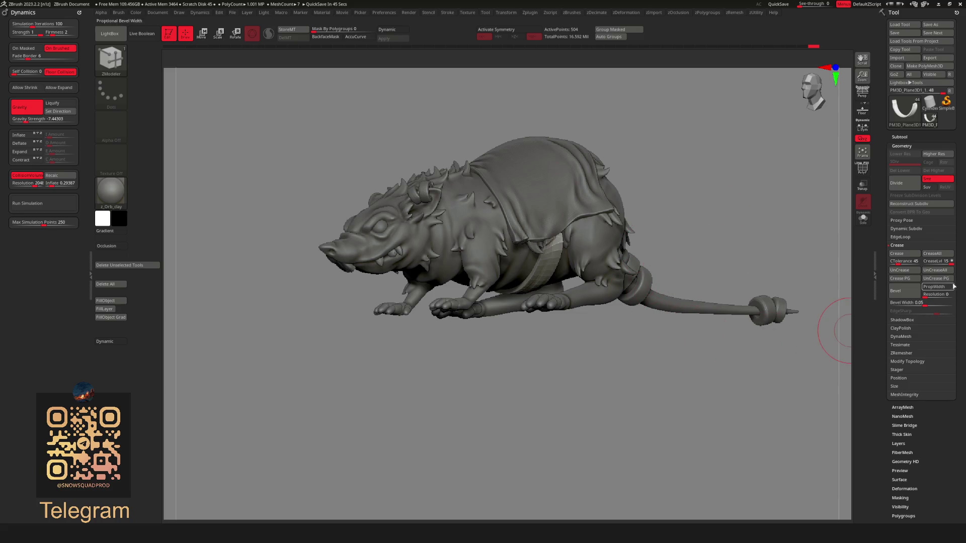
key(d)
mouse_move(654, 223)
mouse_down()
mouse_move(681, 218)
mouse_move(715, 236)
mouse_move(675, 293)
mouse_up()
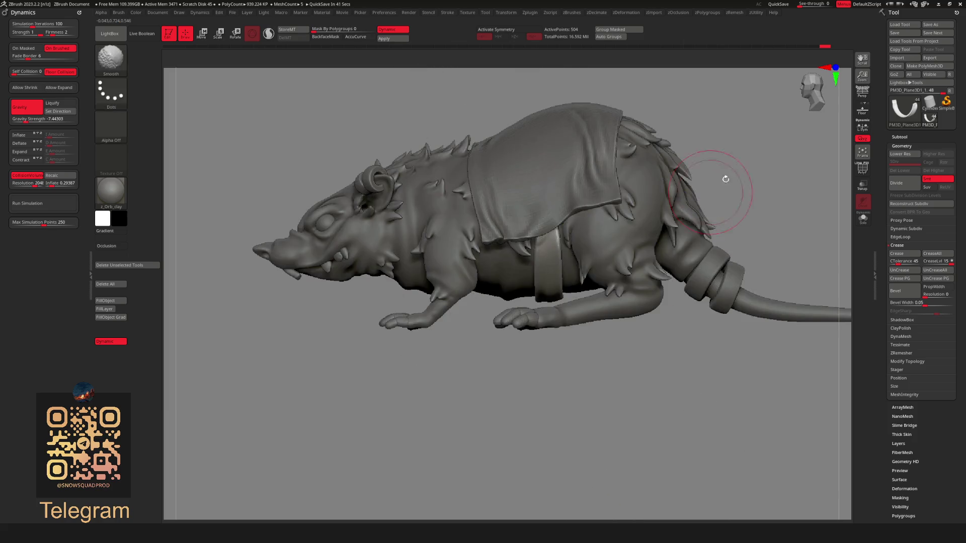
Nudge the surface of the belly strap into place with small Move brush strokes
click(597, 281)
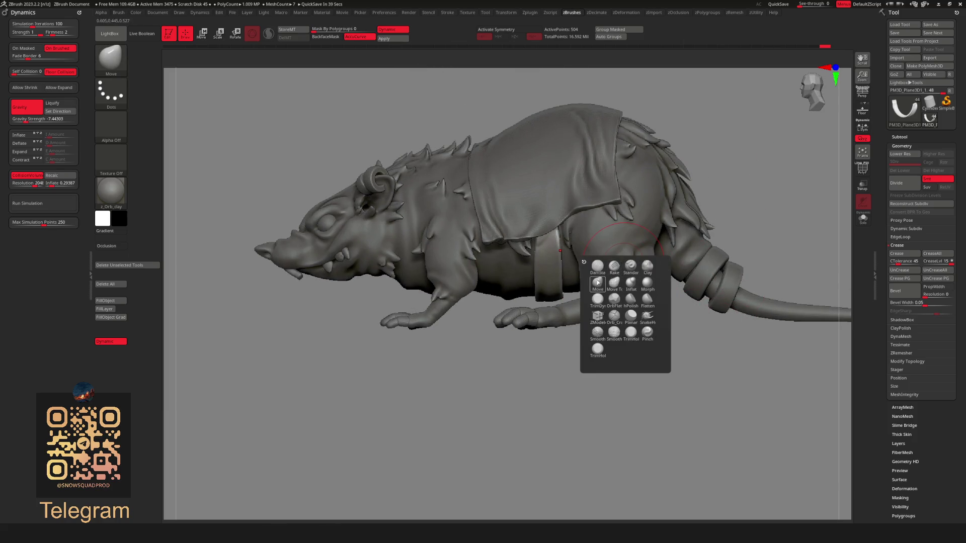
key(space)
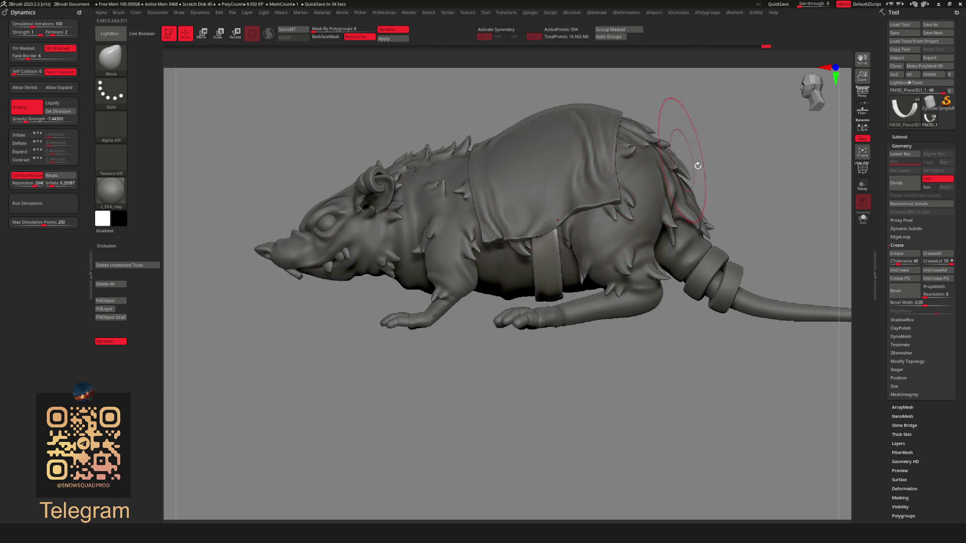
drag(698, 166, 681, 166)
drag(538, 225, 559, 230)
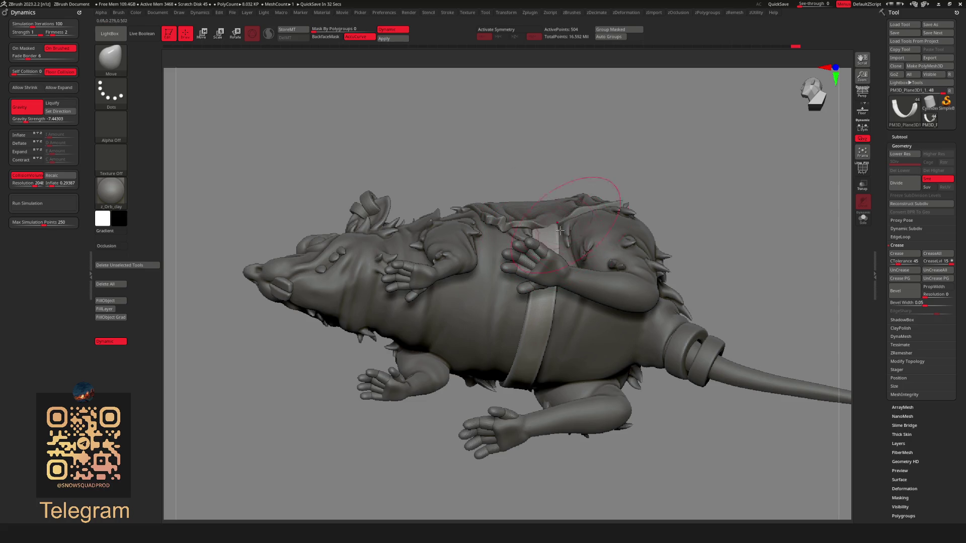
drag(699, 164, 541, 228)
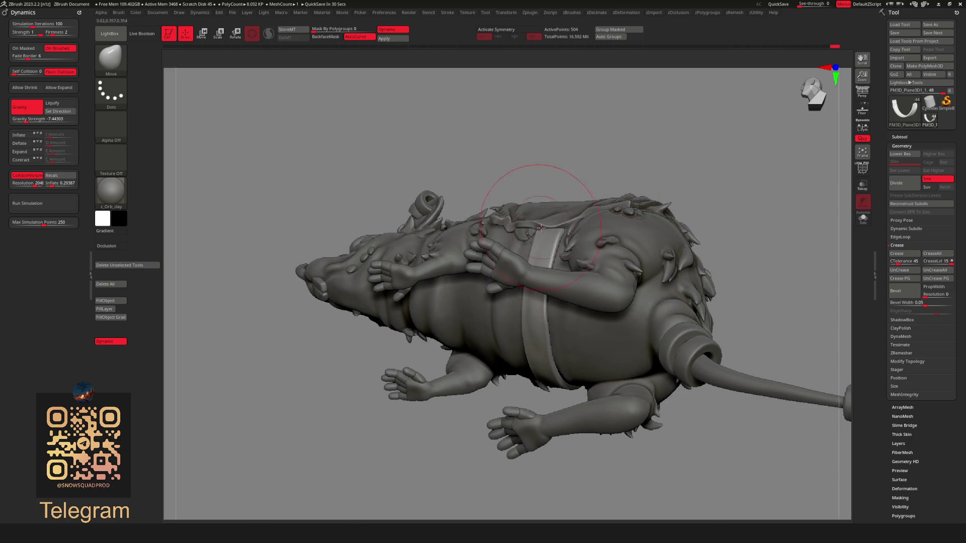
mouse_move(688, 146)
mouse_down()
mouse_move(669, 157)
mouse_move(752, 202)
mouse_up()
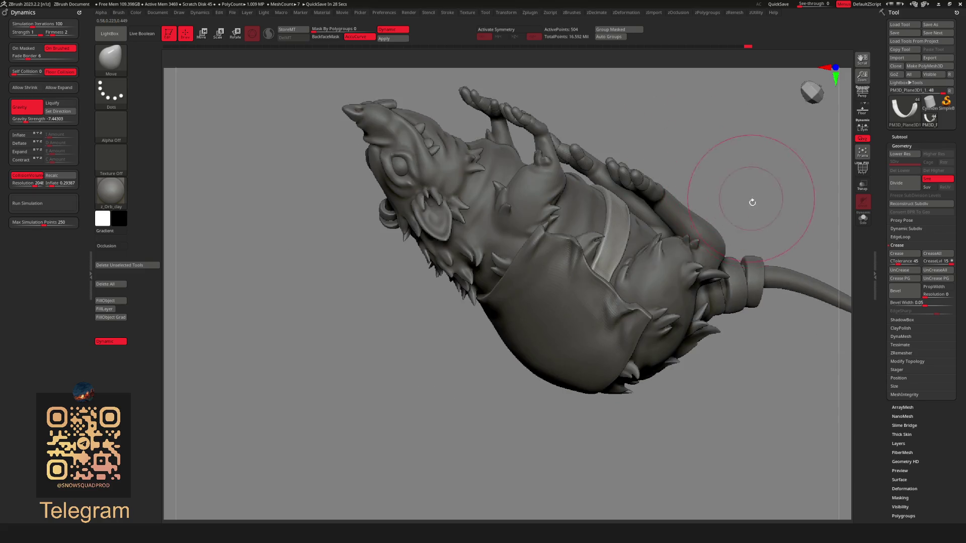
drag(593, 272, 609, 277)
mouse_move(748, 170)
mouse_down()
mouse_move(724, 207)
mouse_move(700, 207)
mouse_up()
Orbit around the rat to review the strap, then enable X-axis symmetry
mouse_move(629, 242)
mouse_down()
mouse_move(680, 302)
mouse_move(705, 377)
mouse_move(658, 424)
mouse_move(542, 398)
mouse_move(647, 338)
mouse_up()
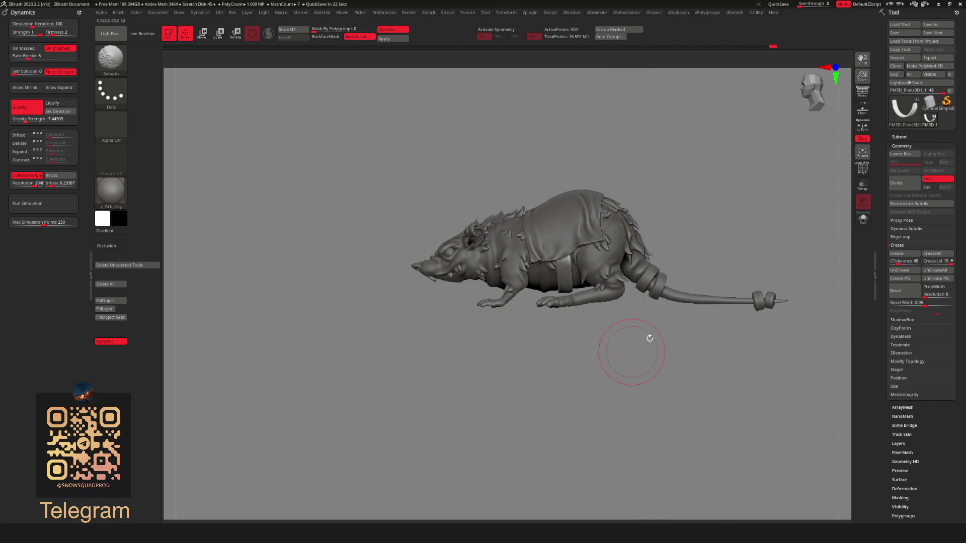
alt+drag(703, 207, 581, 257)
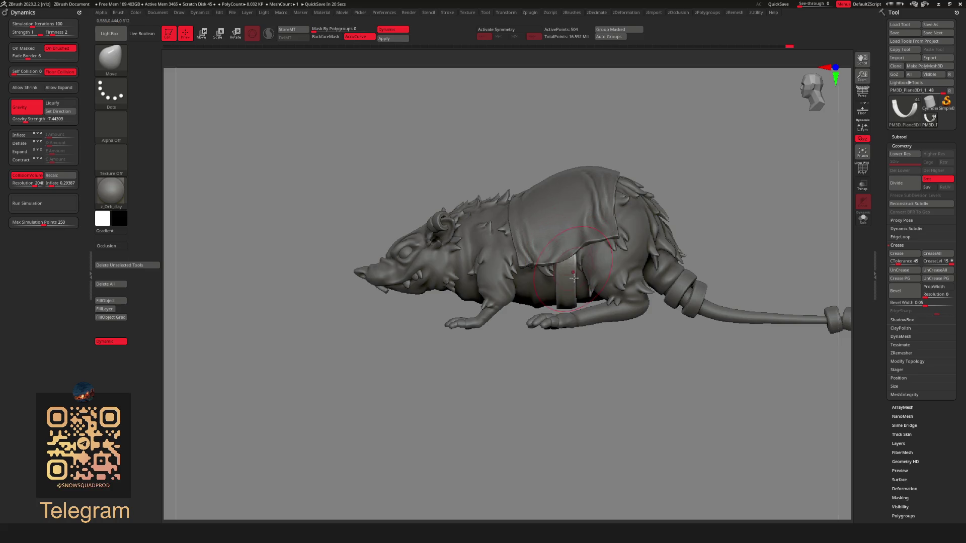
mouse_move(561, 315)
mouse_down()
mouse_move(478, 301)
mouse_move(578, 272)
mouse_up()
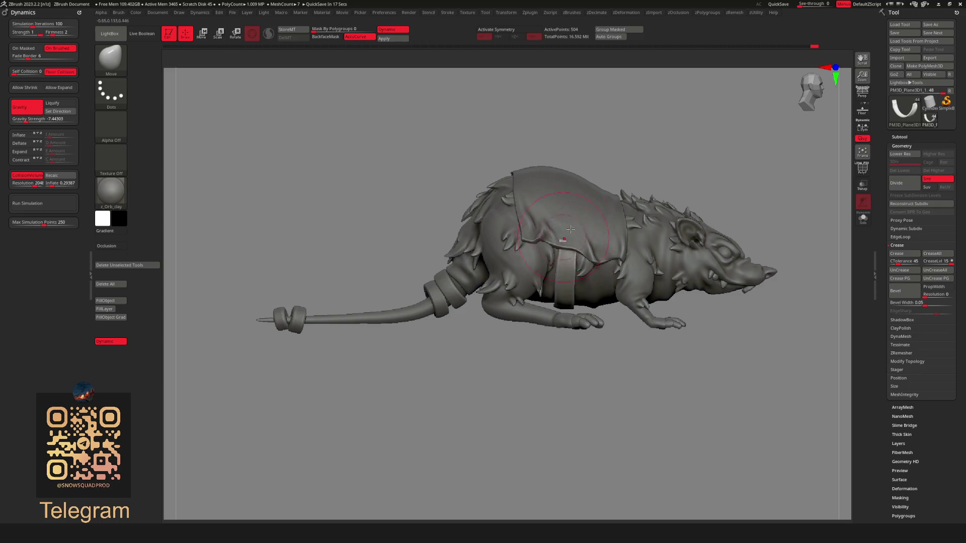
mouse_move(570, 229)
mouse_down()
mouse_move(647, 151)
mouse_move(627, 178)
mouse_up()
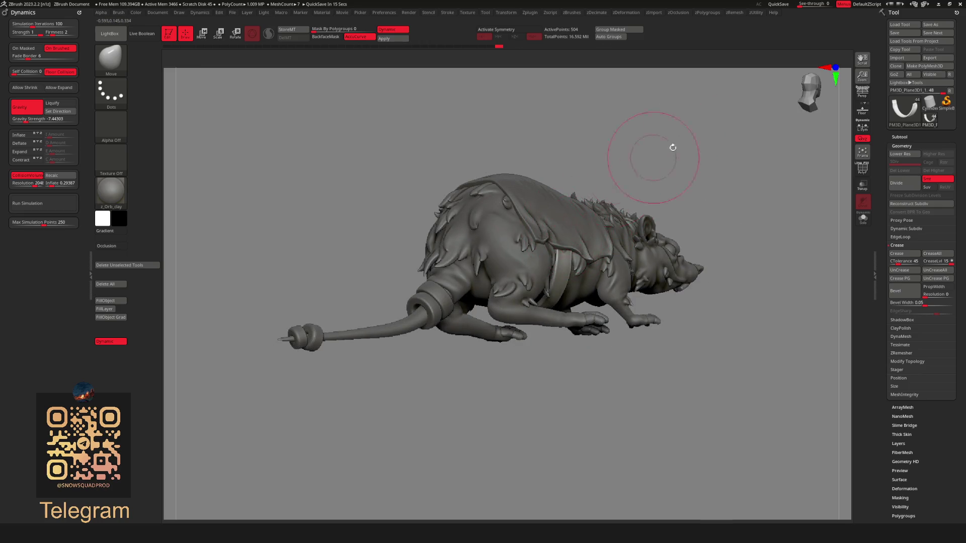
drag(673, 147, 590, 241)
mouse_move(661, 145)
mouse_down()
mouse_move(666, 167)
mouse_move(710, 164)
mouse_move(686, 176)
mouse_move(695, 177)
mouse_up()
scroll(636, 204, up, 3)
key(space)
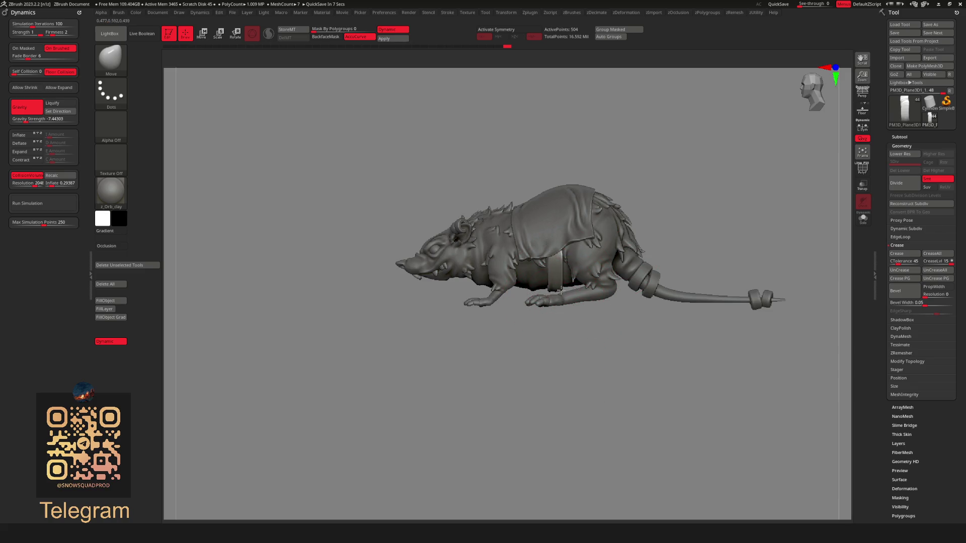
key(x)
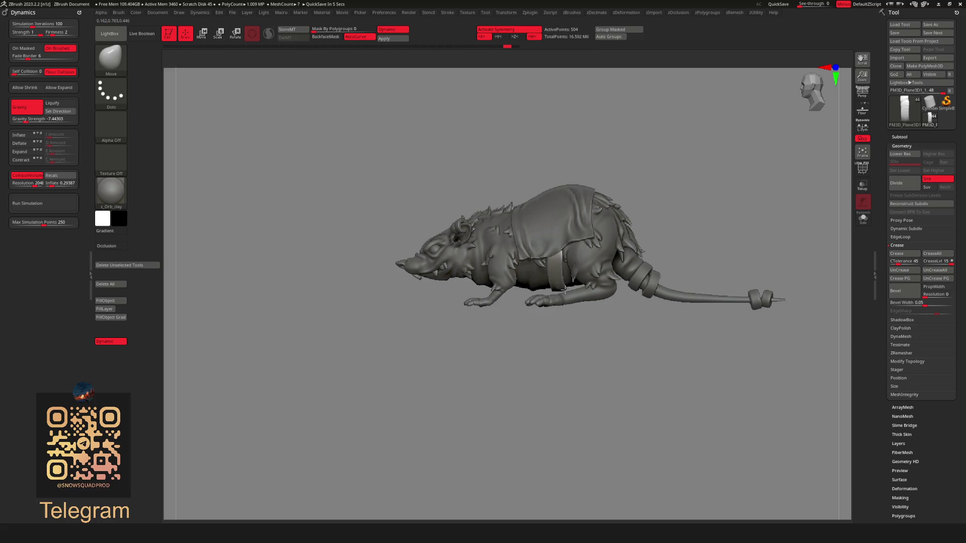
Orbit and zoom around the rat to inspect the belt from below and the side
scroll(657, 220, down, 3)
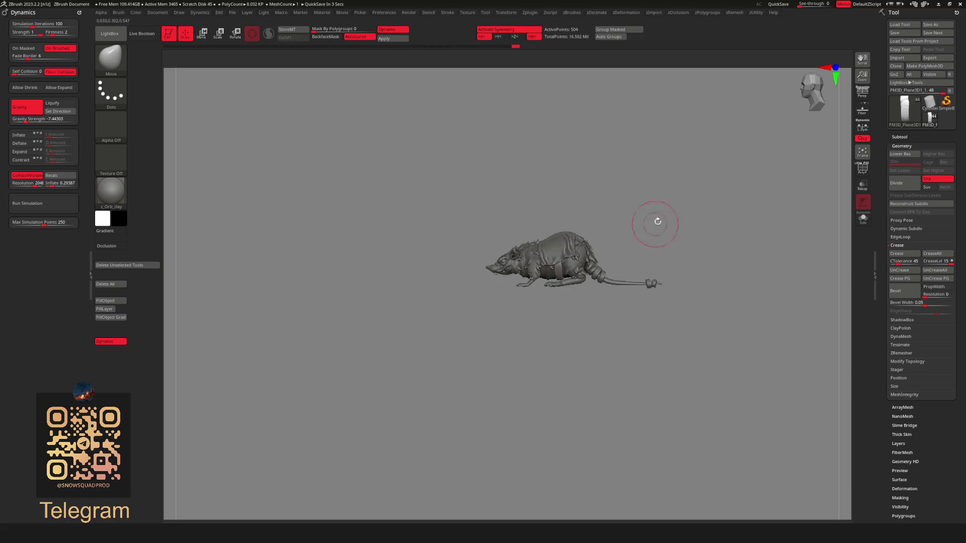
drag(658, 219, 654, 184)
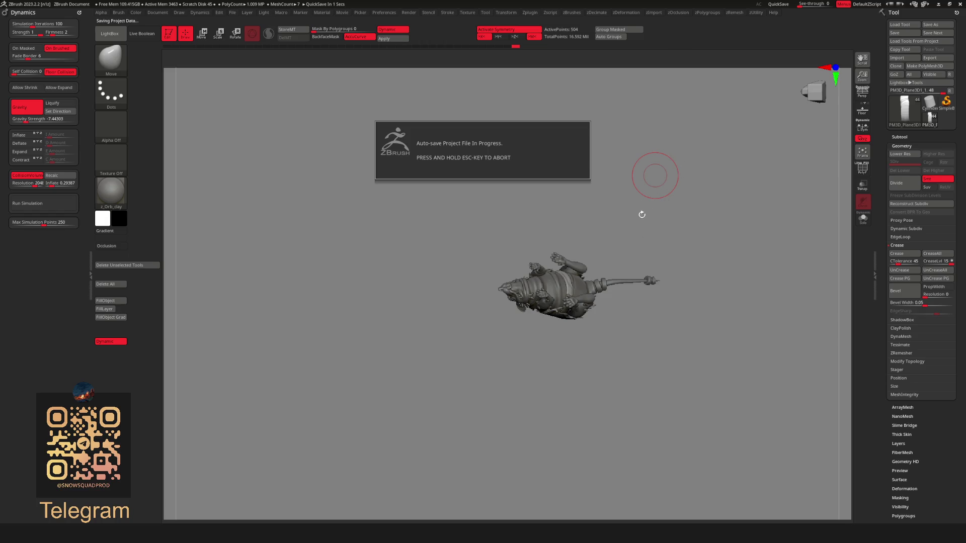
drag(642, 214, 623, 249)
scroll(675, 281, up, 3)
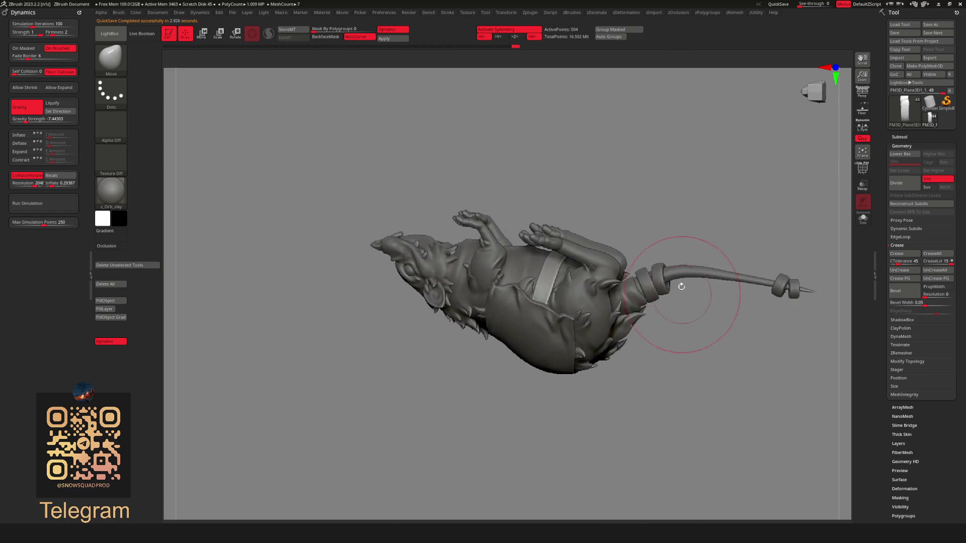
mouse_move(675, 281)
mouse_down()
mouse_move(675, 161)
mouse_move(647, 194)
mouse_move(578, 236)
mouse_move(548, 282)
mouse_move(604, 261)
mouse_move(668, 302)
mouse_up()
scroll(604, 211, down, 5)
key(f)
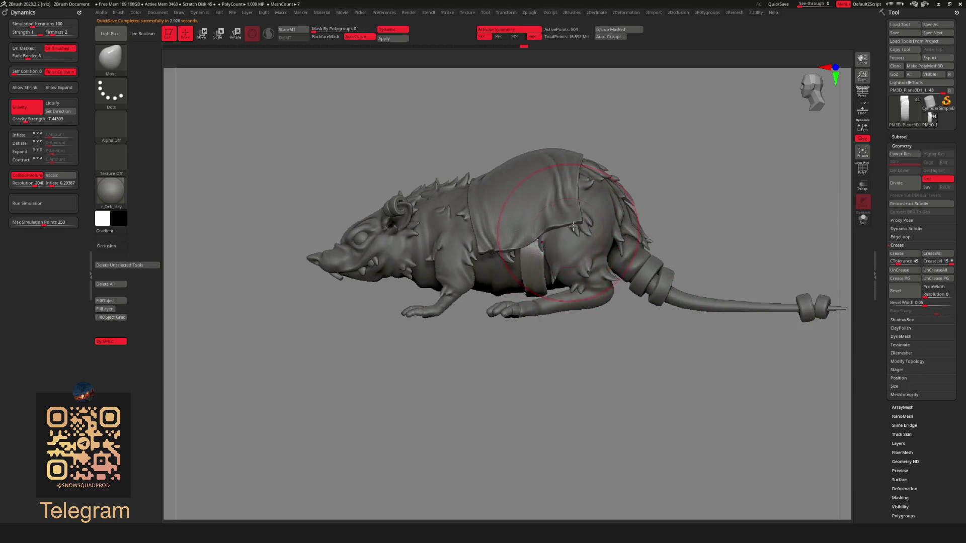
key(space)
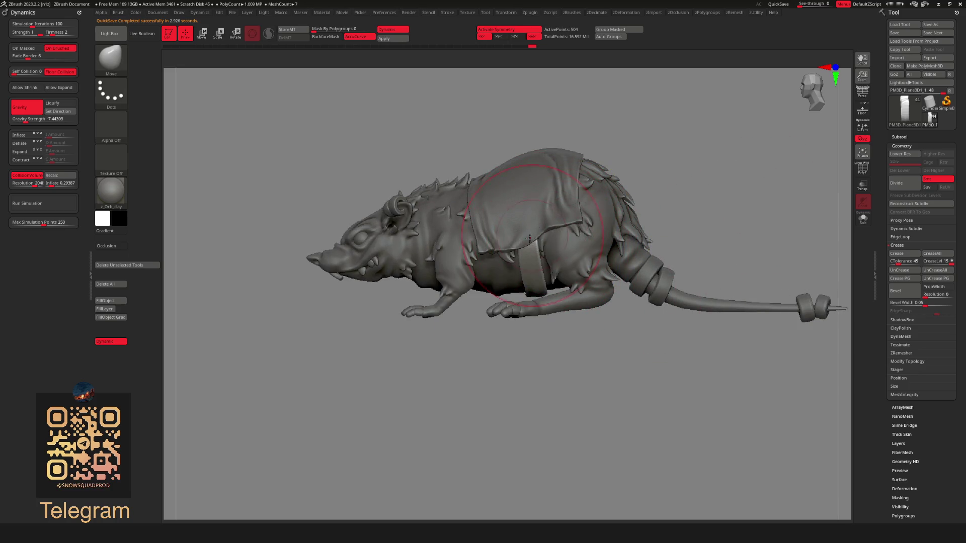
mouse_move(518, 248)
mouse_down()
mouse_move(614, 190)
mouse_move(540, 234)
mouse_move(509, 233)
mouse_up()
mouse_move(597, 317)
mouse_down()
mouse_move(586, 190)
mouse_move(555, 184)
mouse_move(604, 201)
mouse_move(583, 182)
mouse_up()
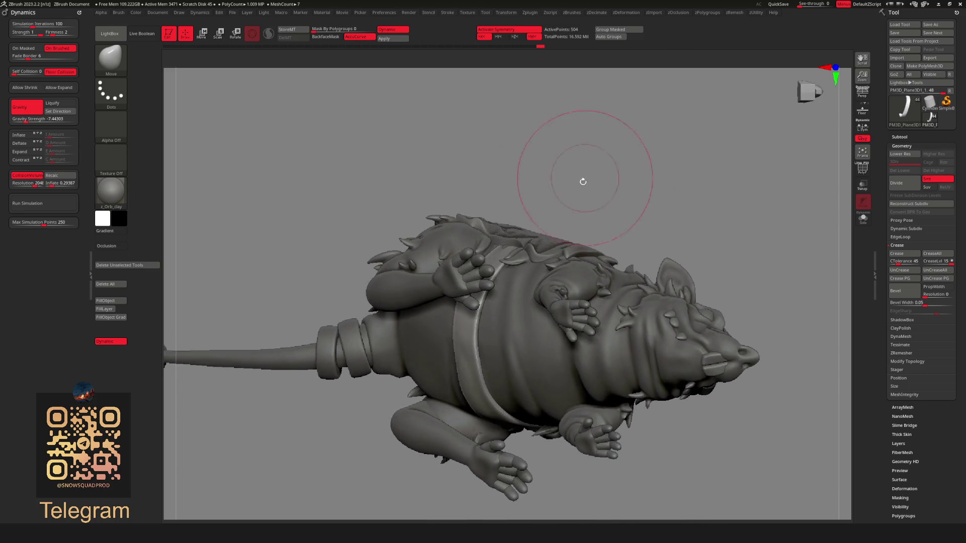
key(space)
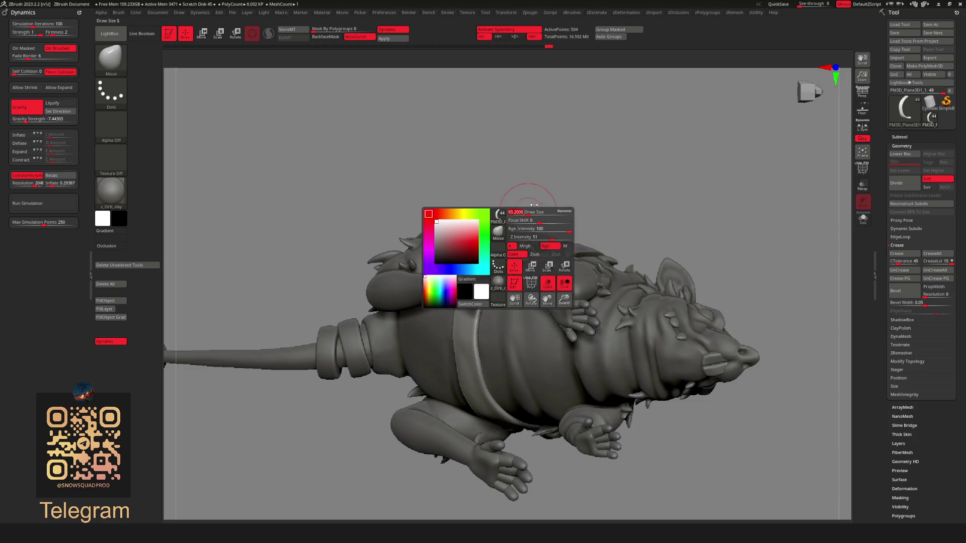
mouse_move(534, 205)
mouse_down()
mouse_move(565, 176)
mouse_move(528, 209)
mouse_move(579, 211)
mouse_move(629, 191)
mouse_move(643, 198)
mouse_move(708, 165)
mouse_move(600, 185)
mouse_move(532, 232)
mouse_move(496, 224)
mouse_move(689, 158)
mouse_up()
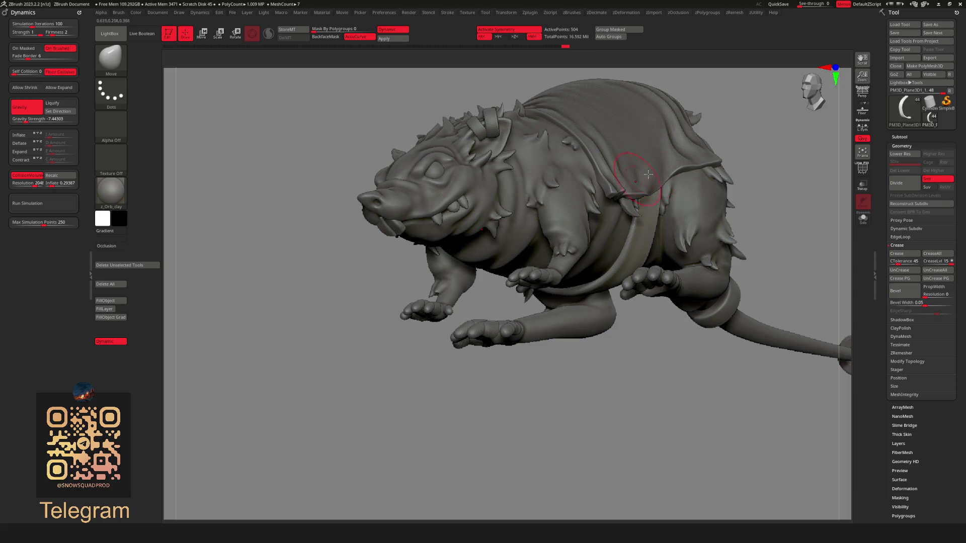
mouse_move(648, 175)
right_down()
mouse_move(626, 300)
mouse_move(534, 338)
mouse_move(541, 302)
mouse_move(603, 315)
mouse_move(598, 347)
right_up()
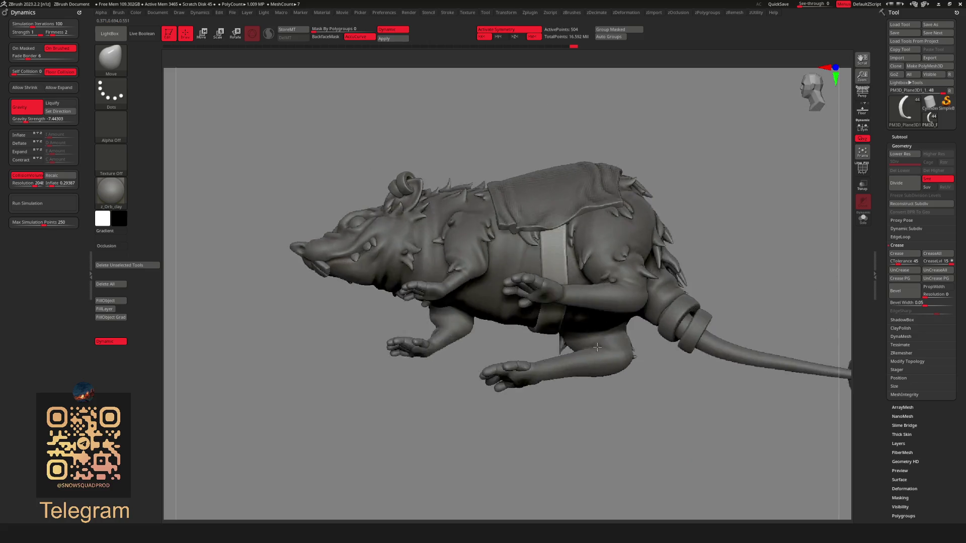
Isolate the strap with Solo and make Orb_Cracks the current brush, by way of Standard
key(ctrl+shift+s)
key(space)
click(633, 262)
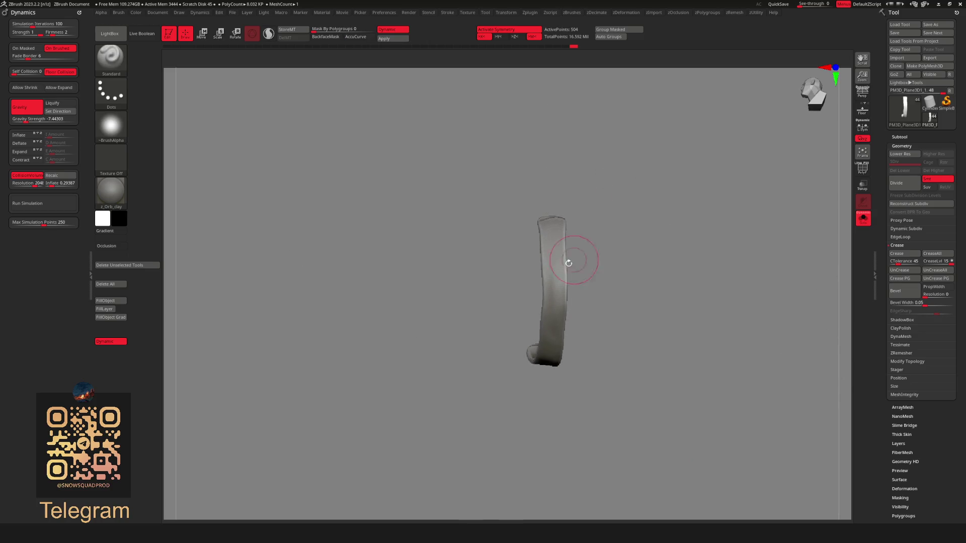
key(space)
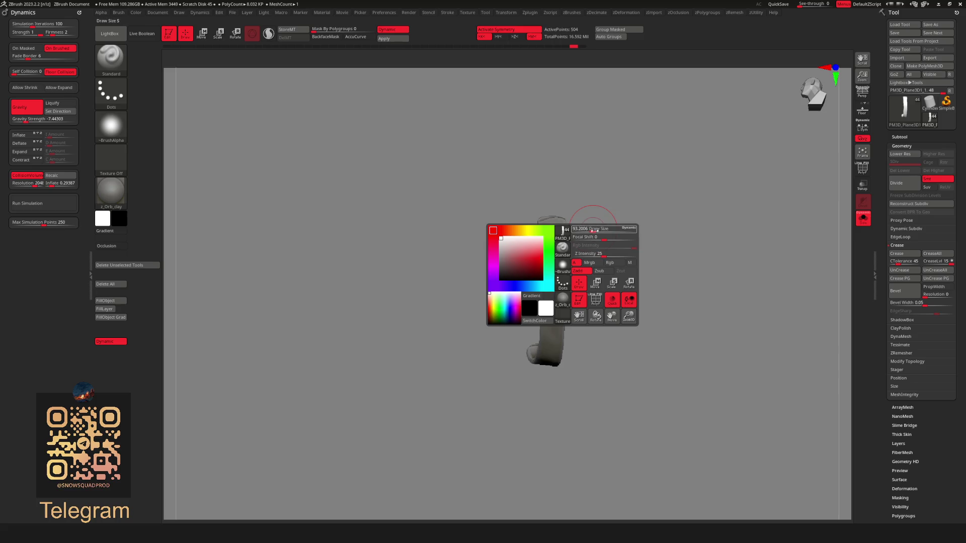
key(b)
click(566, 299)
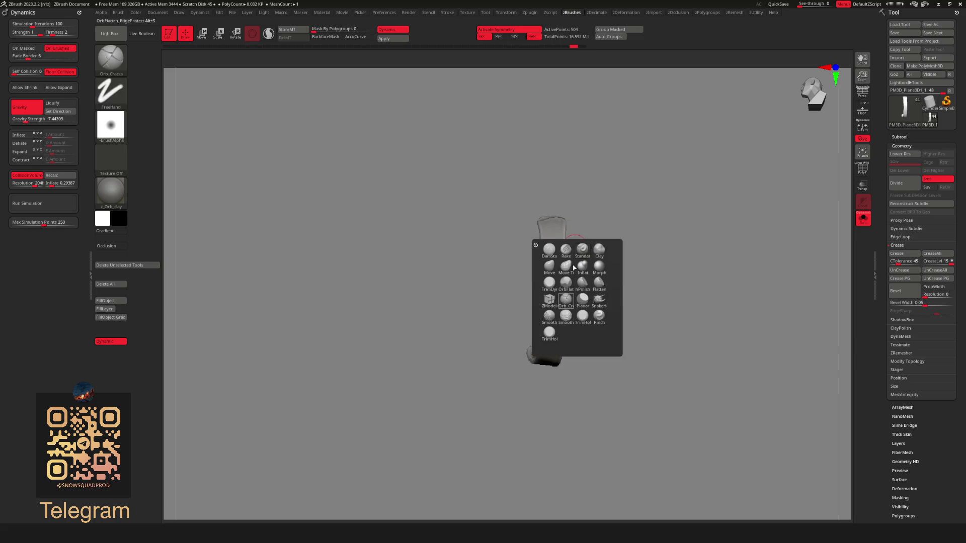
Toggle PolyFrame to check the strap's wireframe, then reframe the whole rat in side view
drag(619, 281, 653, 225)
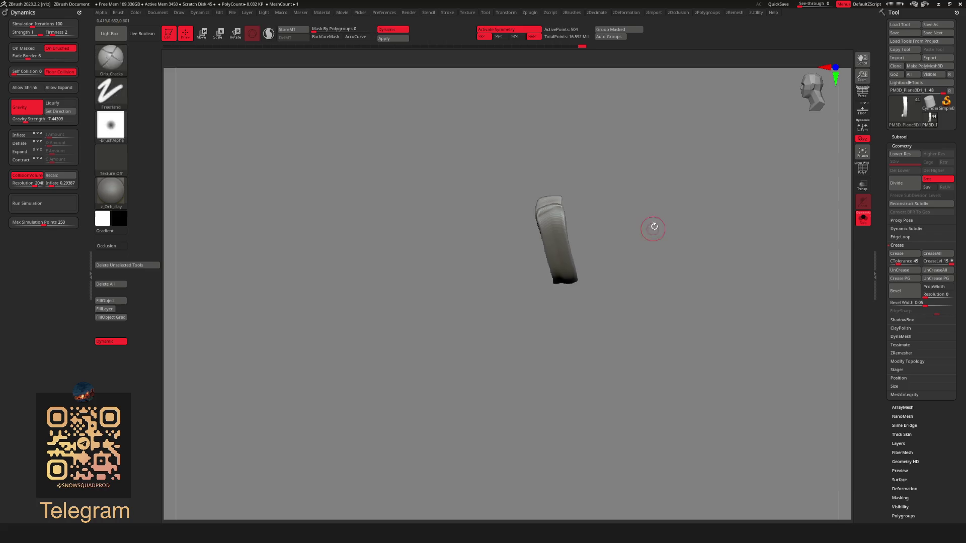
key(shift+f)
mouse_move(668, 193)
mouse_down()
mouse_move(675, 244)
mouse_move(672, 217)
mouse_up()
key(shift+f)
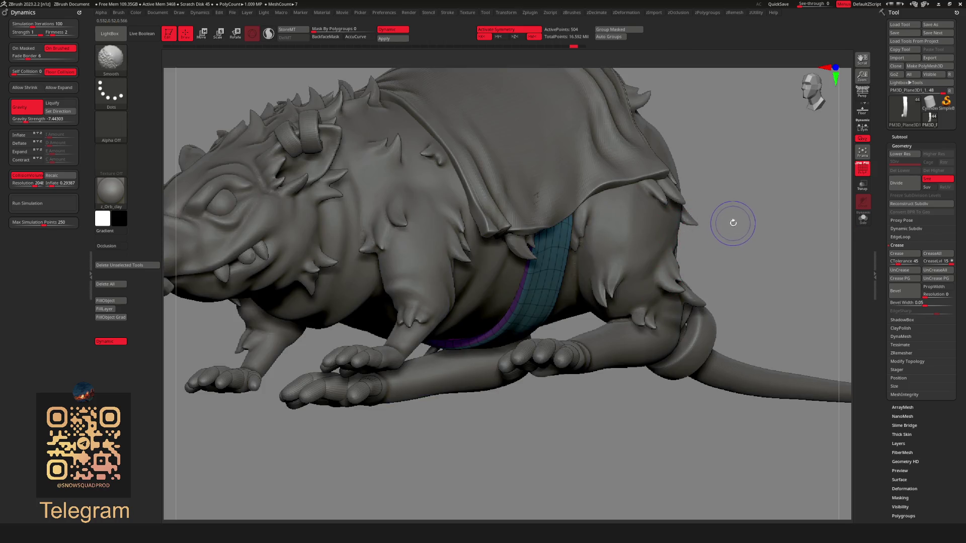
drag(735, 224, 701, 205)
mouse_move(688, 366)
mouse_down()
mouse_move(619, 330)
mouse_move(608, 409)
mouse_move(604, 232)
mouse_up()
Subdivide the strap and remesh it with DynaMesh at resolution 704
key(r)
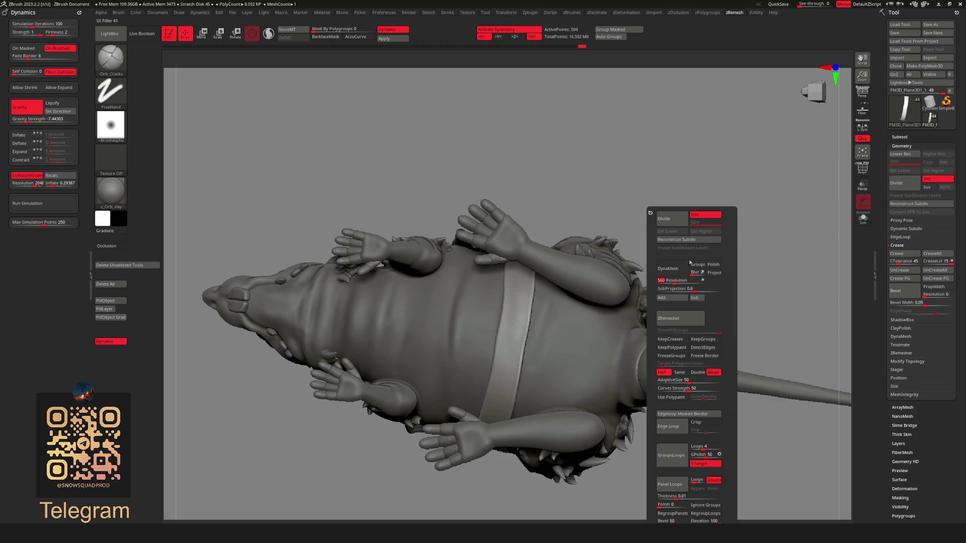
key(ctrl+d)
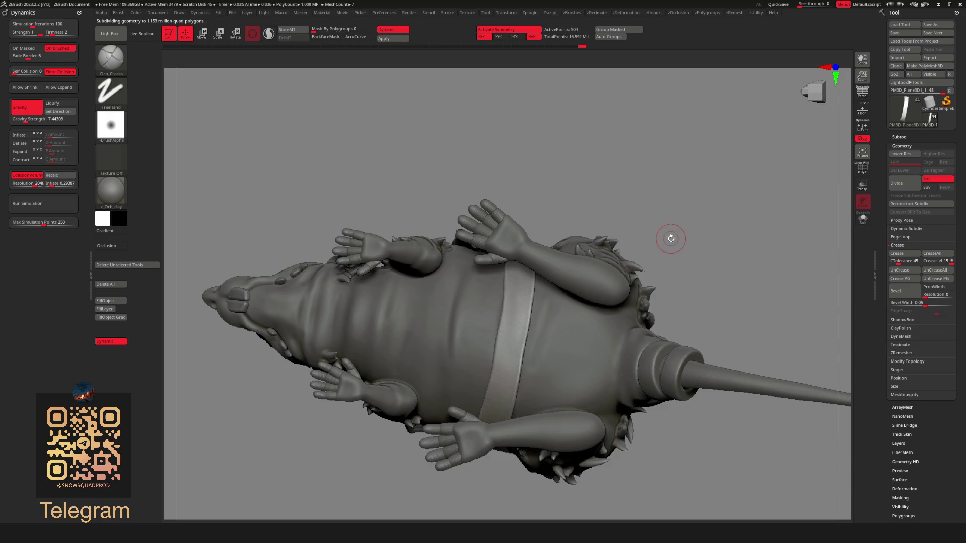
key(shift+d)
key(r)
key(ctrl+d)
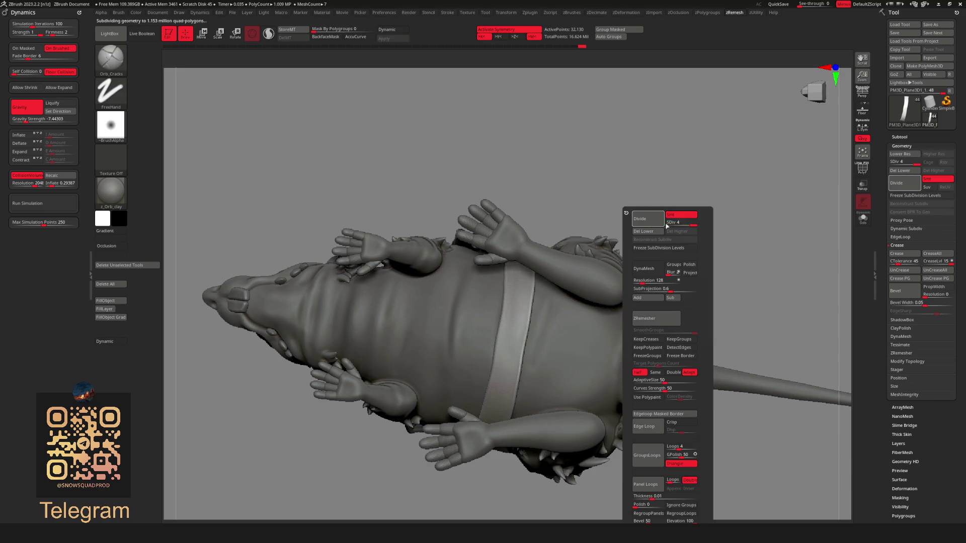
key(ctrl+d)
drag(642, 281, 656, 281)
ctrl+drag(643, 183, 654, 190)
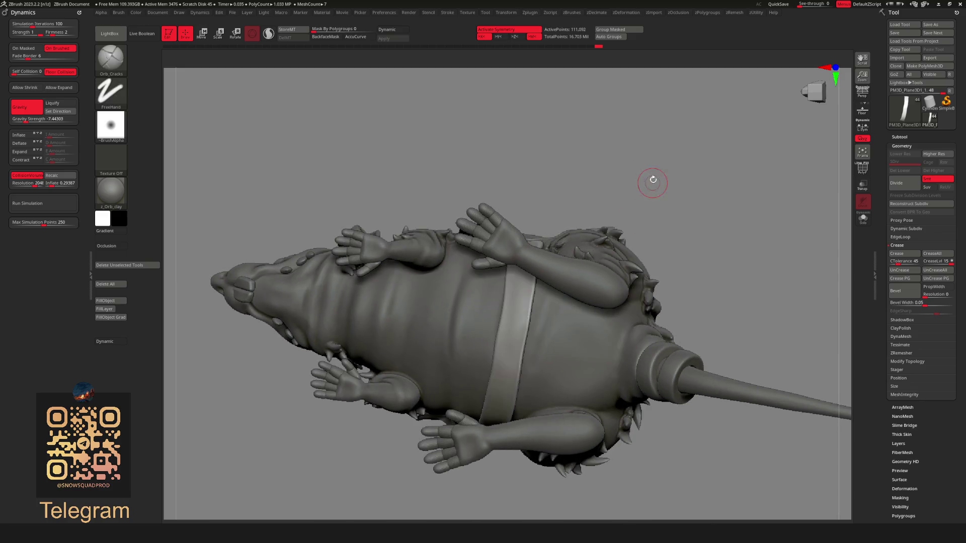
Isolate the belt and carve a groove down its length, then smooth it
key(alt+s)
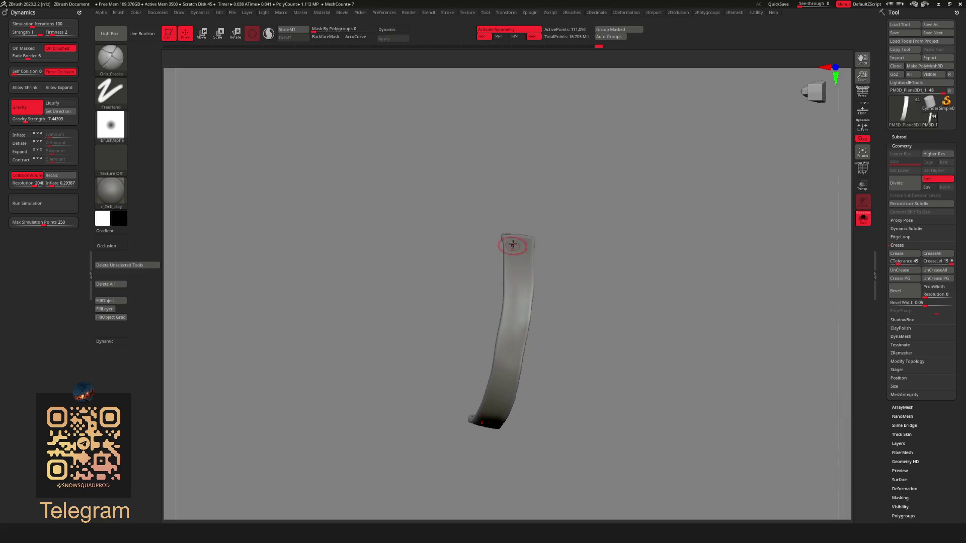
drag(618, 226, 577, 274)
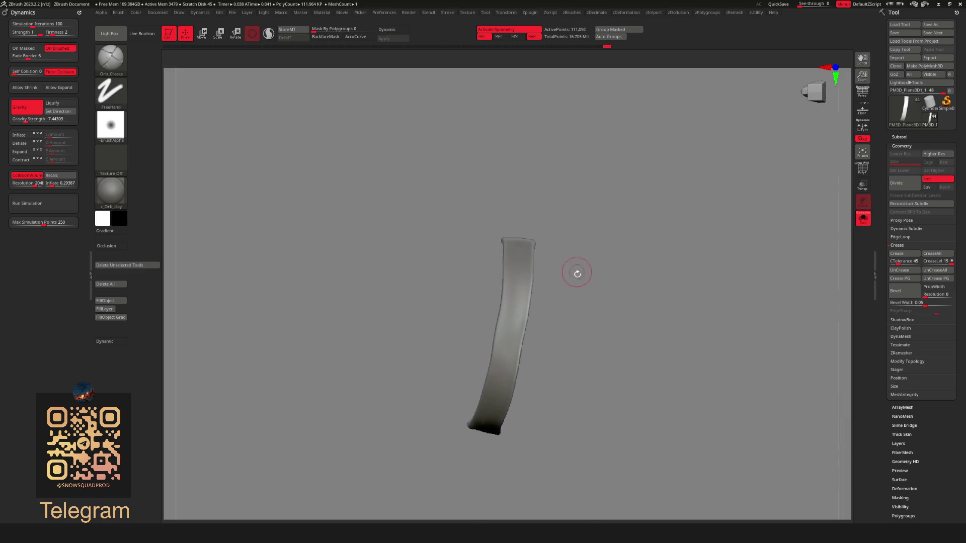
drag(509, 282, 508, 370)
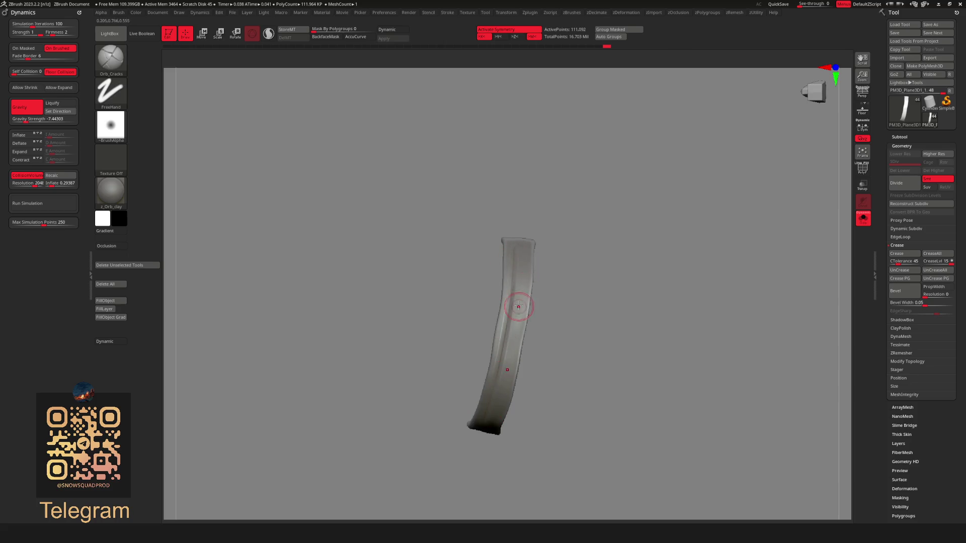
drag(518, 257, 489, 417)
shift+drag(521, 251, 510, 329)
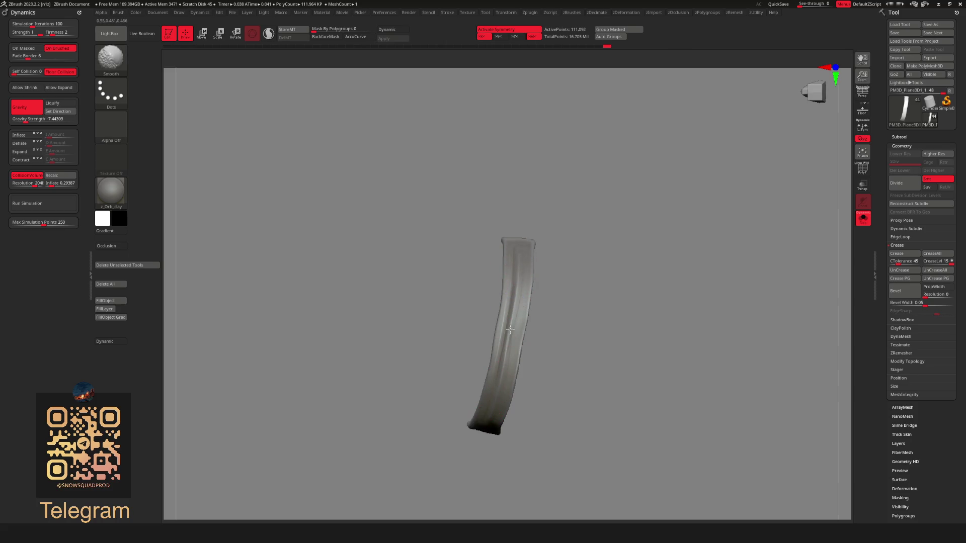
right_drag(513, 255, 522, 235)
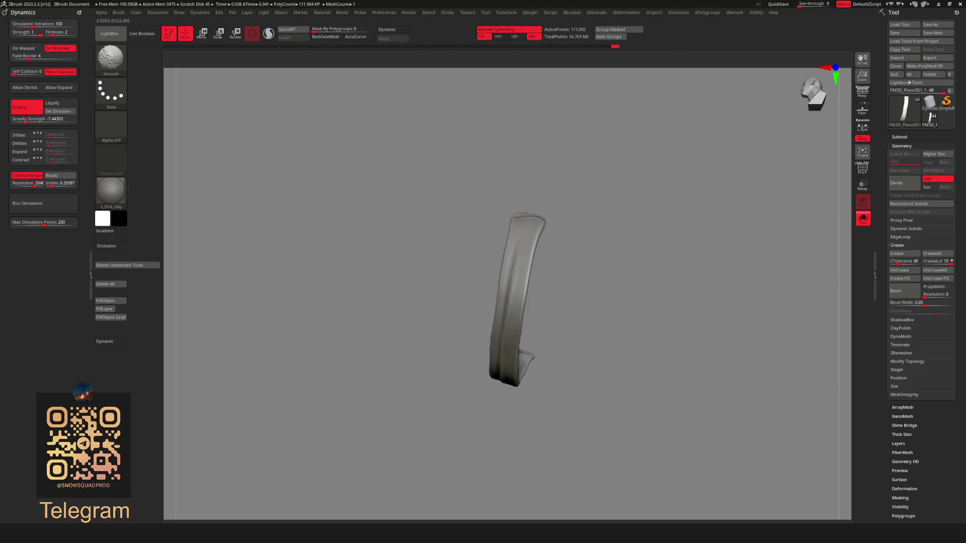
mouse_move(509, 278)
right_down()
mouse_move(690, 215)
mouse_move(654, 178)
mouse_move(699, 156)
right_up()
Shift-smooth the isolated strap over several passes, checking it against the full rat
key(alt+s)
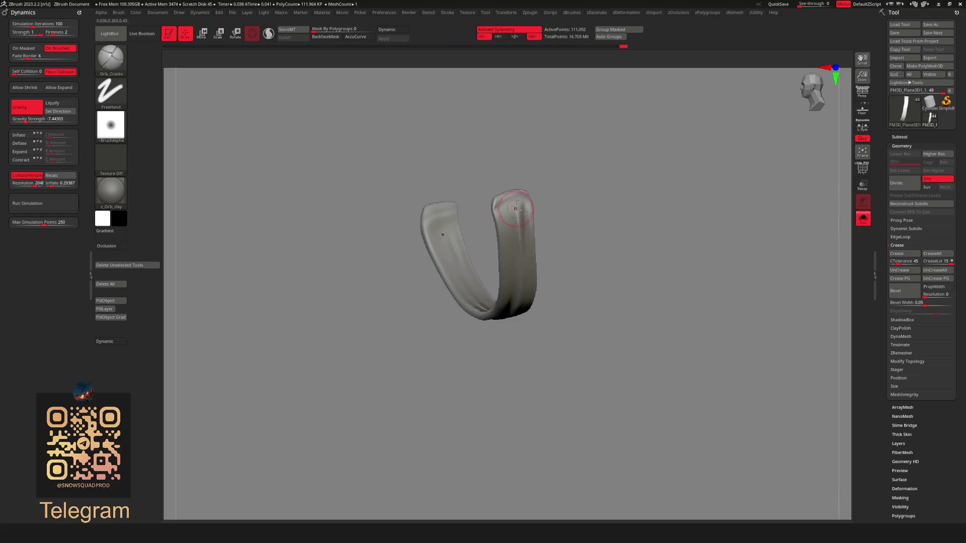
key(shift)
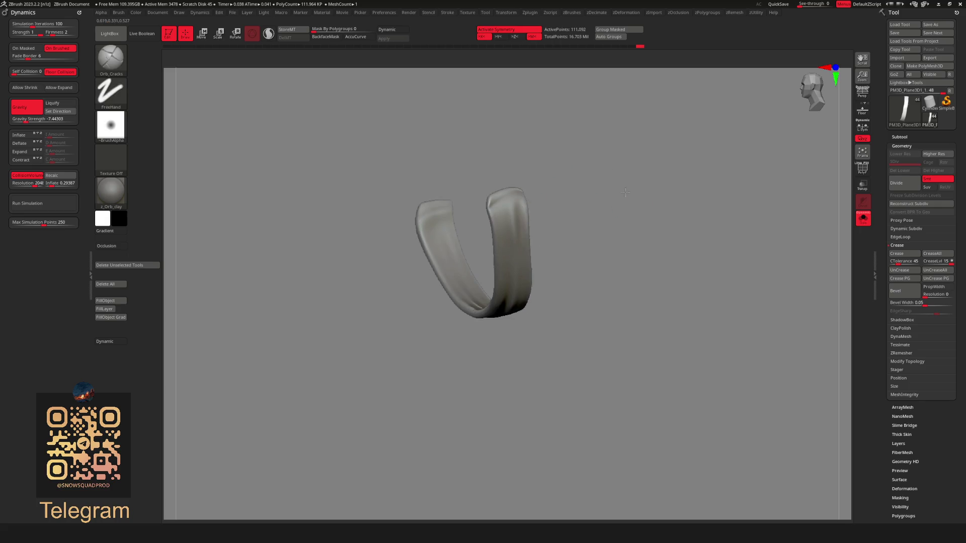
key(alt+s)
mouse_move(640, 126)
right_down()
mouse_move(611, 180)
mouse_move(655, 166)
mouse_move(630, 150)
mouse_move(670, 197)
mouse_move(578, 183)
mouse_move(658, 147)
mouse_move(723, 136)
right_up()
key(shift+s)
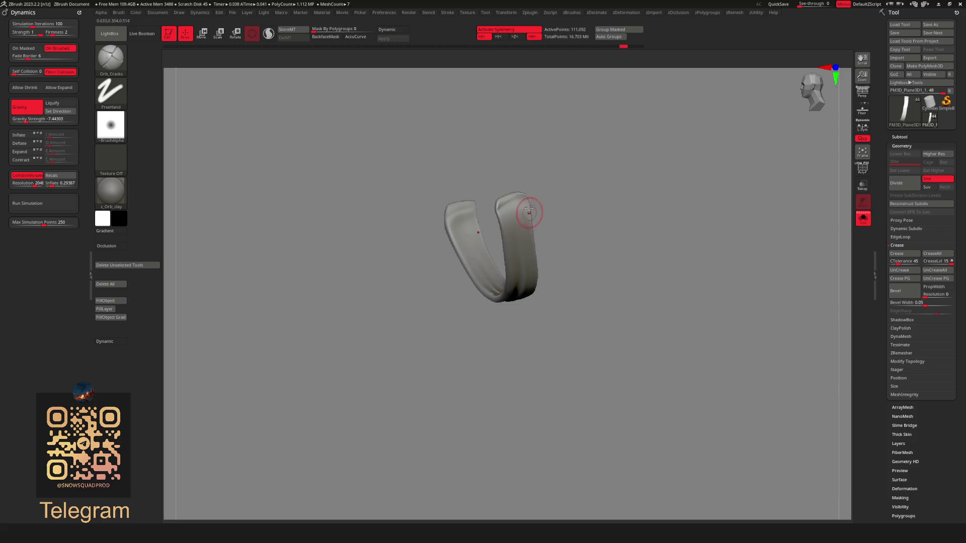
key(shift)
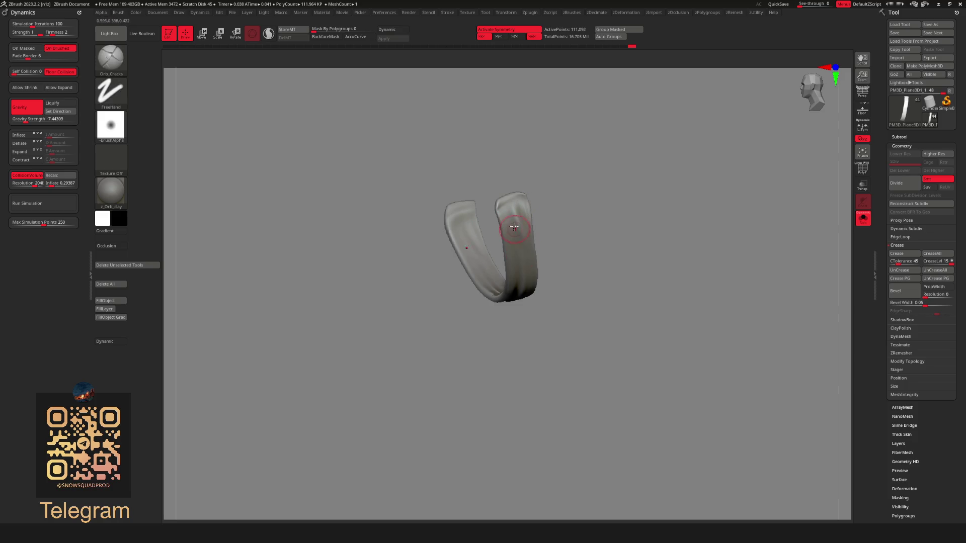
key(shift)
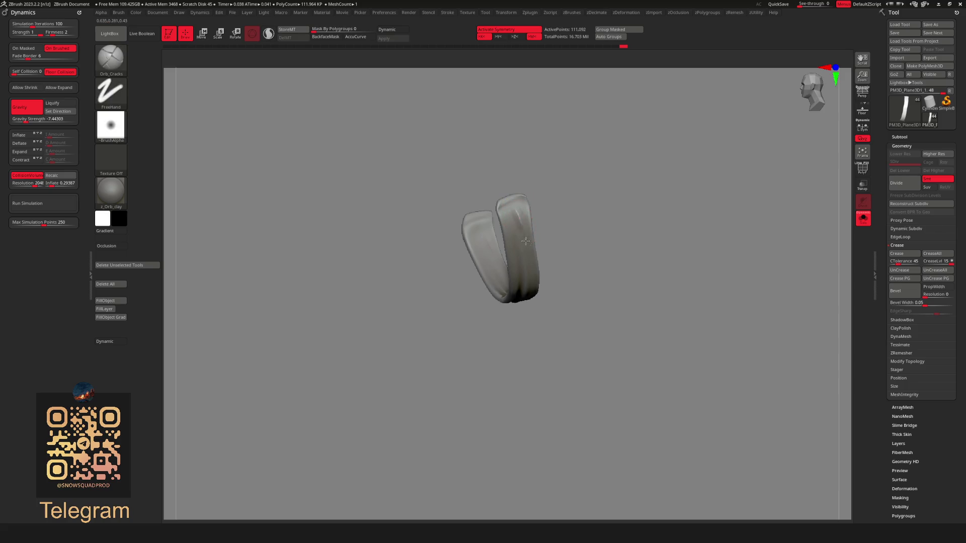
key(shift)
key(shift)
Mask around the belly strap and smooth the cloth edge just above it
key(shift+s)
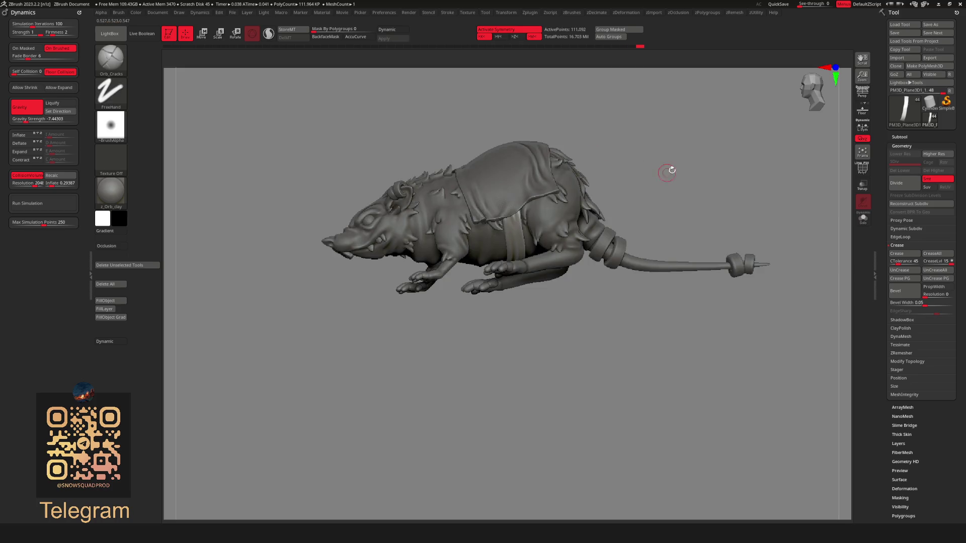
scroll(526, 222, up, 3)
key(shift)
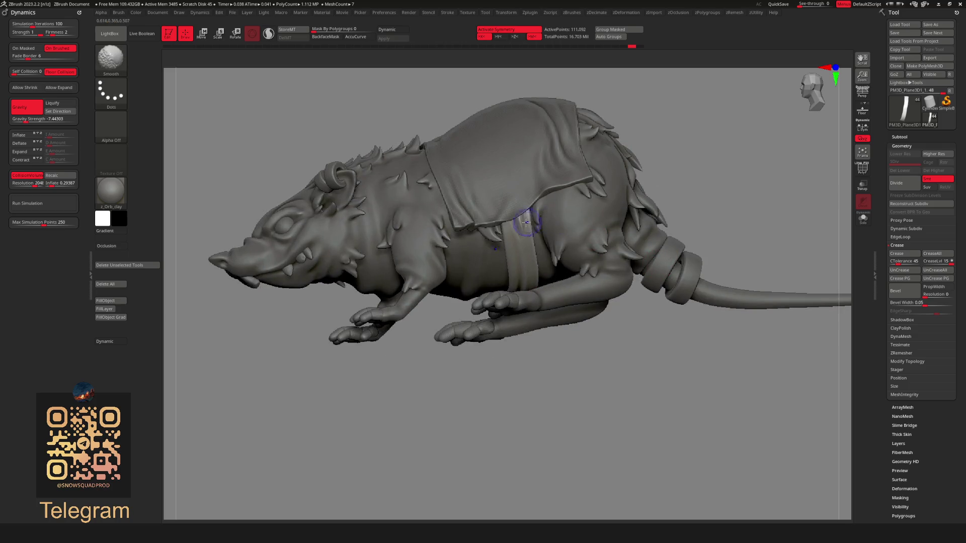
key(ctrl)
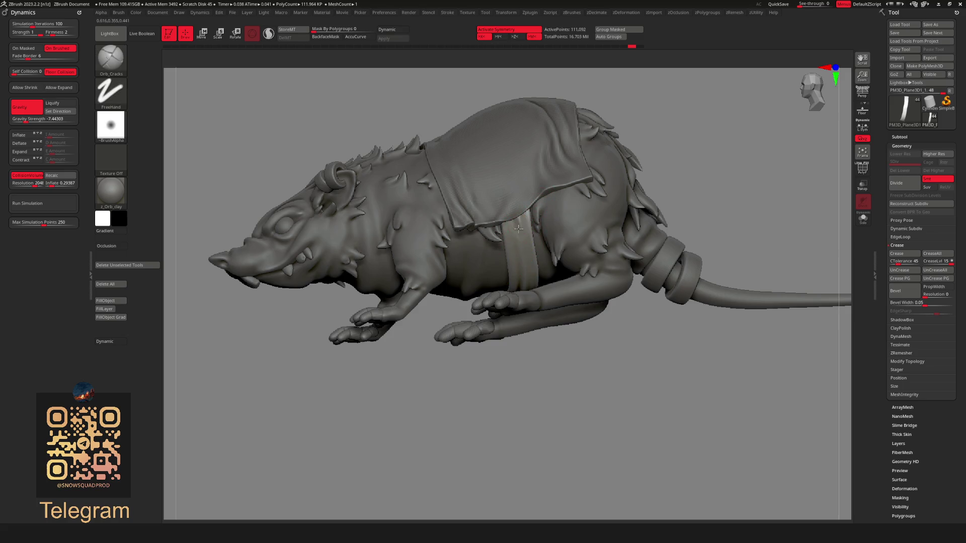
scroll(628, 151, down, 5)
scroll(586, 216, up, 5)
key(shift)
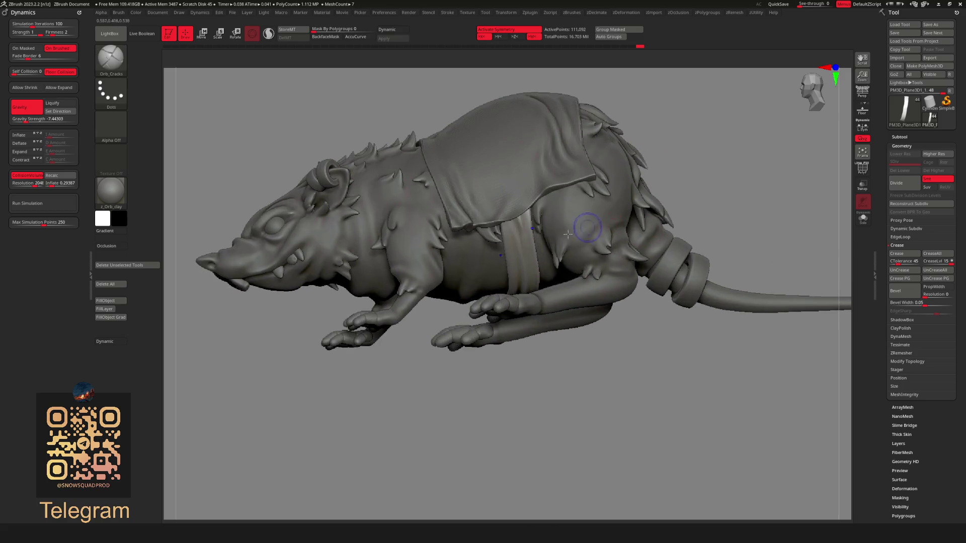
shift+drag(519, 230, 516, 220)
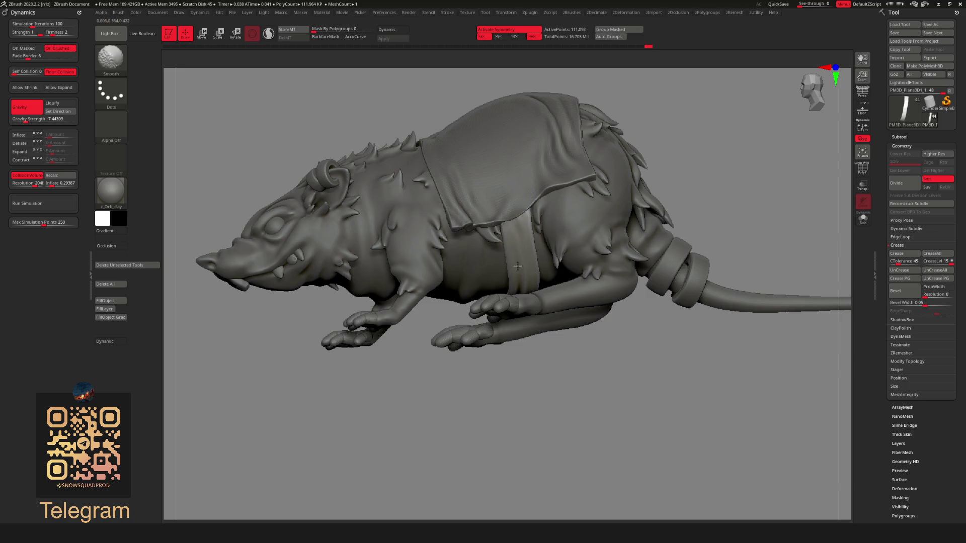
scroll(604, 146, down, 5)
mouse_move(647, 134)
mouse_down()
mouse_move(669, 187)
mouse_move(650, 194)
mouse_move(703, 191)
mouse_up()
scroll(654, 196, up, 3)
key(ctrl)
scroll(647, 188, down, 3)
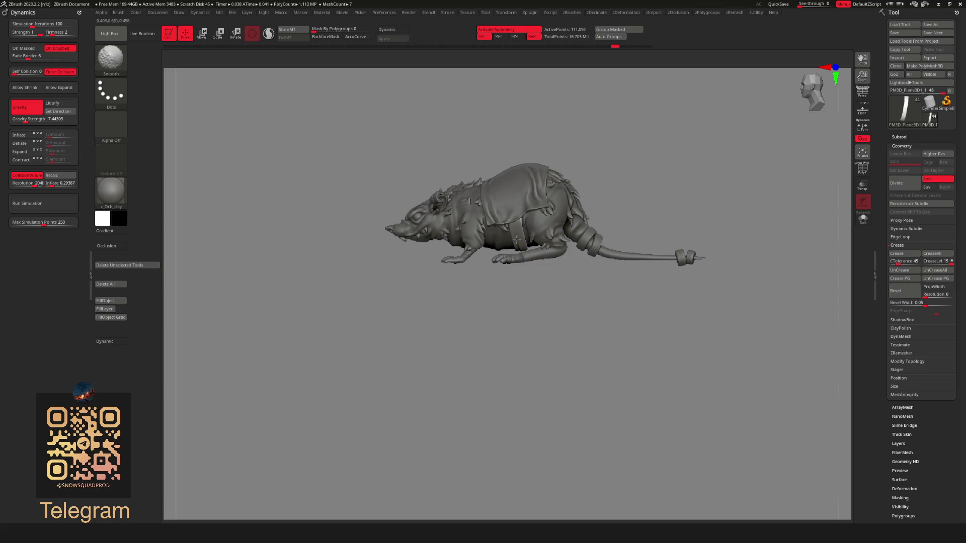
mouse_move(662, 153)
mouse_down()
mouse_move(682, 160)
mouse_move(558, 297)
mouse_move(578, 284)
mouse_move(548, 272)
mouse_move(624, 240)
mouse_up()
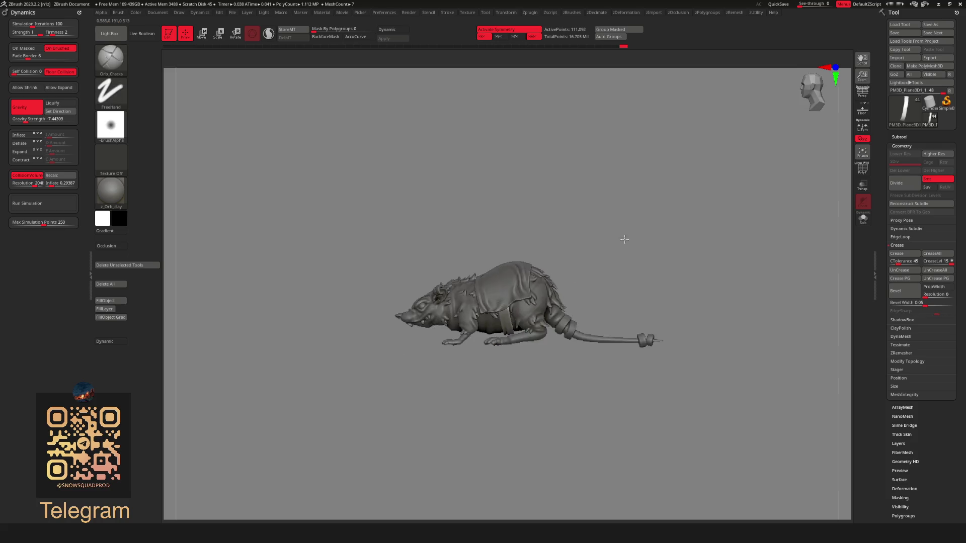
scroll(624, 240, up, 3)
mouse_move(679, 222)
mouse_down()
mouse_move(639, 233)
mouse_move(681, 218)
mouse_up()
scroll(639, 233, up, 3)
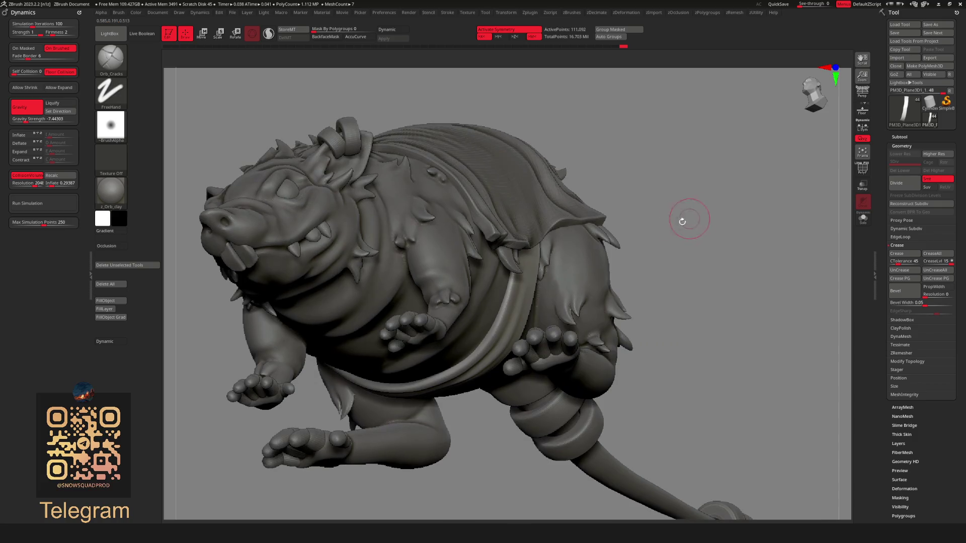
With the Move brush and AccuCurve off, push the cape edge near the strap, then select the cape
key(space)
click(566, 296)
key(space)
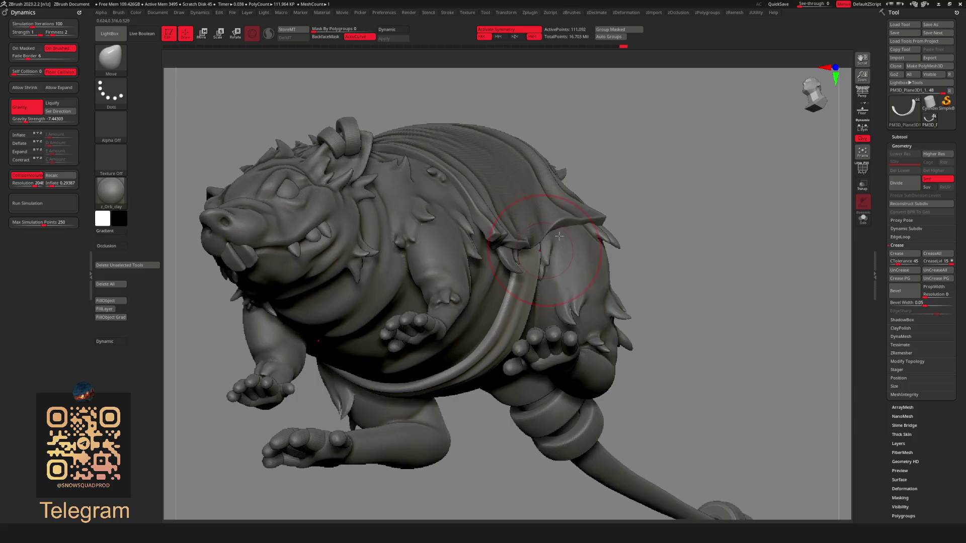
mouse_move(578, 215)
mouse_down()
mouse_move(657, 172)
mouse_move(592, 233)
mouse_move(591, 176)
mouse_move(643, 164)
mouse_move(606, 203)
mouse_up()
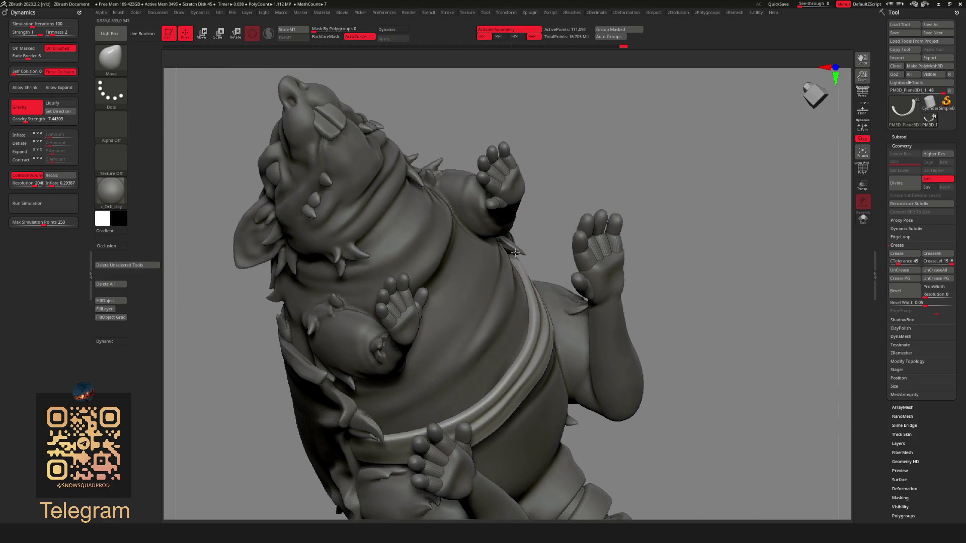
mouse_move(515, 252)
right_down()
mouse_move(568, 231)
mouse_move(579, 237)
mouse_move(553, 248)
right_up()
click(355, 37)
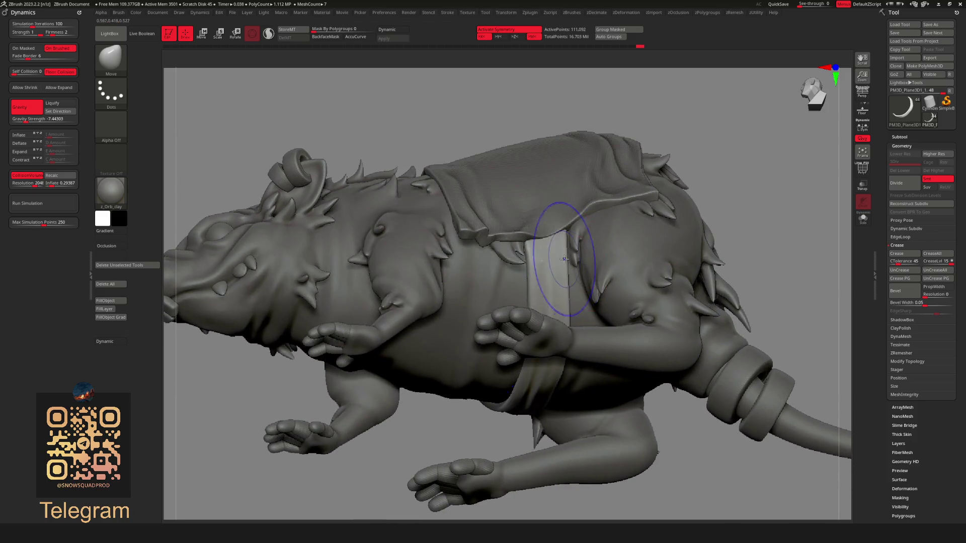
right_click(591, 208)
key(shift)
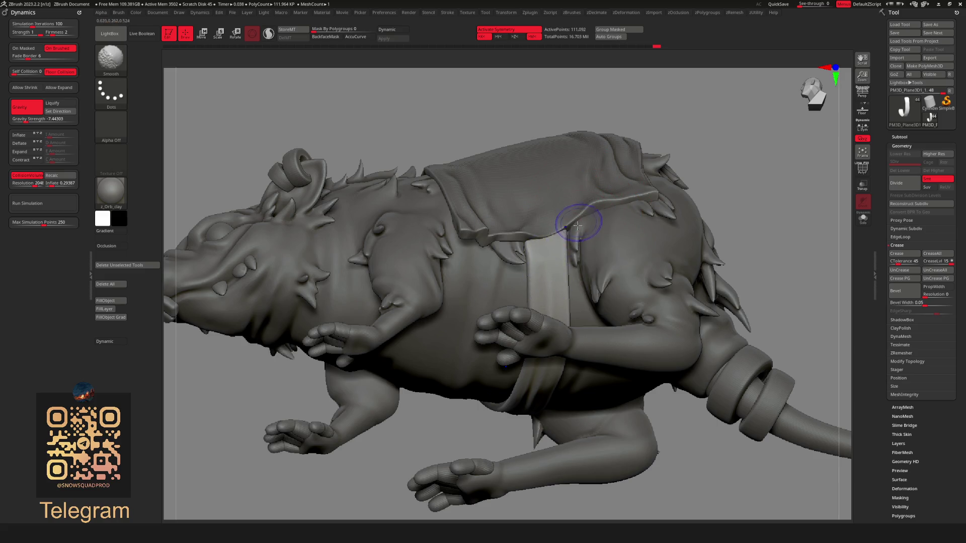
right_drag(553, 235, 660, 164)
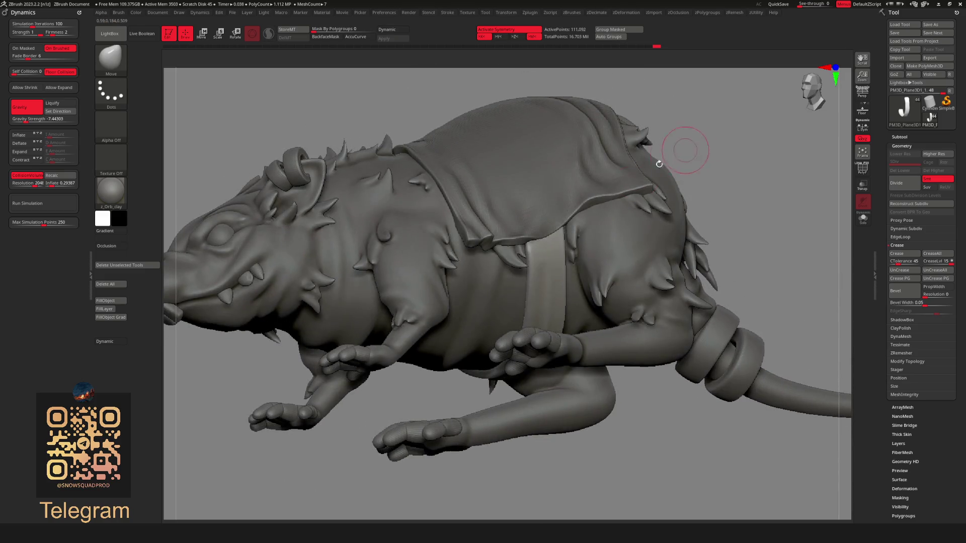
alt+click(497, 191)
Nudge and smooth the cape surface over the rat's back
right_drag(568, 158, 720, 128)
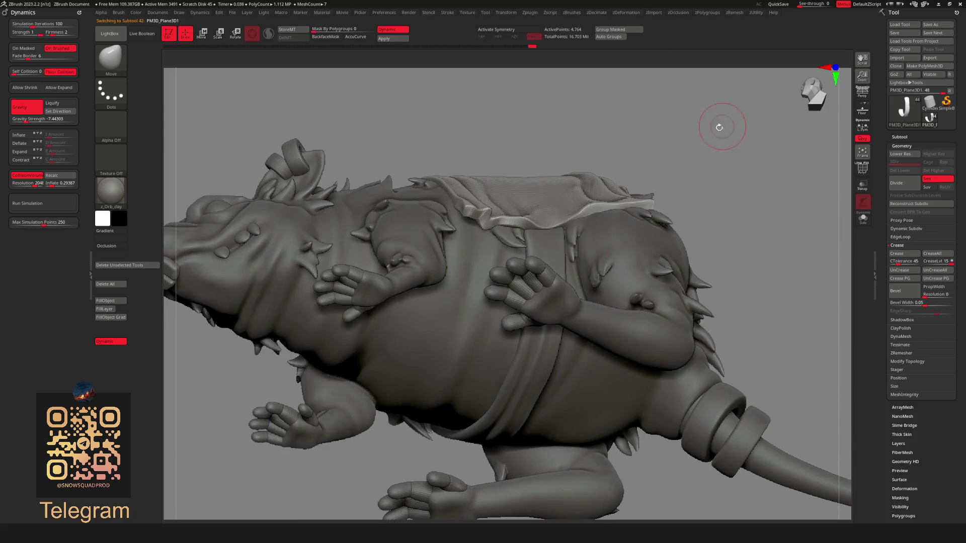
mouse_move(545, 224)
right_down()
mouse_move(541, 272)
mouse_move(533, 226)
right_up()
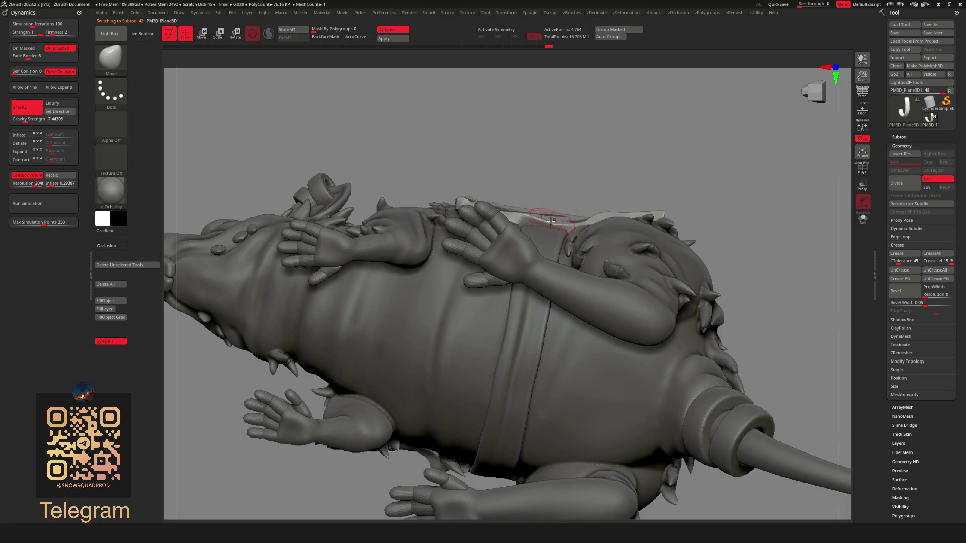
shift+drag(562, 222, 553, 225)
Frame the whole rat in a three-quarter view and select the PM3D_Sphere3D3_36 body piece
key(f)
mouse_move(707, 151)
right_down()
mouse_move(652, 150)
mouse_move(675, 144)
mouse_move(660, 205)
mouse_move(660, 267)
mouse_move(526, 206)
right_up()
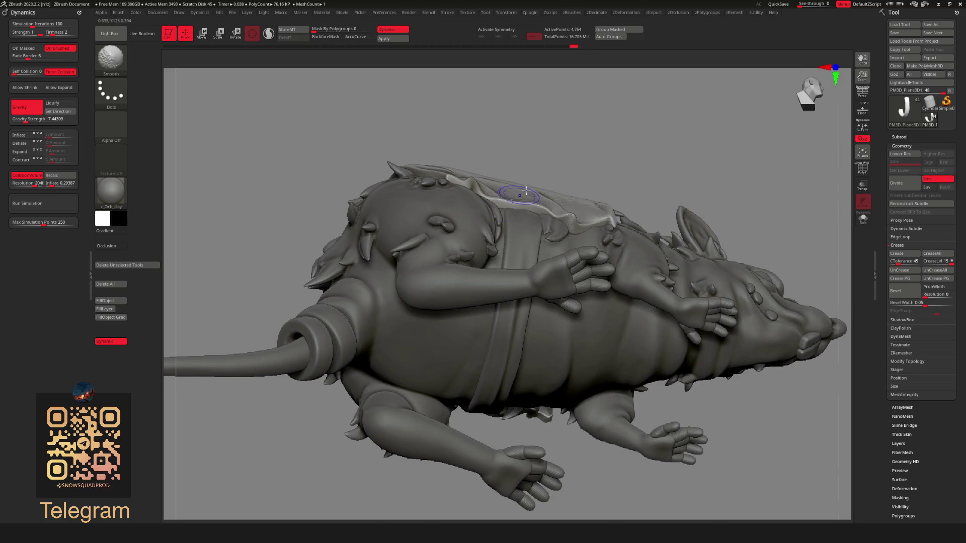
mouse_move(681, 158)
right_down()
mouse_move(667, 151)
mouse_move(694, 136)
mouse_move(546, 157)
mouse_move(636, 176)
mouse_move(675, 206)
mouse_move(685, 190)
mouse_move(637, 198)
right_up()
mouse_move(638, 242)
right_down()
mouse_move(601, 252)
mouse_move(629, 227)
right_up()
alt+click(578, 262)
Switch between the cape cloth and the PM3D_Sphere3D3_36 body piece while orbiting
ctrl+right_drag(669, 203, 624, 228)
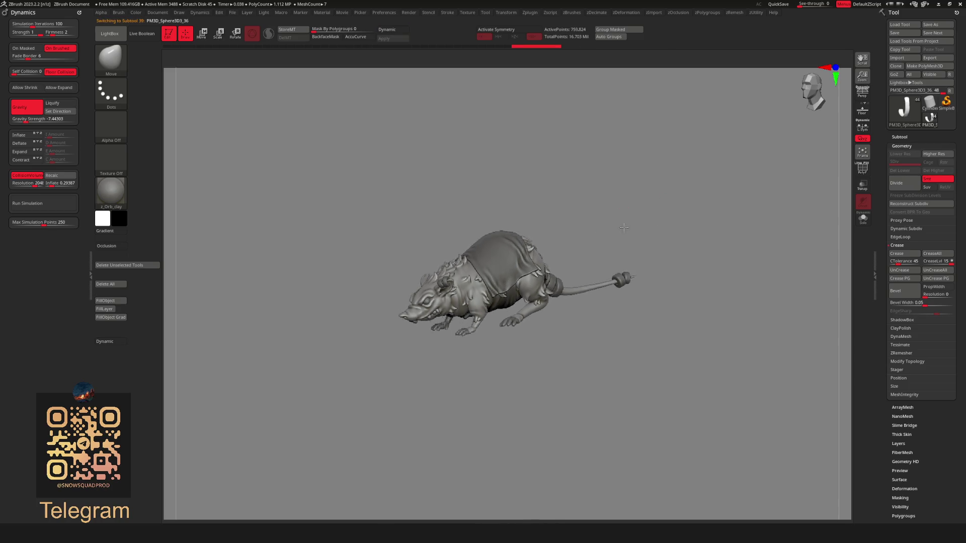
mouse_move(587, 276)
right_down()
mouse_move(578, 285)
mouse_move(645, 360)
mouse_move(679, 226)
mouse_move(720, 186)
mouse_move(542, 256)
right_up()
alt+click(542, 256)
mouse_move(669, 203)
right_down()
mouse_move(694, 216)
mouse_move(680, 272)
mouse_move(546, 213)
mouse_move(624, 223)
mouse_move(647, 266)
right_up()
alt+click(587, 274)
Inspect the draped cape from top-down and side views, then expand the Subtool list
mouse_move(670, 218)
right_down()
mouse_move(645, 215)
mouse_move(658, 223)
mouse_move(616, 203)
mouse_move(654, 315)
mouse_move(628, 258)
mouse_move(675, 255)
right_up()
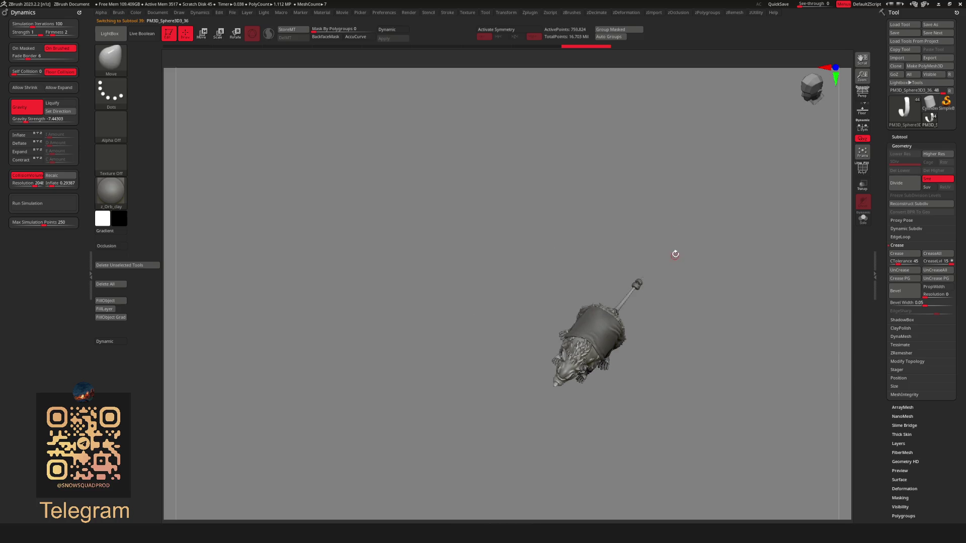
right_drag(686, 323, 671, 359)
alt+right_drag(610, 413, 565, 378)
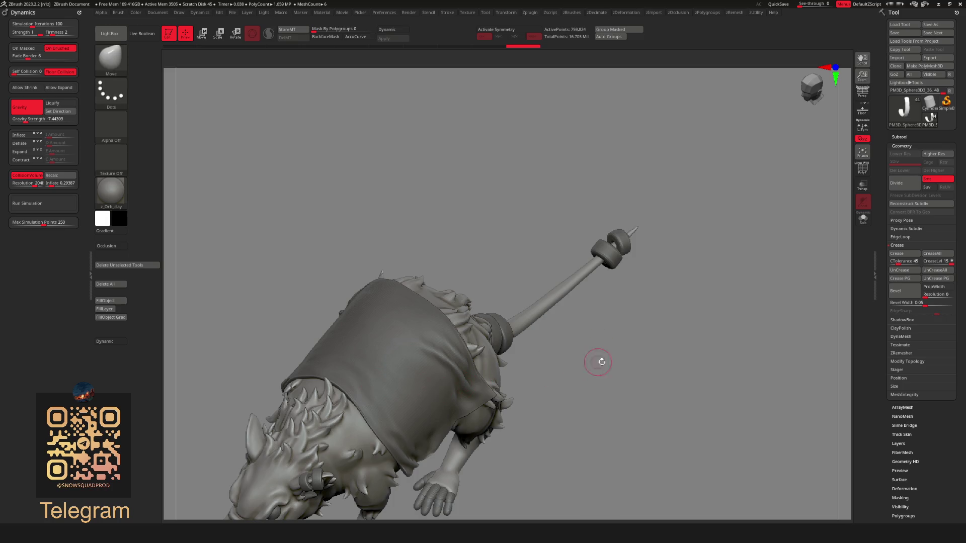
alt+right_drag(606, 362, 533, 347)
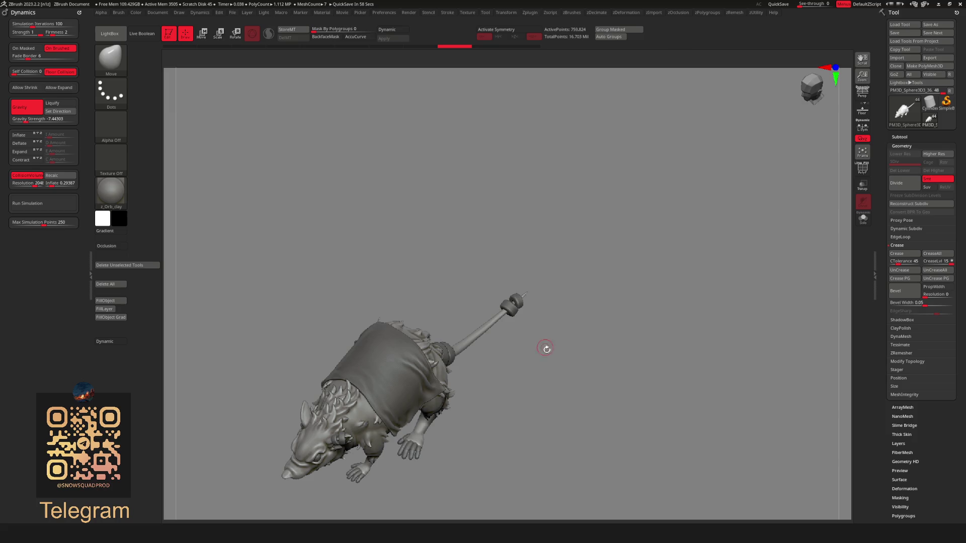
mouse_move(546, 348)
mouse_down()
mouse_move(542, 311)
mouse_move(609, 255)
mouse_move(594, 266)
mouse_move(612, 265)
mouse_up()
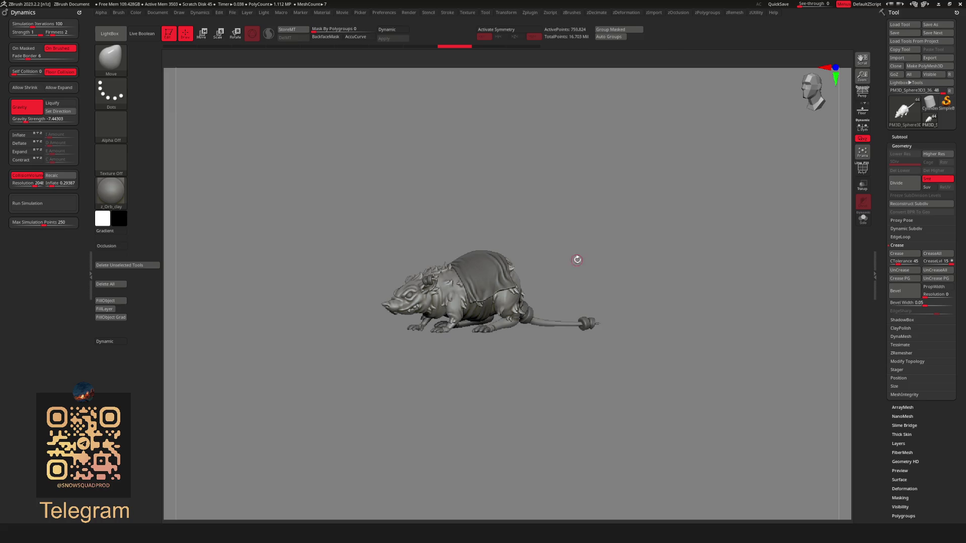
drag(540, 260, 504, 269)
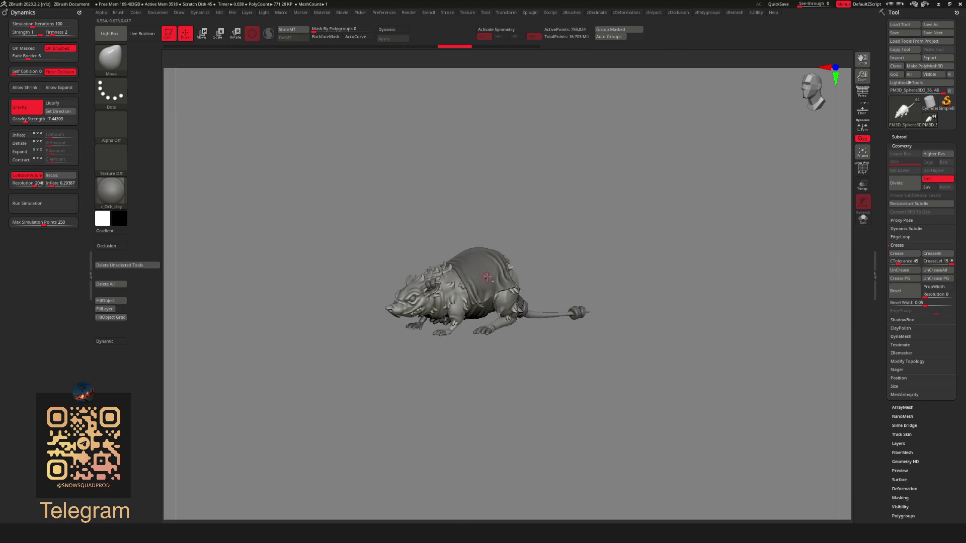
scroll(456, 276, up, 3)
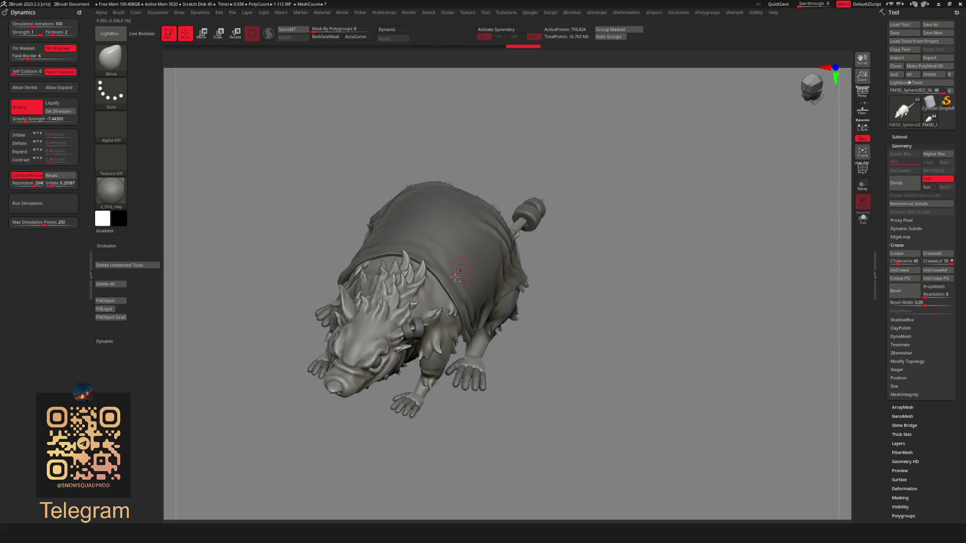
right_drag(447, 259, 628, 183)
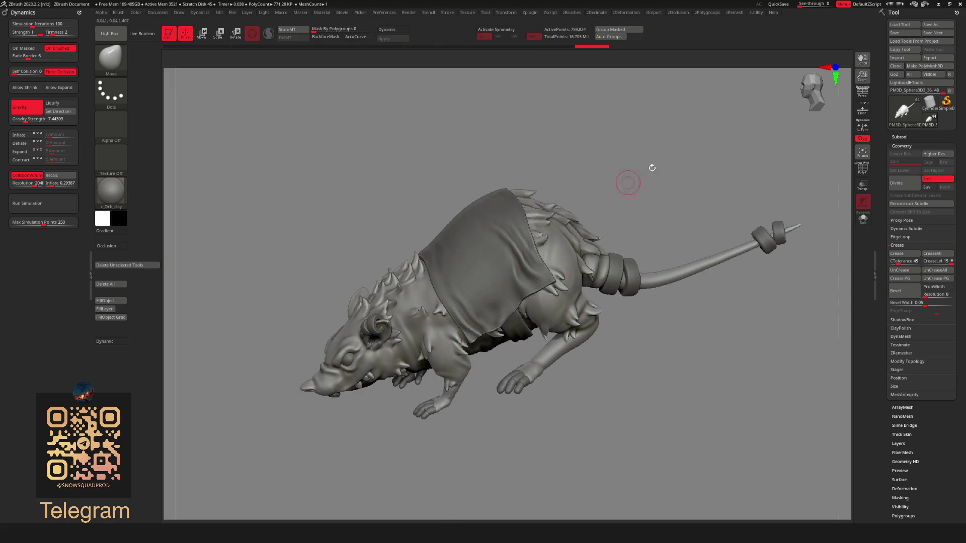
click(904, 135)
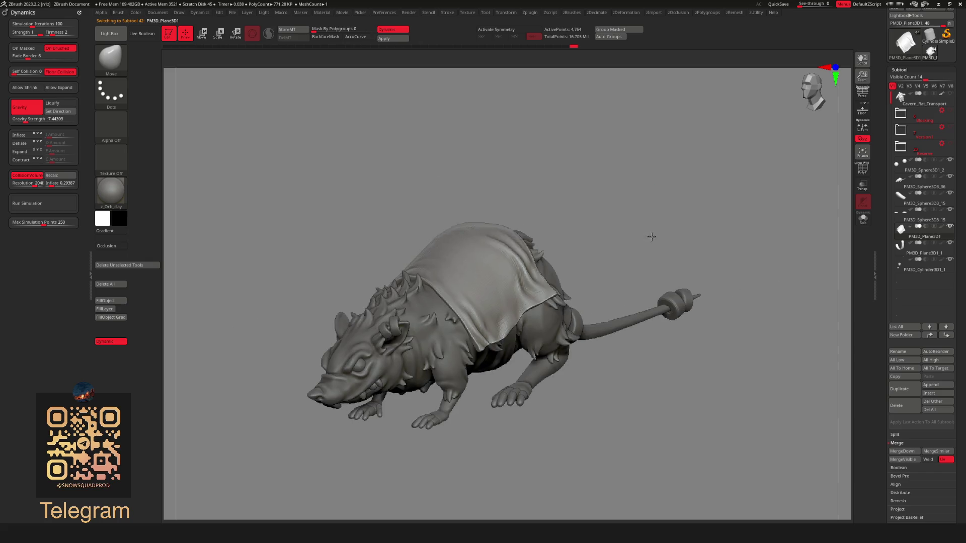
Pick the ZModeler brush for the cape and toggle its low-poly base mesh view
scroll(633, 244, up, 3)
key(b)
click(609, 292)
scroll(647, 183, up, 3)
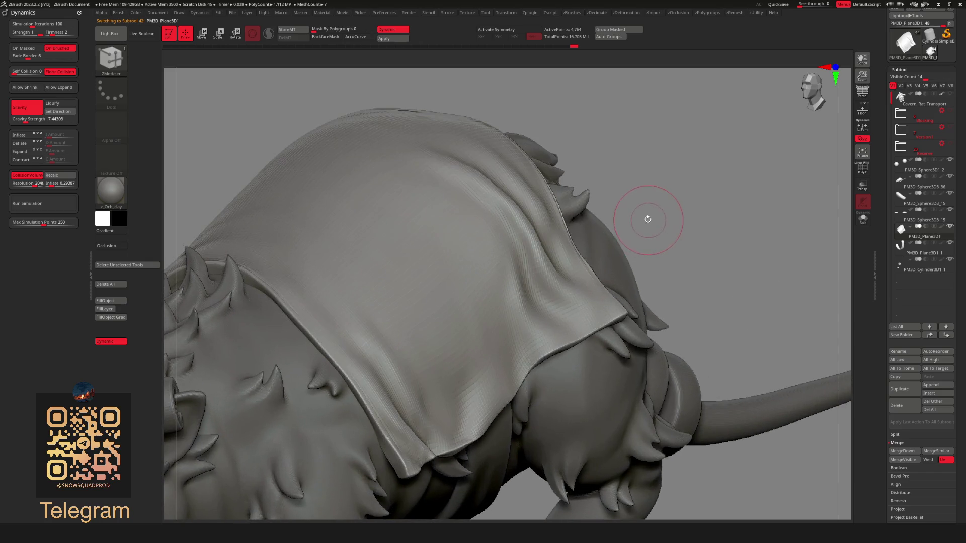
scroll(621, 304, up, 5)
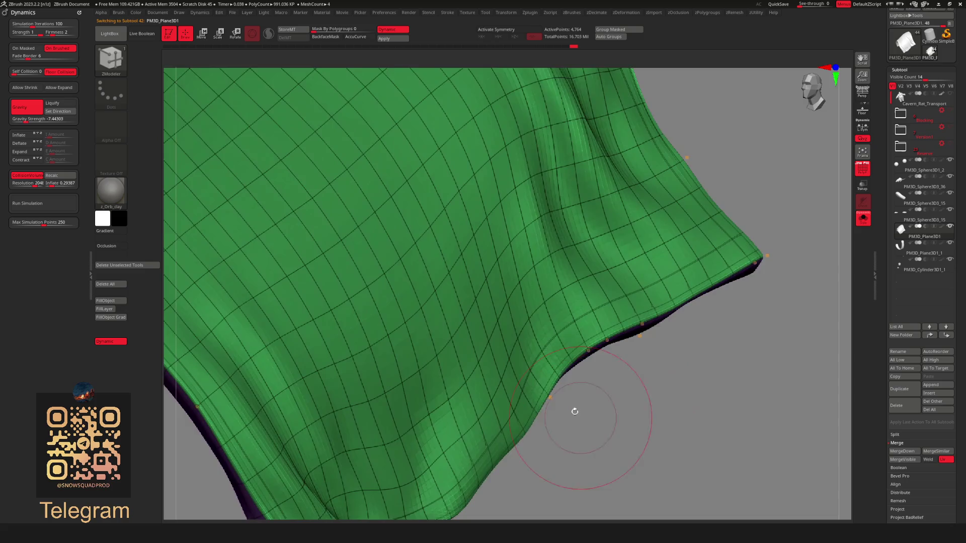
key(space)
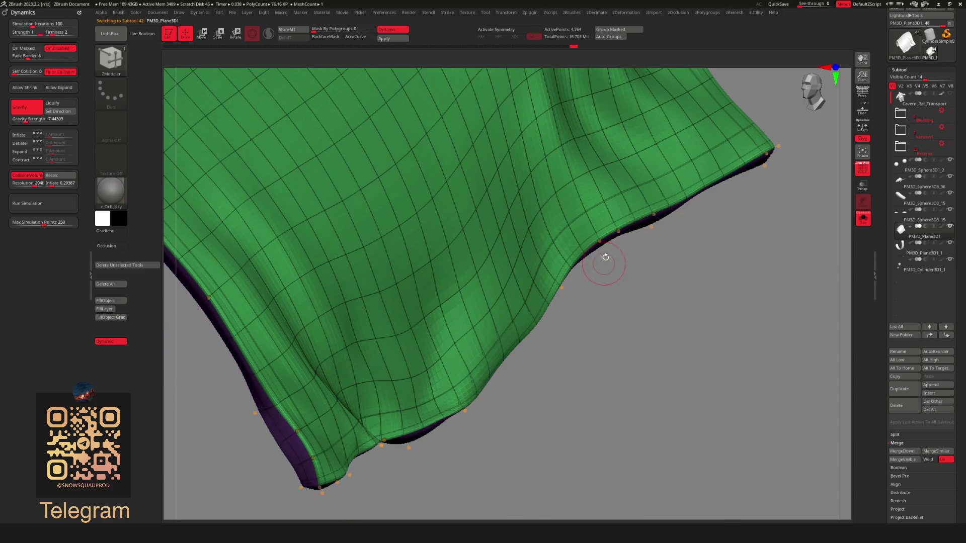
key(shift+d)
key(d)
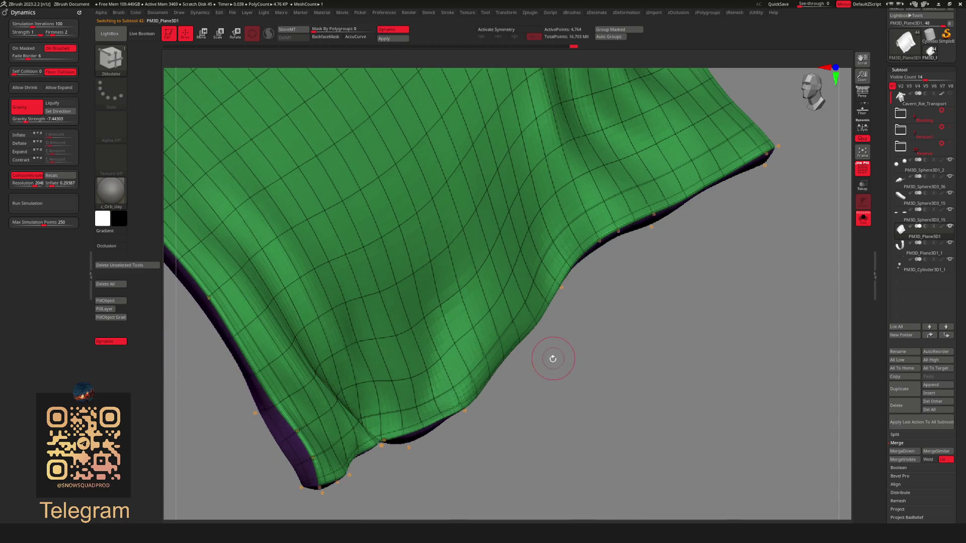
Inspect the cape's lower edge, toggling wireframe and smooth subdivision previews
mouse_move(552, 358)
mouse_down()
mouse_move(820, 83)
mouse_move(565, 454)
mouse_move(594, 327)
mouse_up()
key(space)
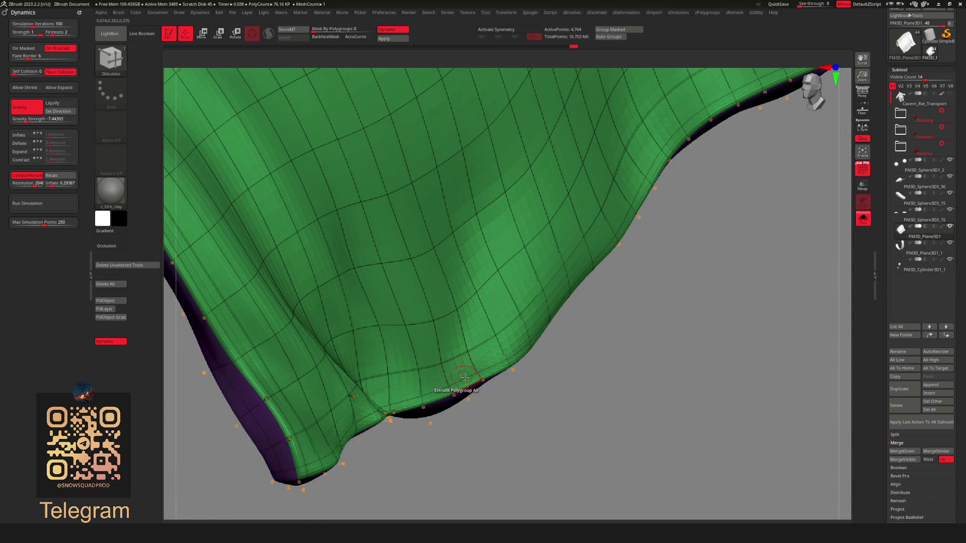
key(space)
drag(481, 409, 478, 428)
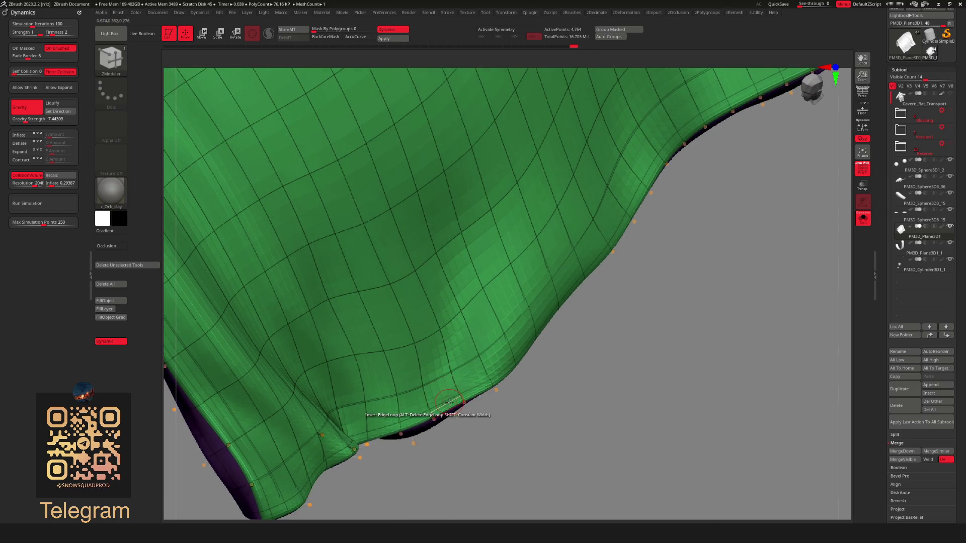
key(space)
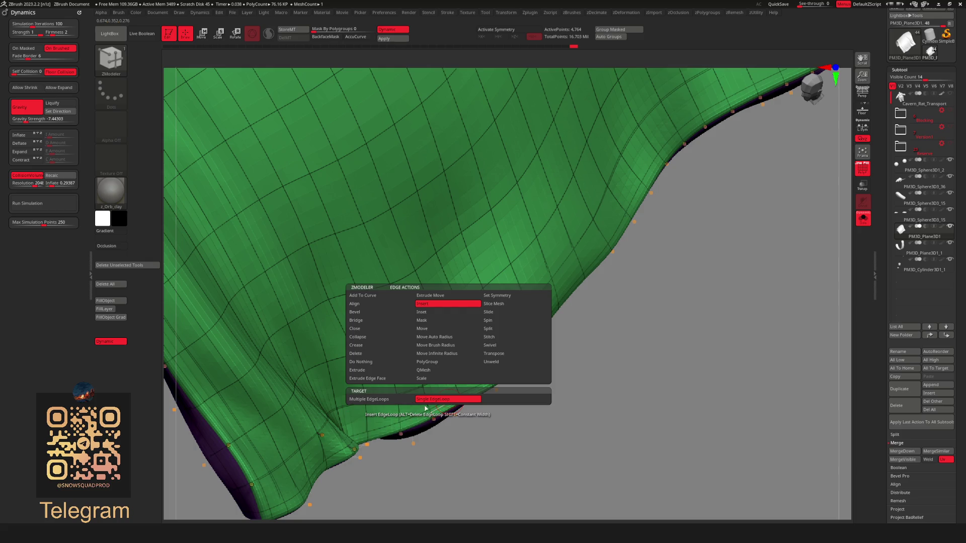
key(shift+f)
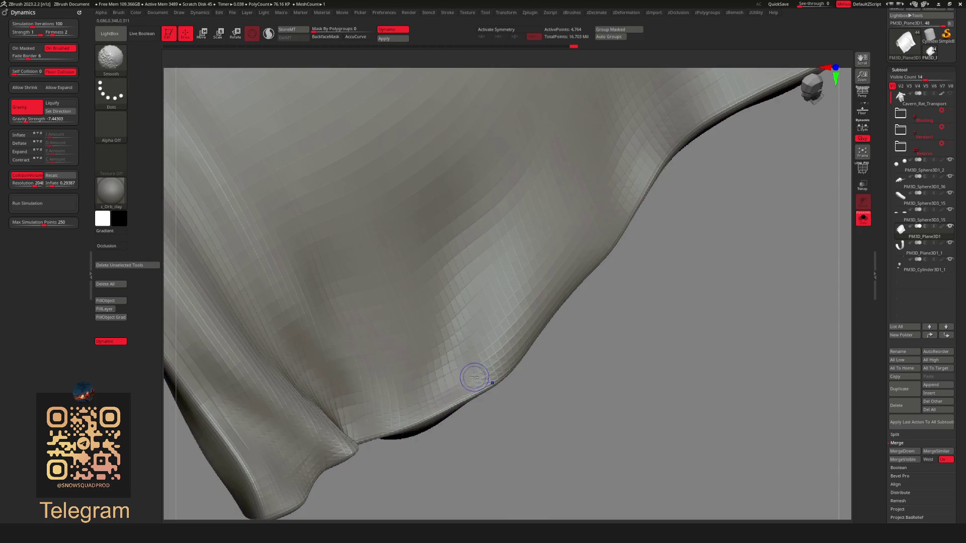
key(shift+f)
key(shift+d)
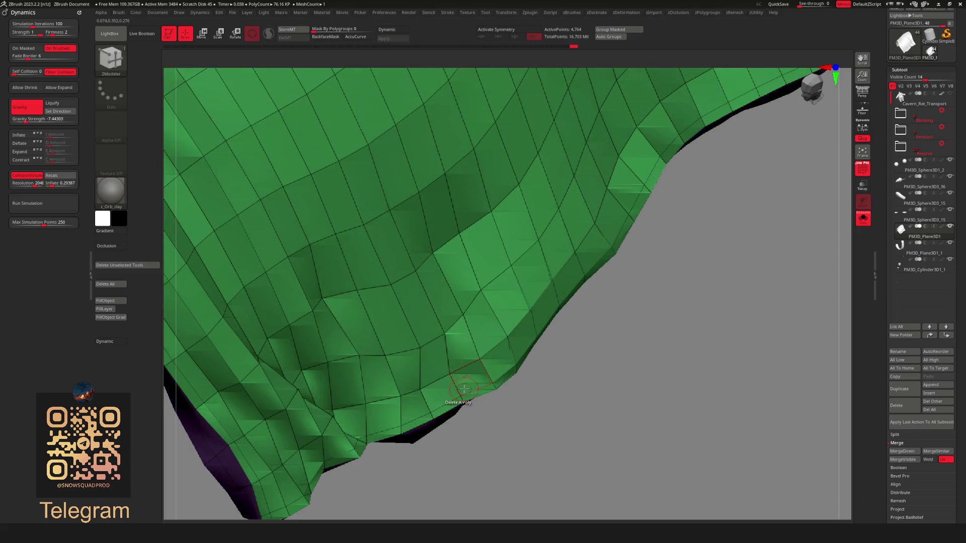
key(shift+d)
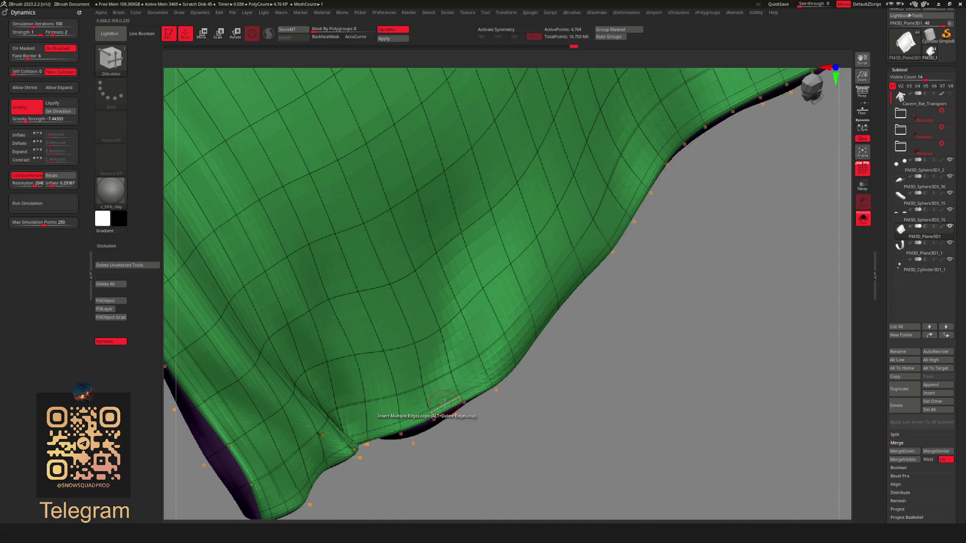
key(shift+d)
key(space)
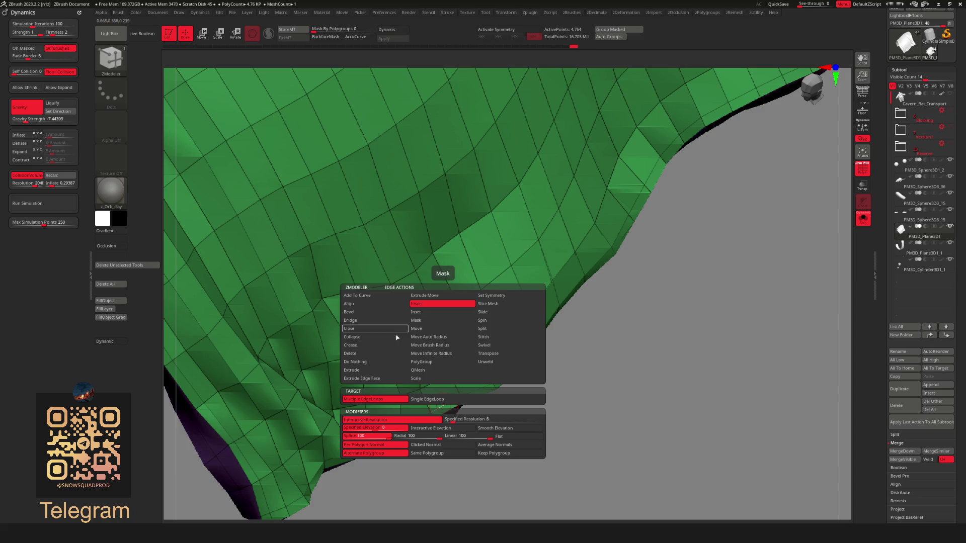
Set the edge action to Delete with EdgeLoop Complete and remove loops at the cape's edge and tip
click(393, 354)
key(space)
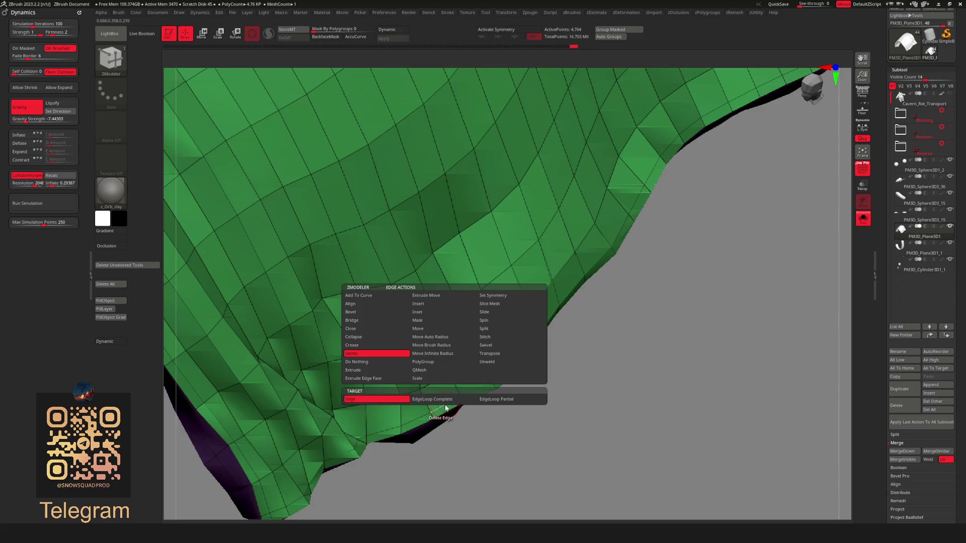
click(445, 401)
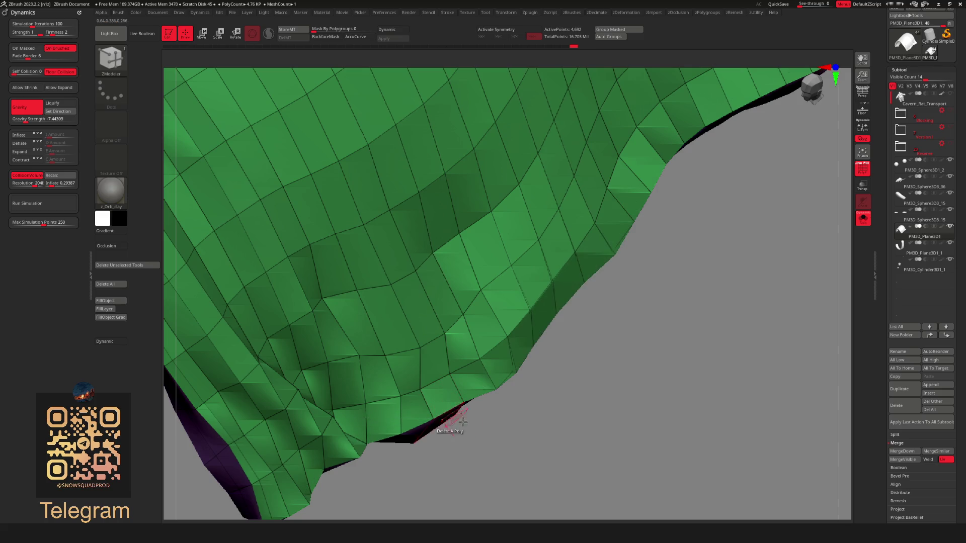
click(447, 408)
mouse_move(447, 408)
mouse_down()
mouse_move(536, 362)
mouse_move(442, 366)
mouse_move(512, 334)
mouse_move(515, 347)
mouse_move(572, 241)
mouse_move(564, 335)
mouse_move(578, 371)
mouse_move(459, 308)
mouse_move(436, 392)
mouse_move(616, 371)
mouse_move(399, 451)
mouse_move(453, 376)
mouse_move(498, 352)
mouse_move(535, 370)
mouse_move(504, 326)
mouse_move(394, 285)
mouse_up()
click(447, 355)
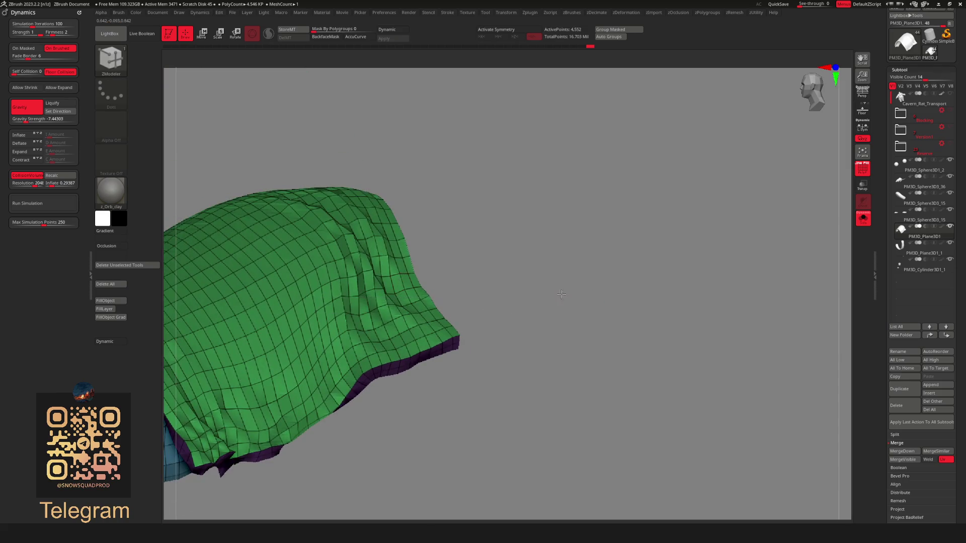
Delete one more cape edge loop, restore smooth subdivision, hide the wireframe, and show the whole rat
mouse_move(561, 294)
mouse_down()
mouse_move(513, 205)
mouse_move(500, 294)
mouse_up()
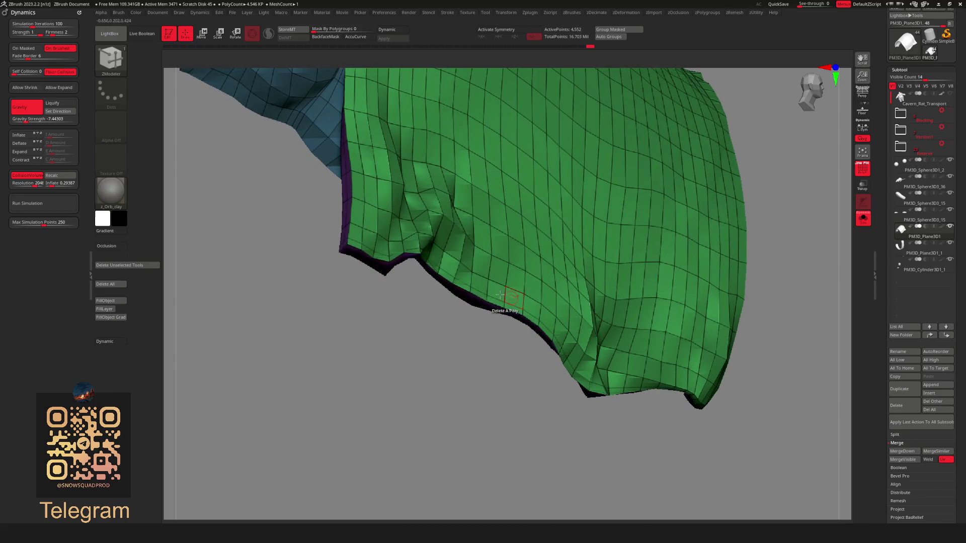
click(471, 281)
key(d)
mouse_move(483, 337)
mouse_down()
mouse_move(483, 347)
mouse_move(710, 232)
mouse_move(684, 254)
mouse_move(629, 231)
mouse_move(704, 240)
mouse_move(703, 207)
mouse_move(574, 252)
mouse_move(653, 233)
mouse_up()
key(shift+f)
key(ctrl+shift+s)
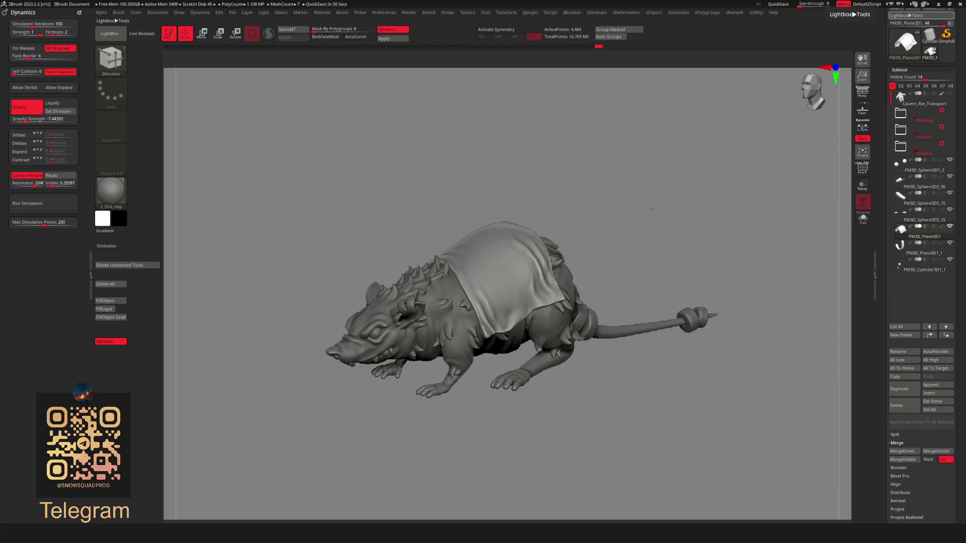
Orbit over the rat's back and show the Blocking folder's pack and bundle meshes
mouse_move(705, 289)
alt+mouse_down()
mouse_move(652, 298)
mouse_move(442, 287)
mouse_move(606, 313)
mouse_move(851, 294)
alt+mouse_up()
drag(631, 242, 615, 212)
drag(661, 270, 515, 295)
right_drag(515, 295, 501, 308)
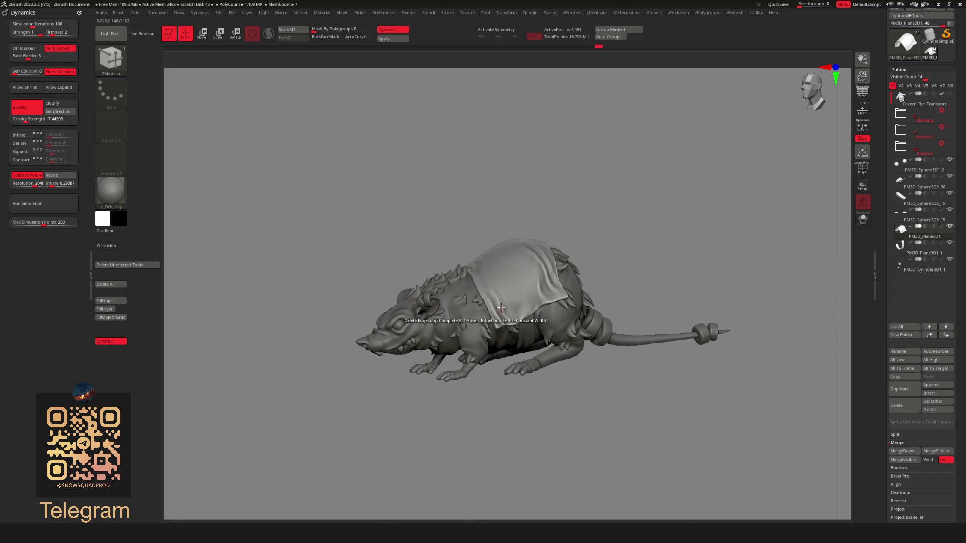
click(948, 121)
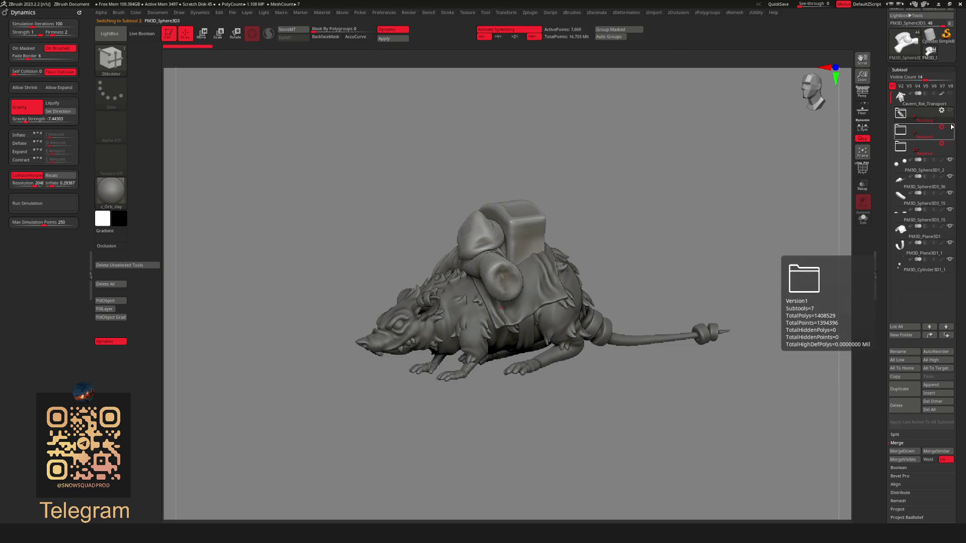
Move PM3D_Sphere3D3 out of the Blocking folder to the end of the Subtool list
click(901, 115)
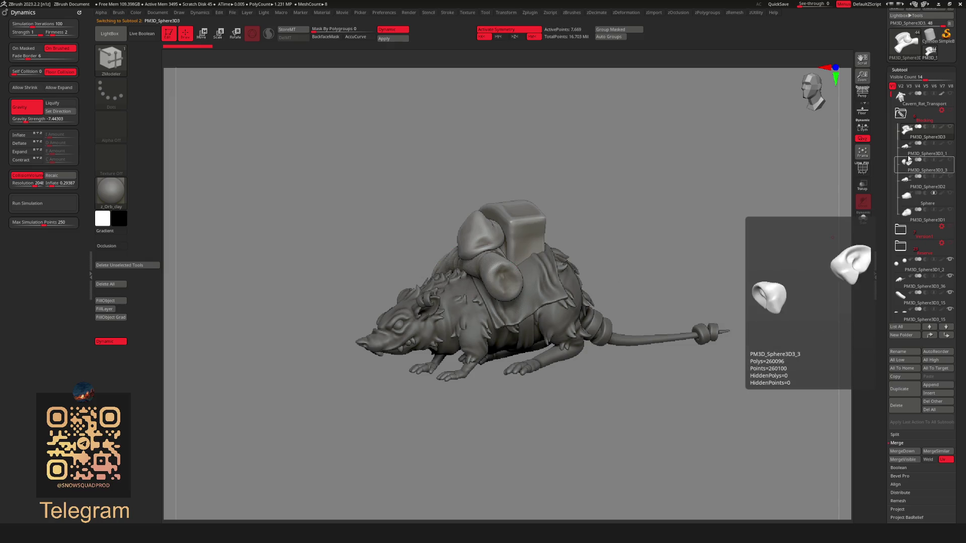
mouse_move(588, 280)
right_down()
mouse_move(559, 283)
mouse_move(629, 252)
right_up()
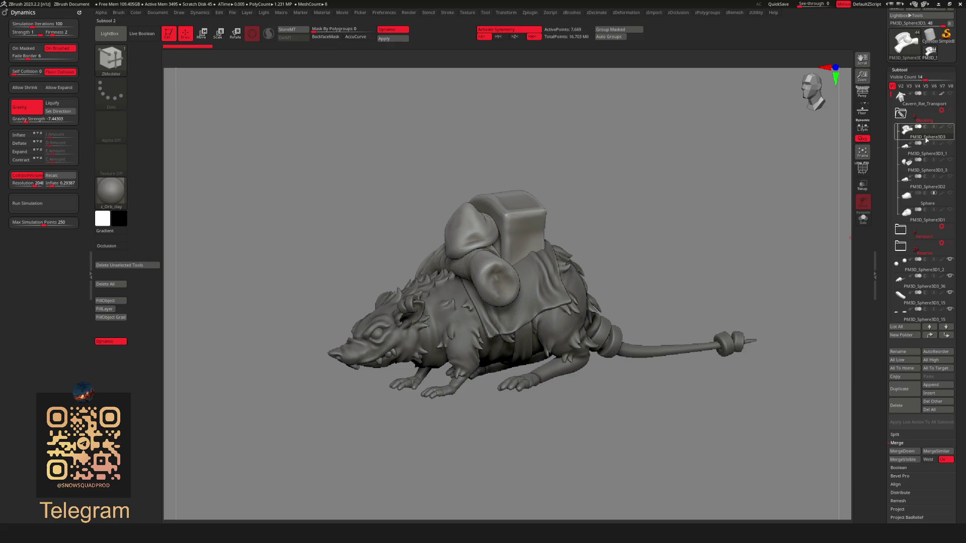
drag(927, 140, 933, 280)
click(945, 120)
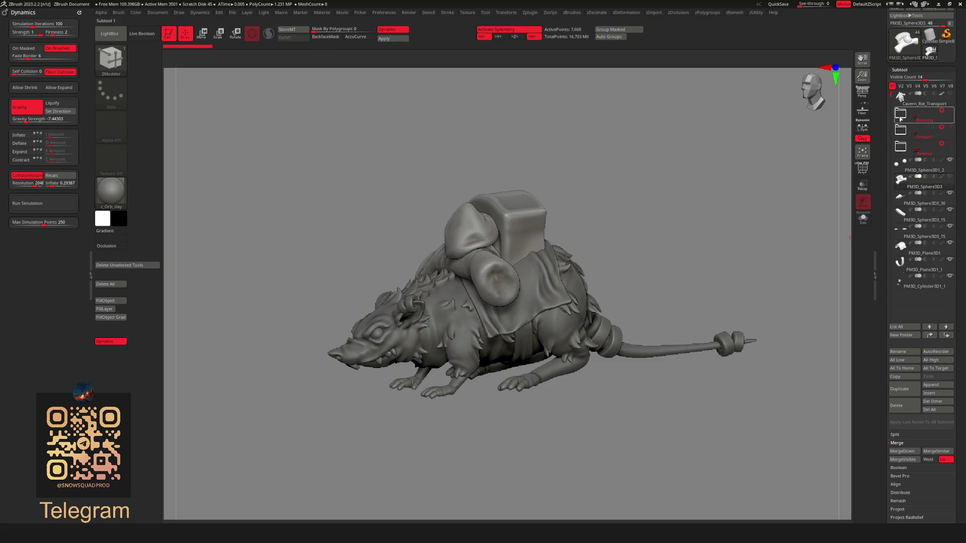
drag(939, 203, 934, 281)
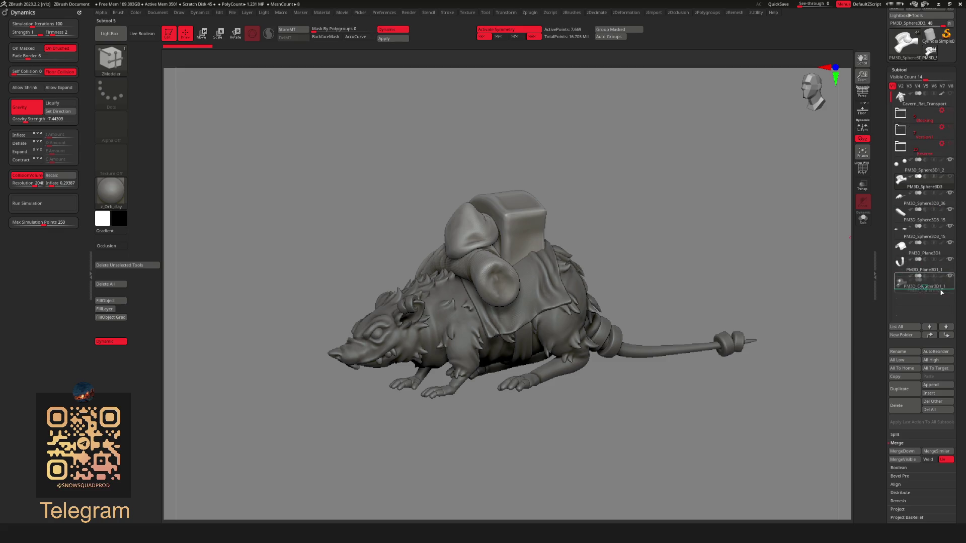
mouse_move(641, 279)
ctrl+right_down()
mouse_move(562, 273)
mouse_move(679, 301)
ctrl+right_up()
Mask the rolled bedroll, split it off with Split Masked Points, and select PM3D_Sphere3D4
ctrl+shift+click(678, 301)
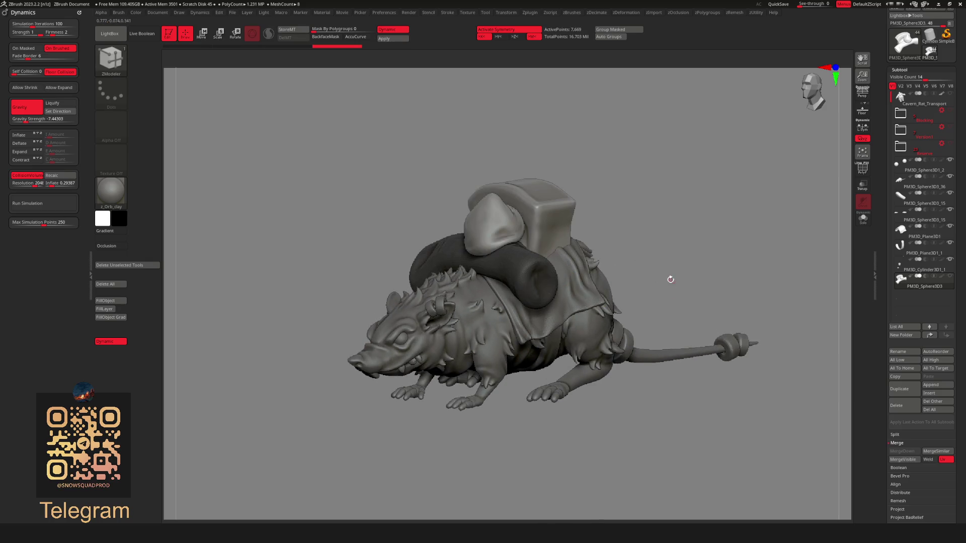
key(shift+s)
click(661, 390)
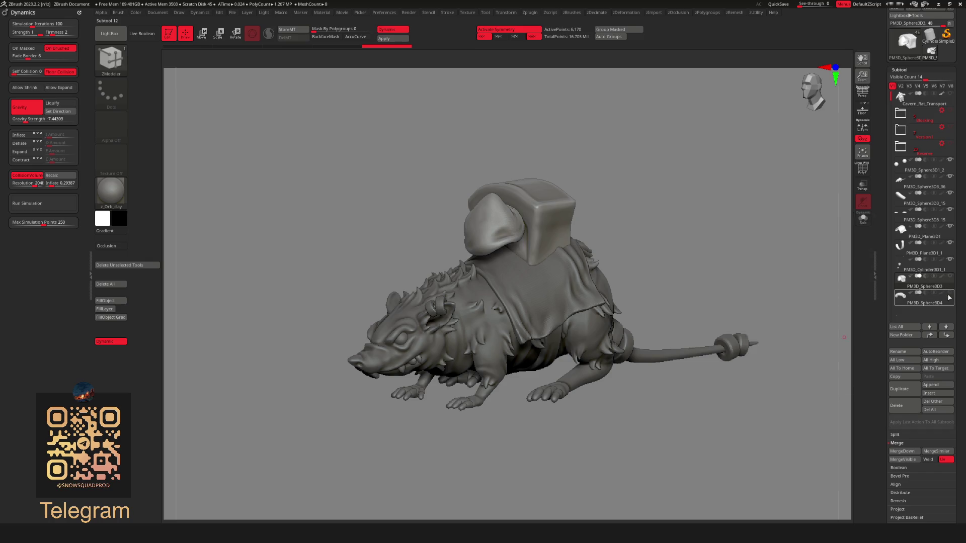
click(950, 292)
click(910, 297)
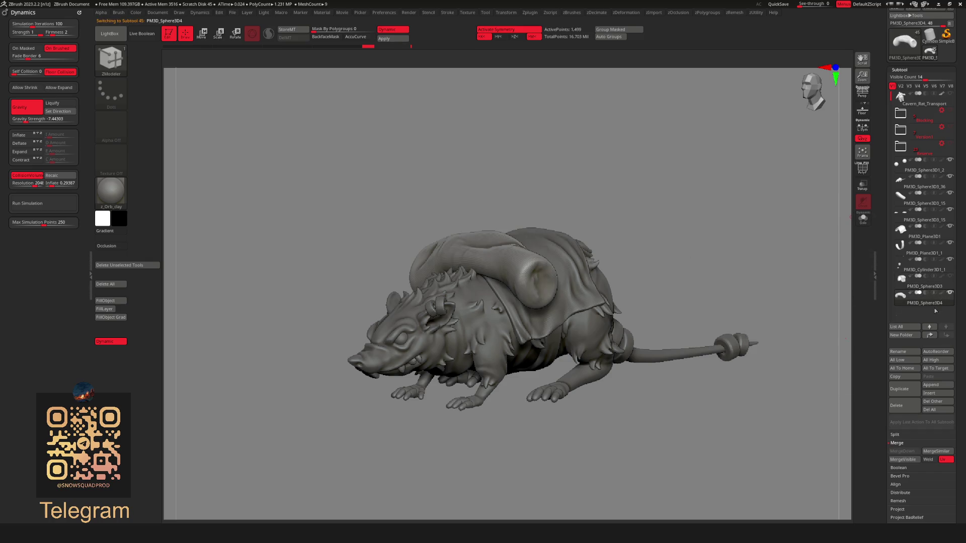
Set up the PM3D_Sphere3D4 bedroll for moving with the Move gizmo and symmetry off
mouse_move(654, 383)
mouse_down()
mouse_move(576, 280)
mouse_move(533, 274)
mouse_move(503, 290)
mouse_move(511, 293)
mouse_up()
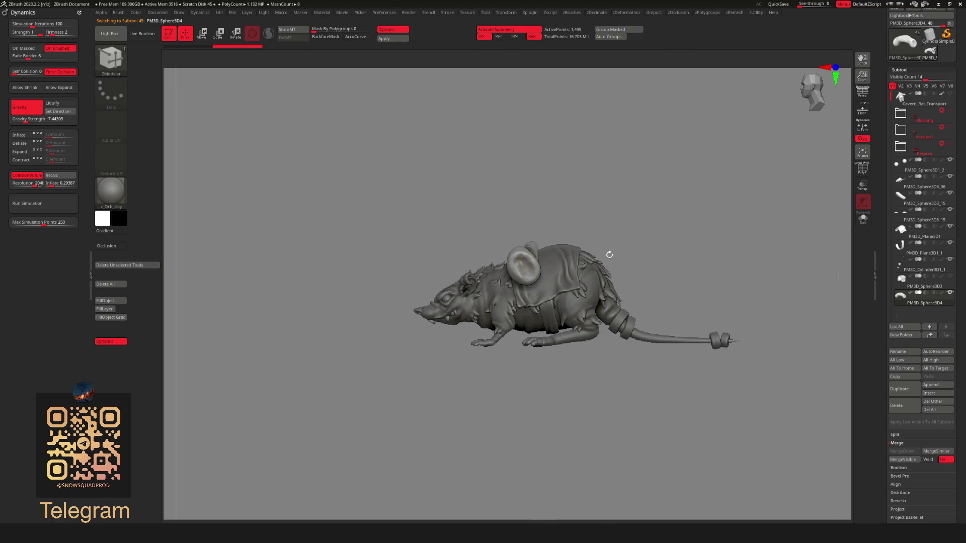
mouse_move(609, 255)
mouse_down()
mouse_move(544, 254)
mouse_move(569, 257)
mouse_up()
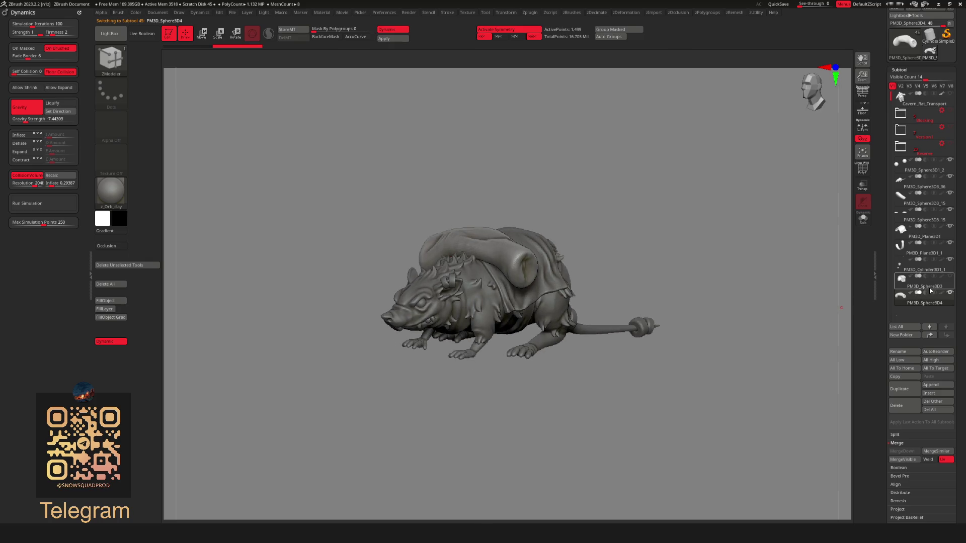
click(930, 287)
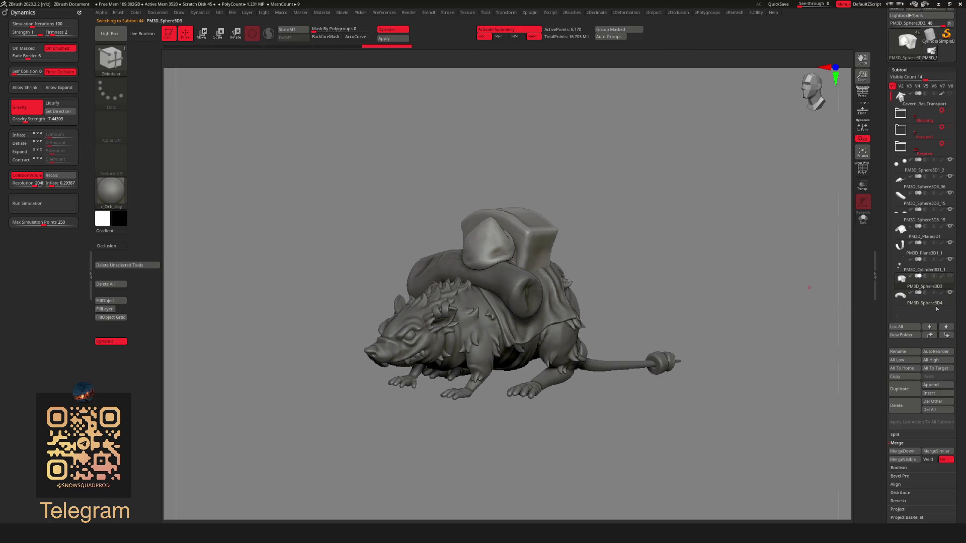
click(915, 302)
drag(569, 281, 556, 283)
key(w)
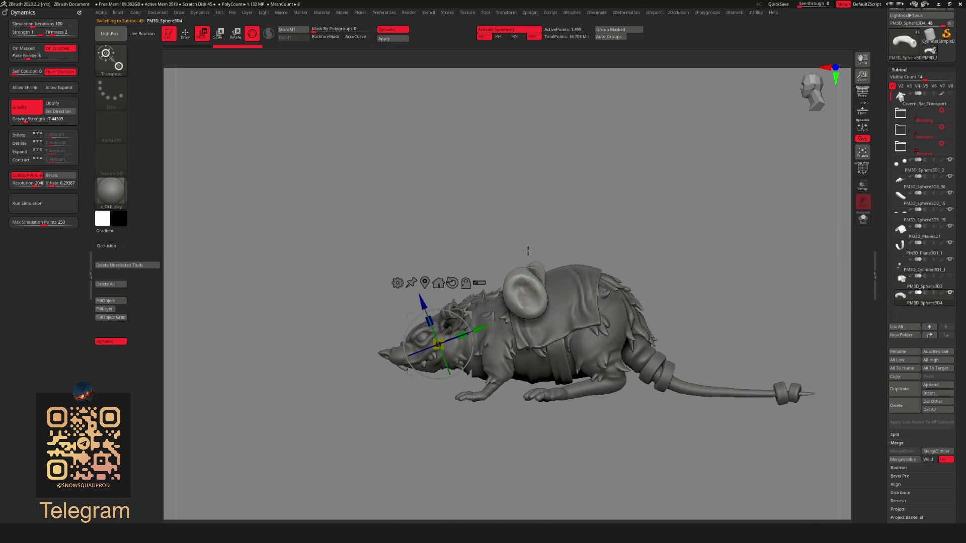
key(x)
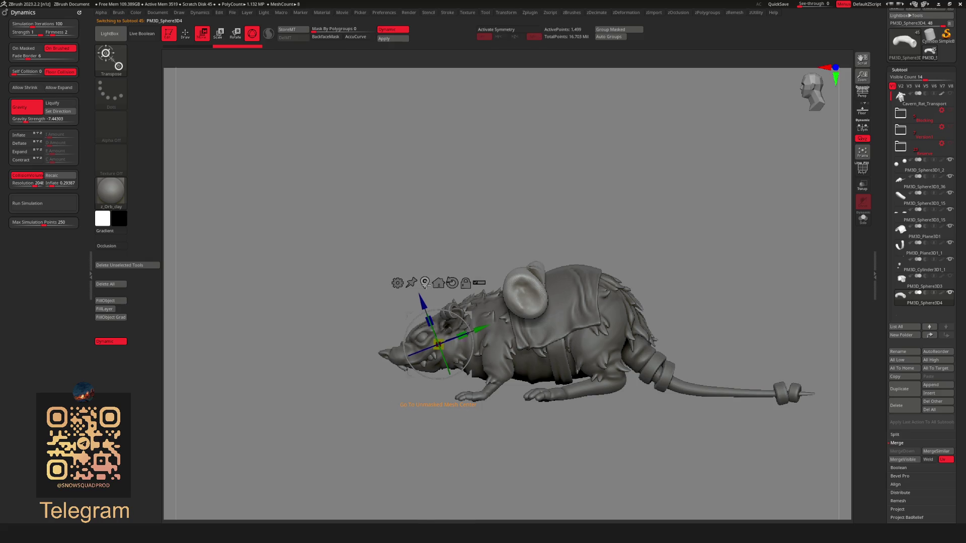
click(425, 283)
mouse_move(616, 244)
ctrl+right_down()
mouse_move(564, 258)
mouse_move(597, 234)
ctrl+right_up()
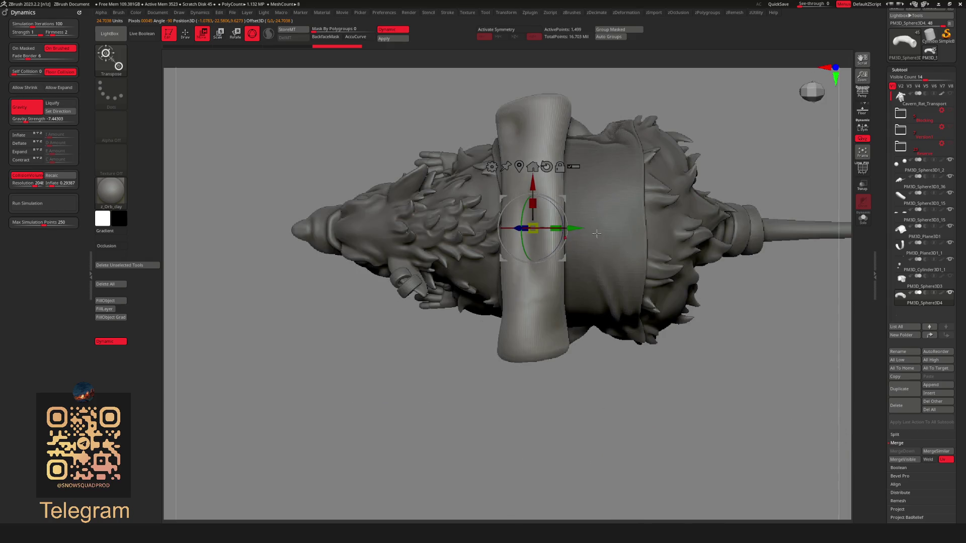
key(ctrl+z)
key(ctrl+z)
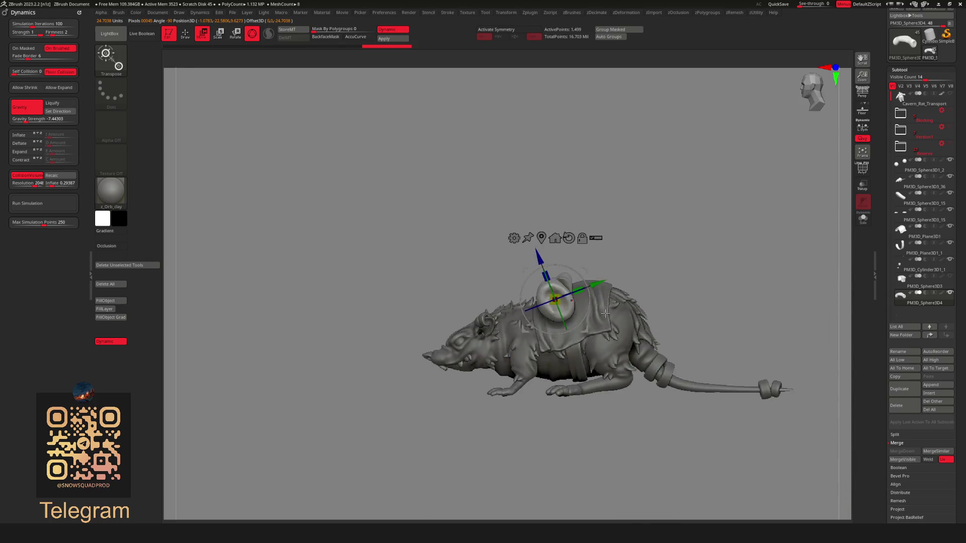
key(ctrl+z)
key(ctrl+z)
key(ctrl+z)
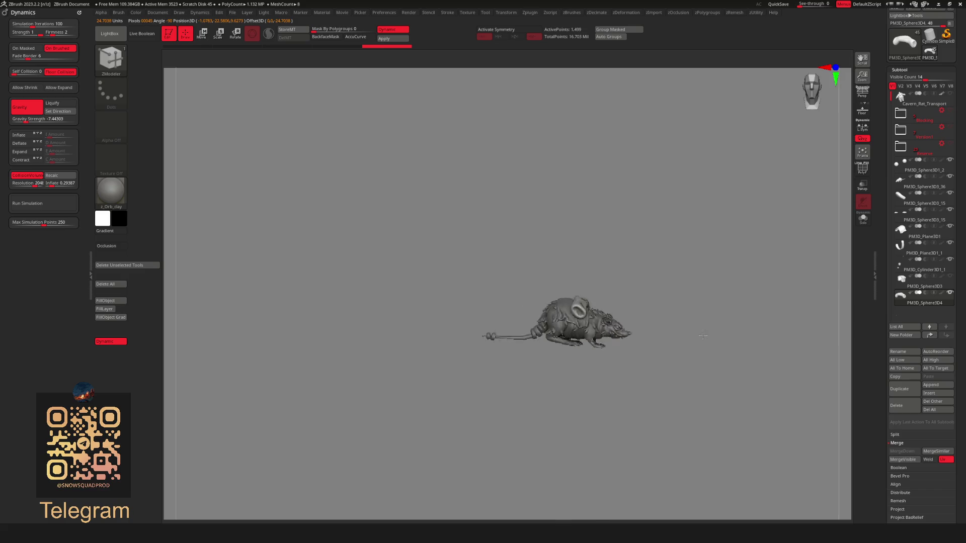
key(ctrl+z)
key(ctrl+z)
key(ctrl+z)
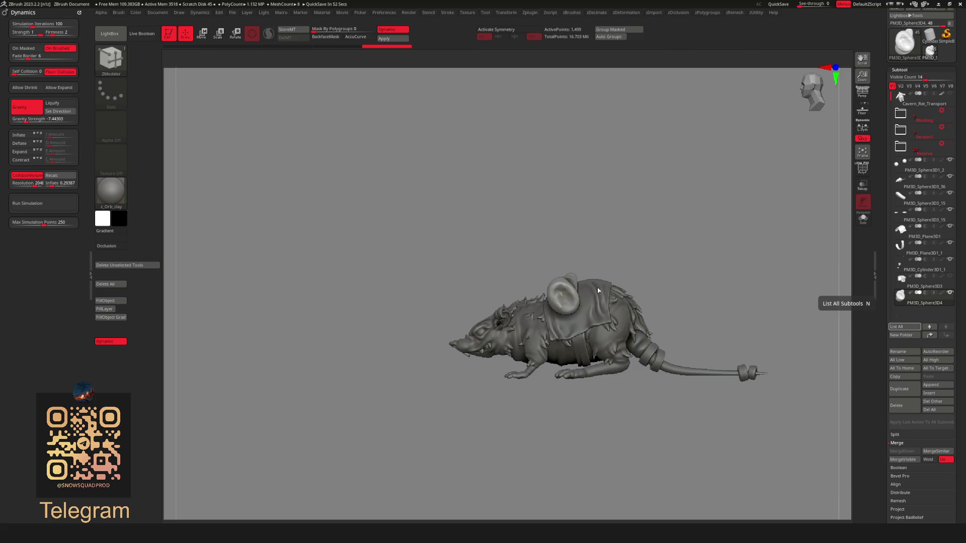
mouse_move(599, 290)
right_down()
mouse_move(572, 305)
mouse_move(617, 280)
mouse_move(664, 353)
mouse_move(630, 393)
mouse_move(643, 397)
mouse_move(649, 386)
right_up()
key(w)
key(q)
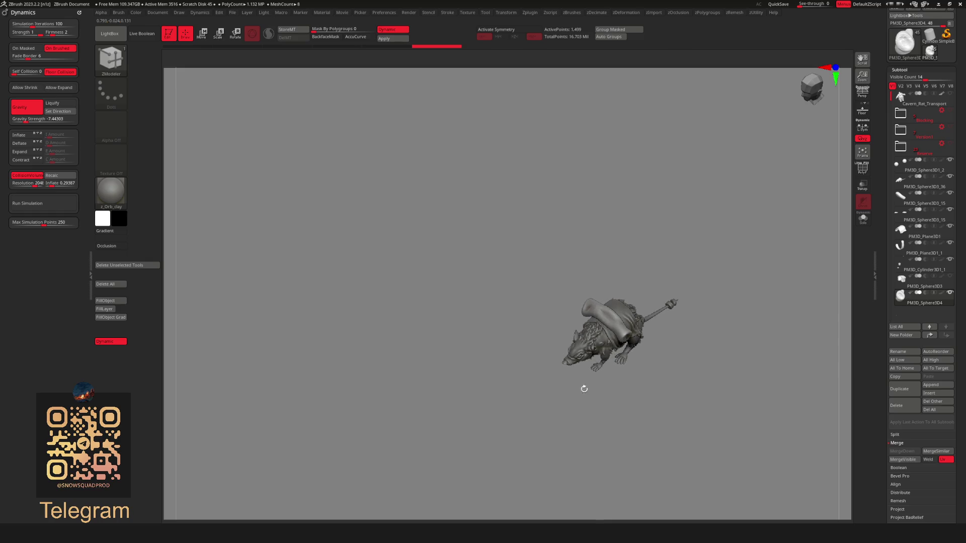
mouse_move(584, 389)
right_down()
mouse_move(544, 390)
mouse_move(599, 392)
mouse_move(568, 382)
mouse_move(600, 346)
mouse_move(723, 348)
right_up()
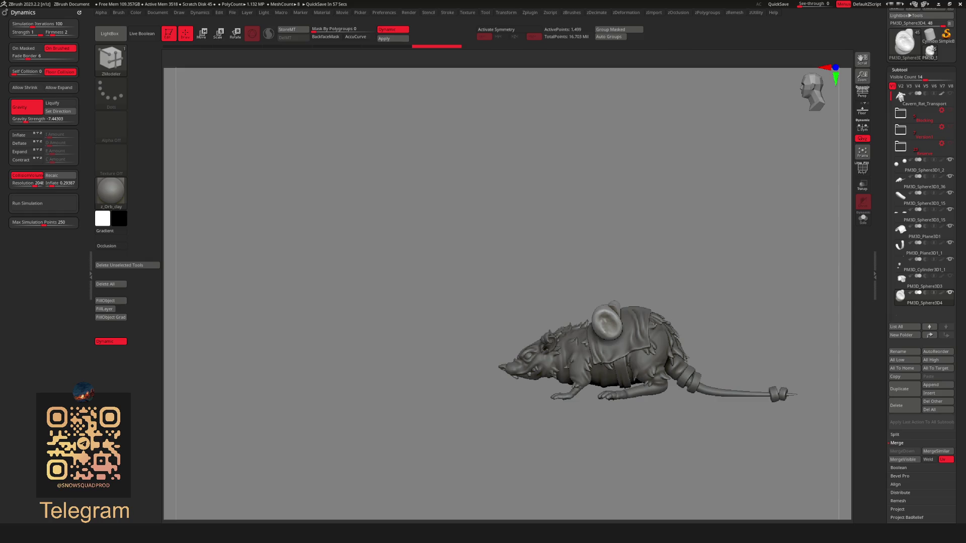
Bring up the PureRef Concept board, enlarge it, and fit the sack-laden camel photo
key(alt+Tab)
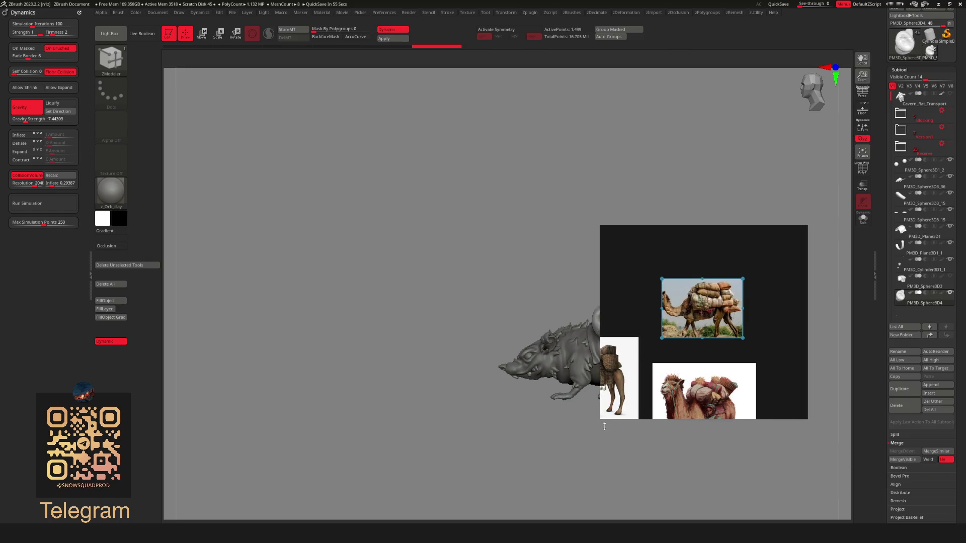
drag(597, 421, 574, 458)
scroll(714, 333, down, 2)
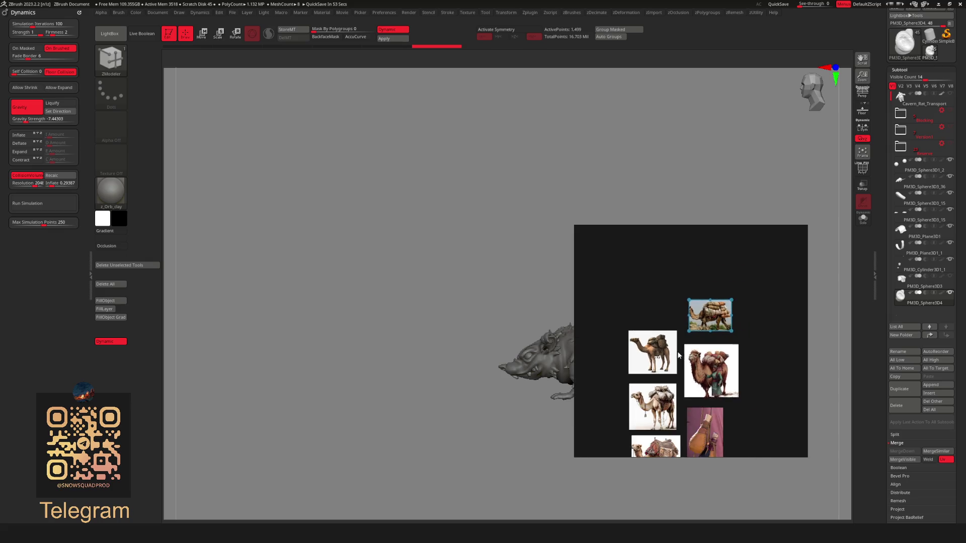
scroll(697, 408, up, 4)
scroll(697, 408, down, 3)
scroll(700, 365, up, 5)
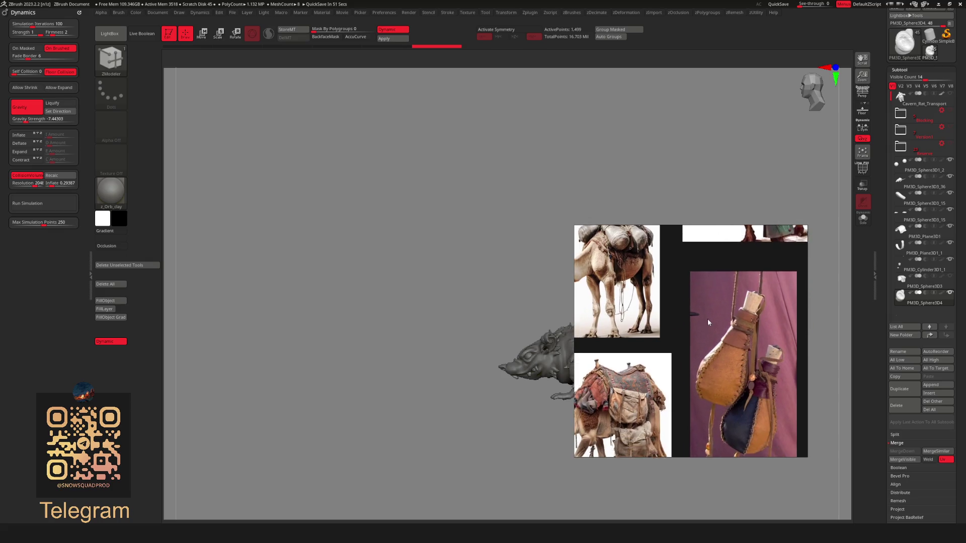
middle_drag(755, 311, 743, 323)
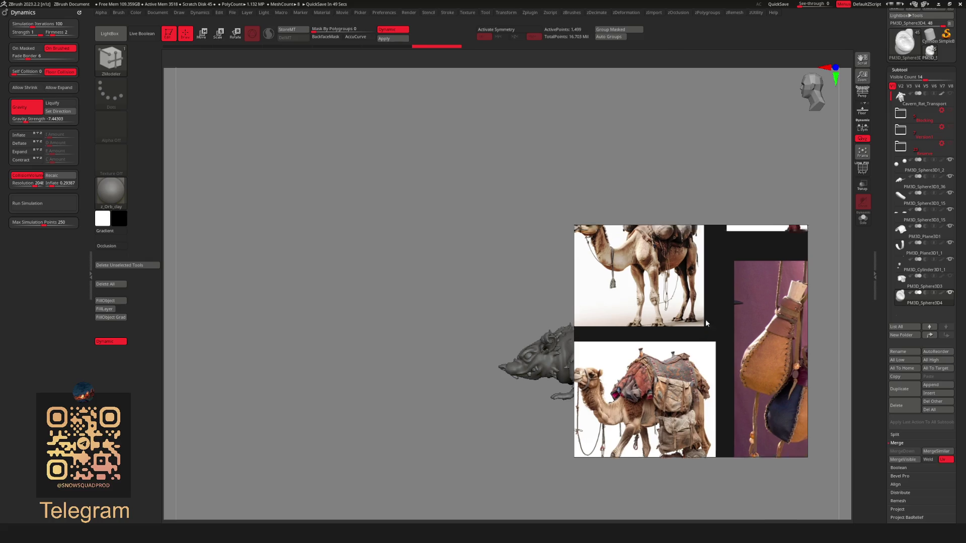
scroll(699, 347, down, 5)
double_click(722, 312)
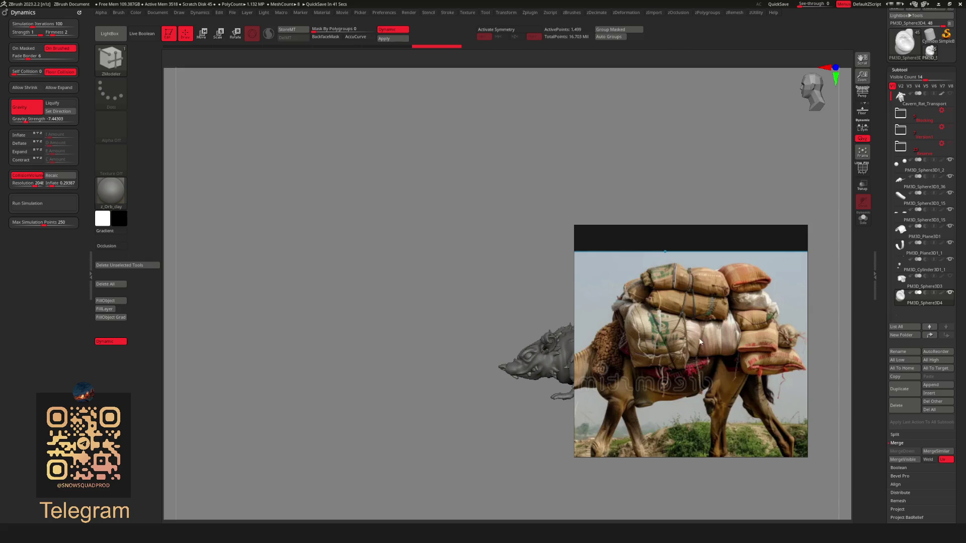
Reposition the reference window beside the rat and pan the board to the leather bottle photo
mouse_move(700, 347)
mouse_down()
mouse_move(779, 351)
mouse_move(692, 348)
mouse_up()
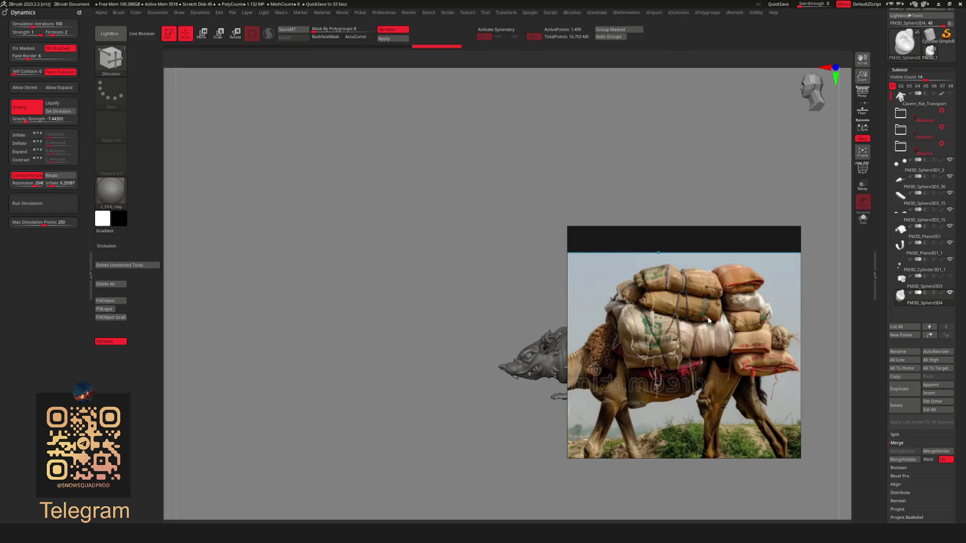
scroll(709, 321, down, 3)
scroll(707, 327, down, 3)
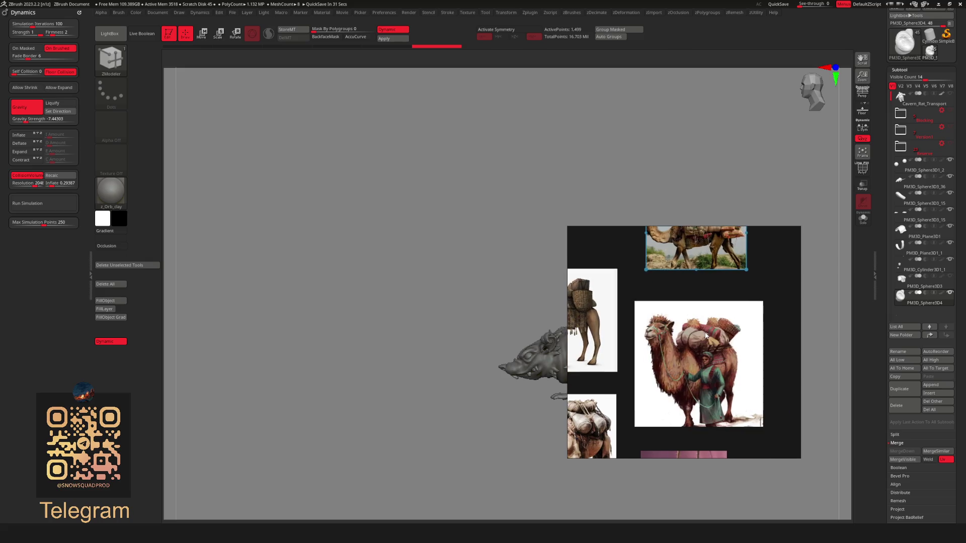
scroll(696, 352, down, 3)
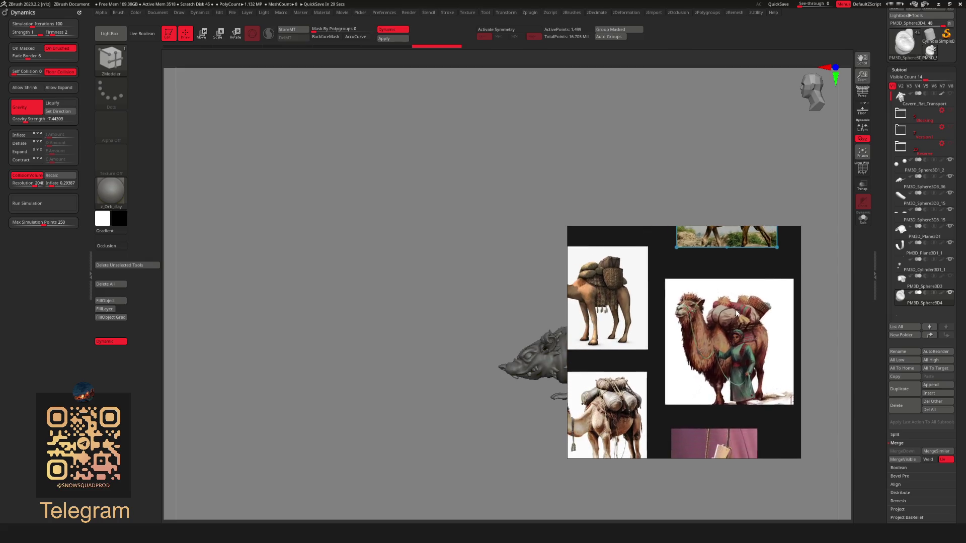
scroll(686, 369, down, 3)
scroll(684, 359, up, 5)
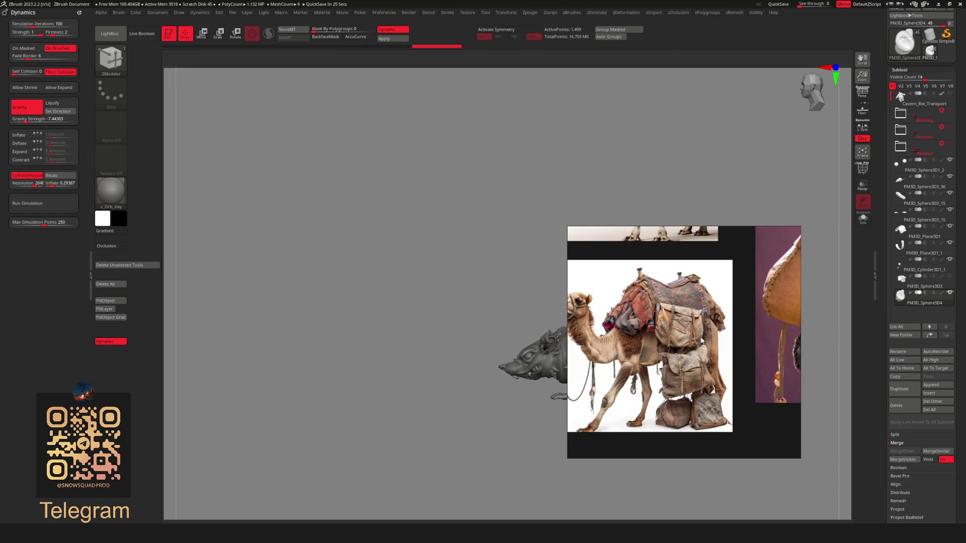
drag(696, 346, 833, 364)
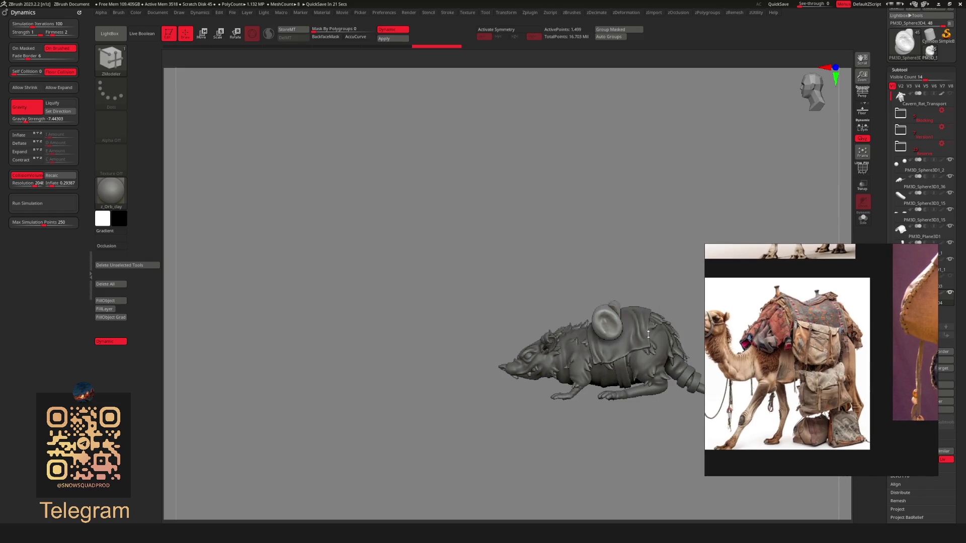
drag(847, 336, 692, 379)
middle_drag(692, 380, 595, 393)
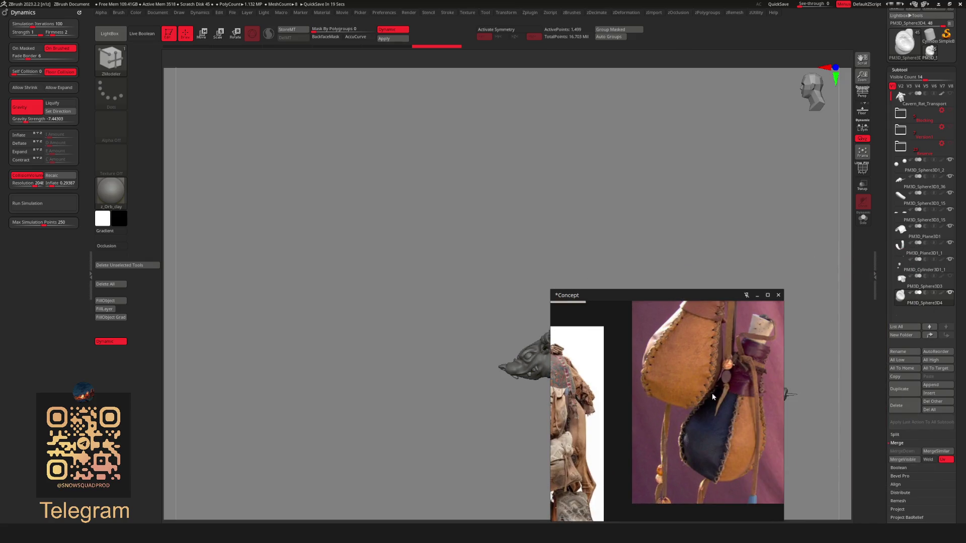
scroll(664, 445, down, 5)
scroll(682, 372, up, 3)
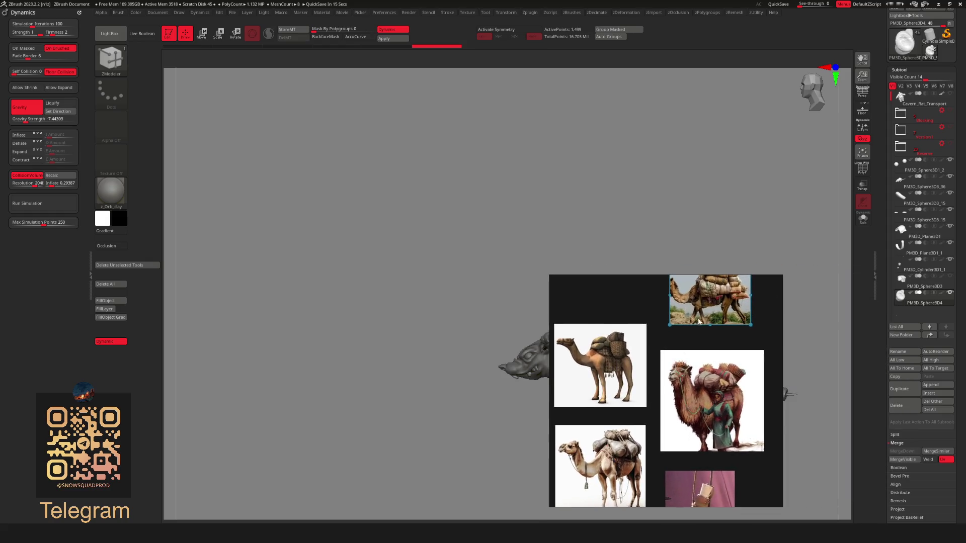
scroll(743, 305, up, 2)
scroll(737, 310, up, 2)
mouse_move(684, 379)
mouse_down()
mouse_move(821, 365)
mouse_move(764, 369)
mouse_up()
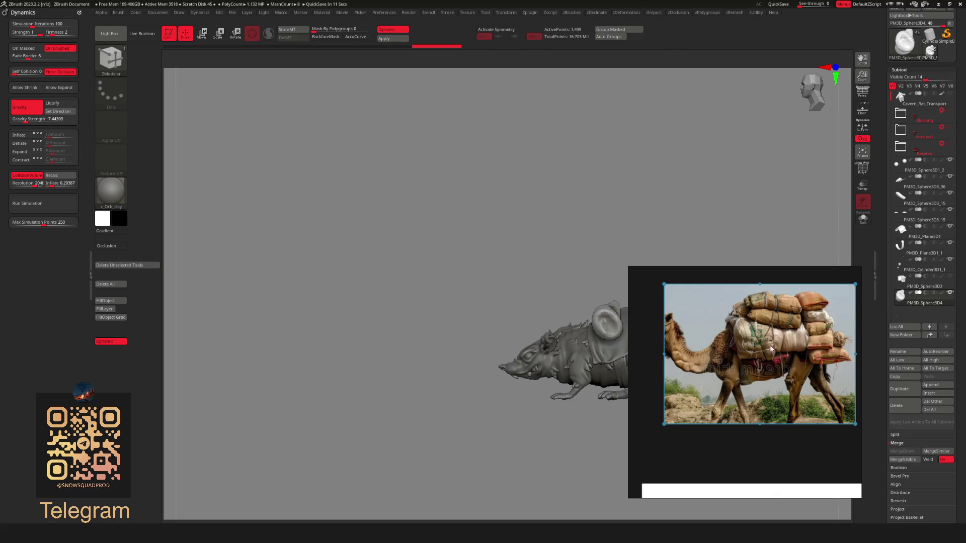
scroll(764, 350, up, 3)
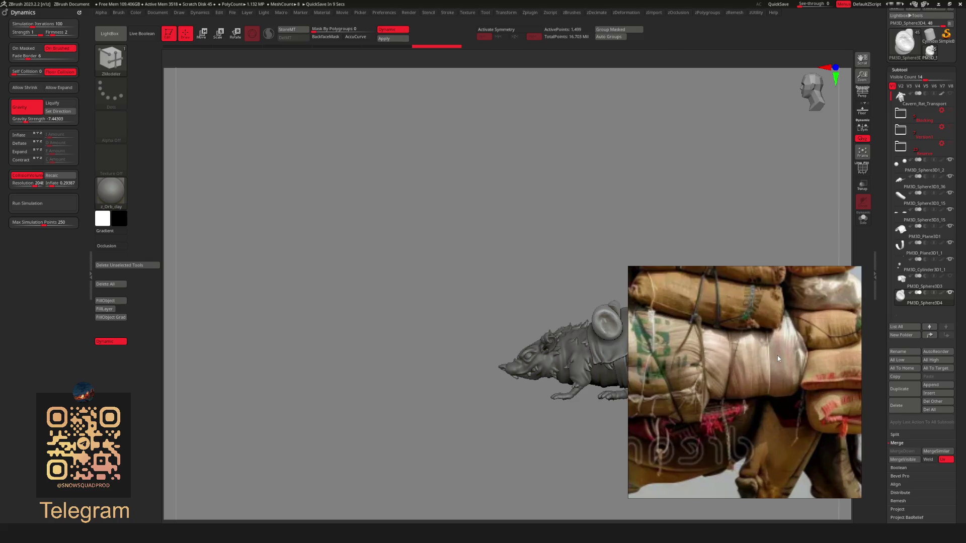
scroll(778, 372, down, 1)
mouse_move(530, 342)
mouse_down()
mouse_move(540, 304)
mouse_move(557, 345)
mouse_move(426, 340)
mouse_up()
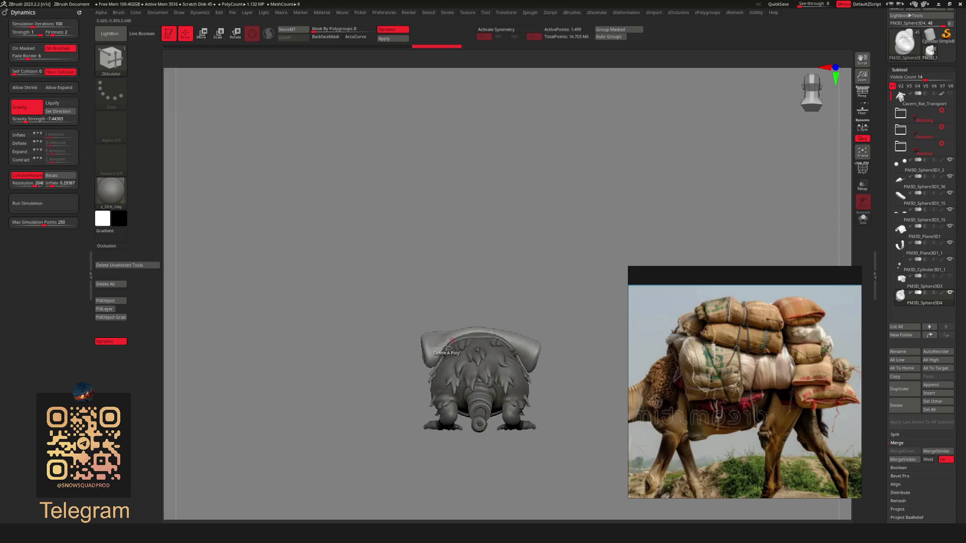
Insert a new PM3D_Cylinder3D1 cylinder subtool through the zUtility Insert picker
mouse_move(468, 353)
right_down()
mouse_move(487, 338)
mouse_move(518, 337)
mouse_move(534, 355)
mouse_move(542, 346)
mouse_move(544, 363)
mouse_move(547, 342)
mouse_move(572, 364)
mouse_move(590, 358)
right_up()
key(u)
click(557, 273)
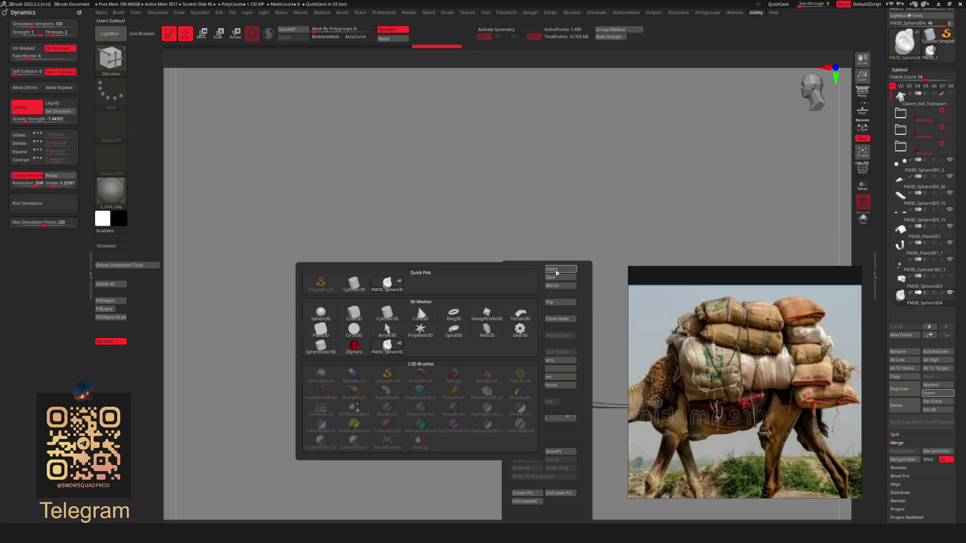
click(362, 286)
Ready the cylinder for moving, then resize the PureRef window: shrink it into a corner, widen and heighten it
key(w)
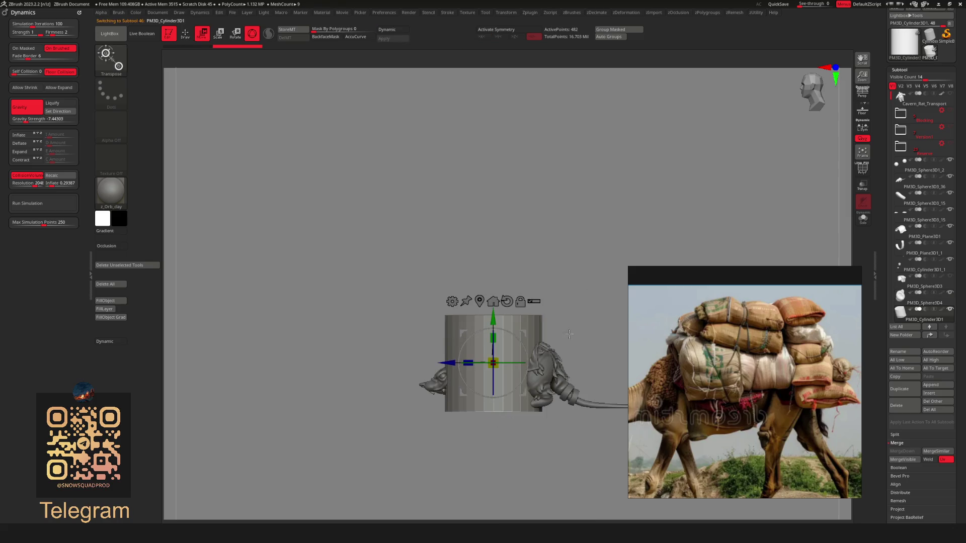
mouse_move(548, 340)
ctrl+right_down()
mouse_move(522, 161)
mouse_move(527, 236)
ctrl+right_up()
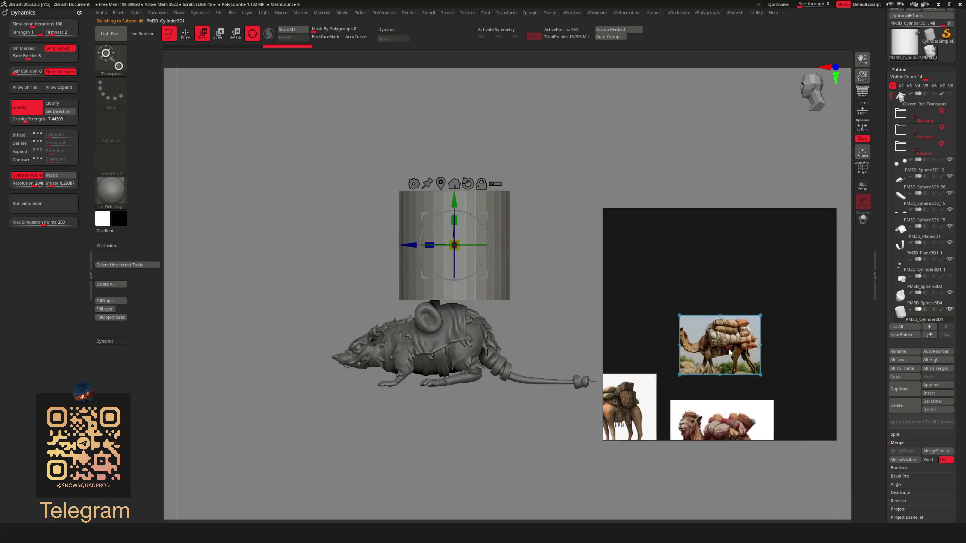
mouse_move(606, 209)
drag(603, 208, 722, 308)
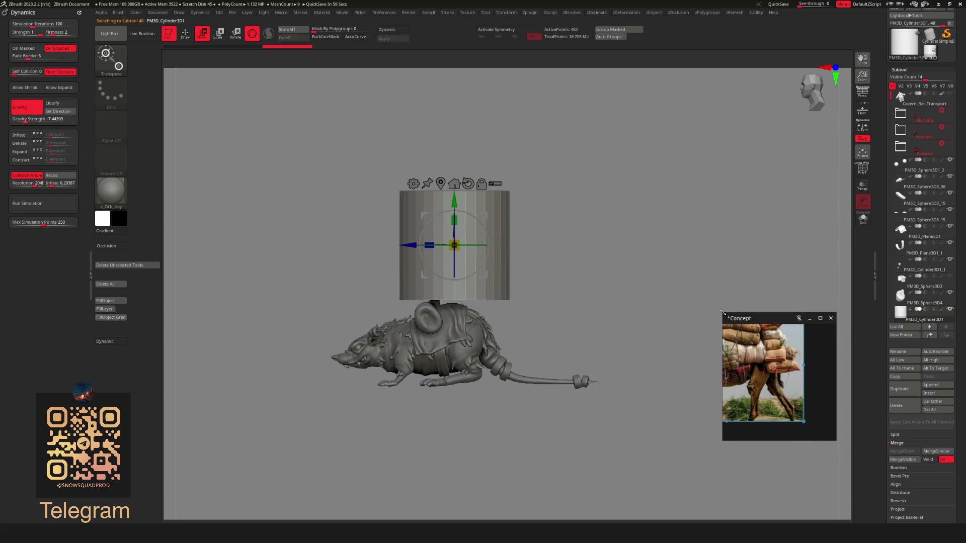
scroll(806, 367, down, 3)
scroll(805, 367, down, 3)
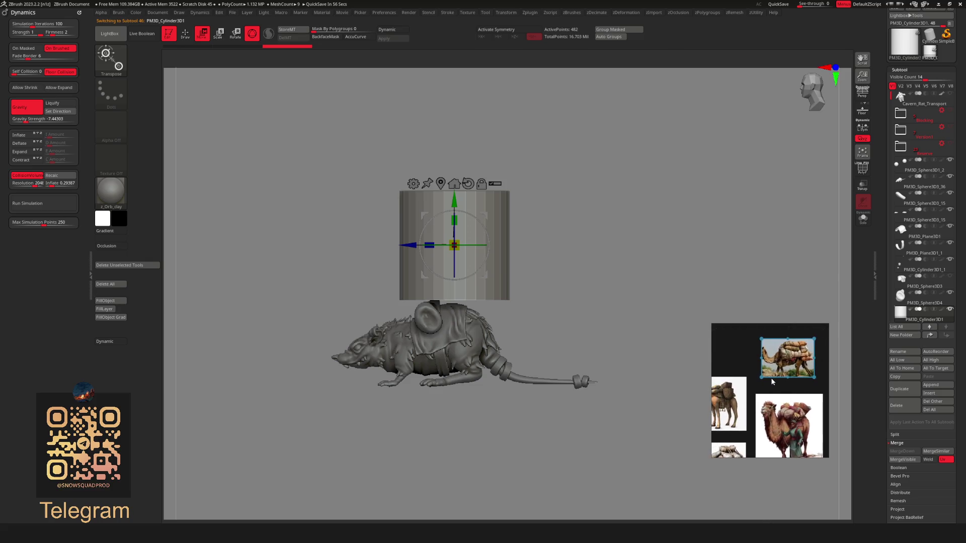
scroll(723, 380, up, 2)
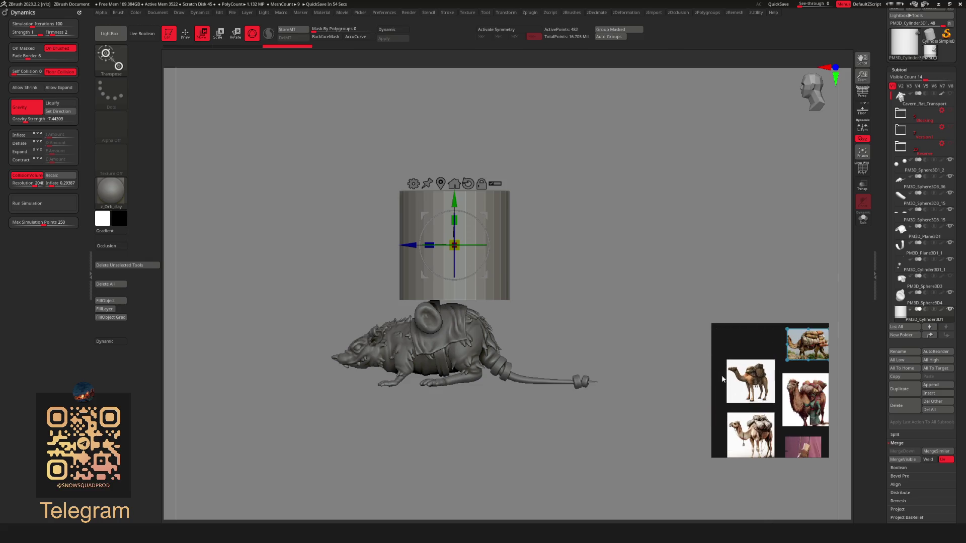
drag(711, 377, 541, 377)
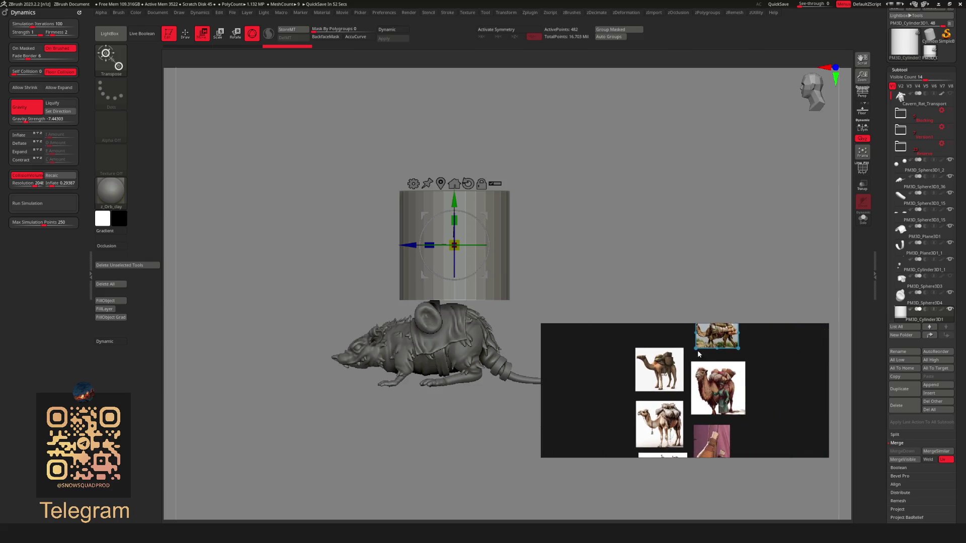
drag(698, 325, 690, 222)
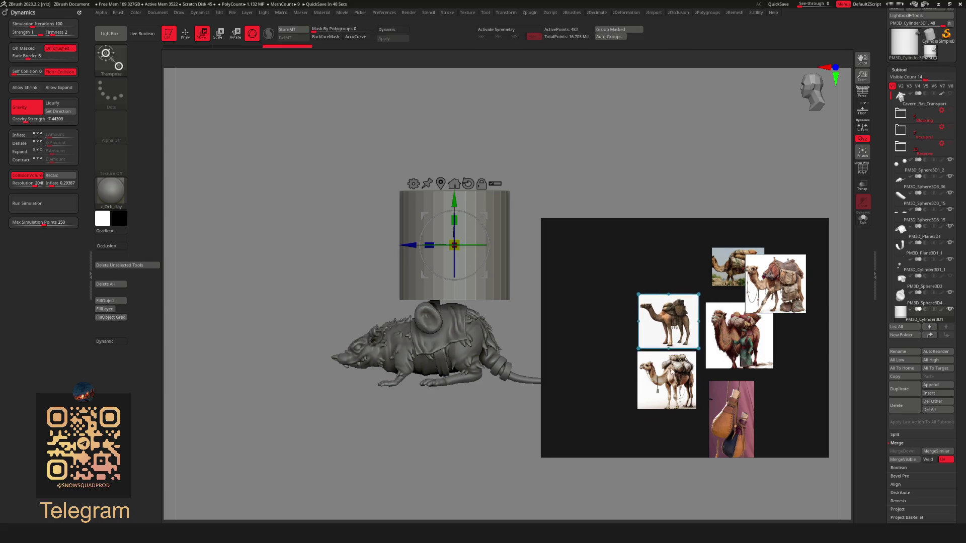
Rearrange the camel photos on the PureRef board, shrinking the saddled camel and moving the others up beside it
drag(733, 245, 630, 244)
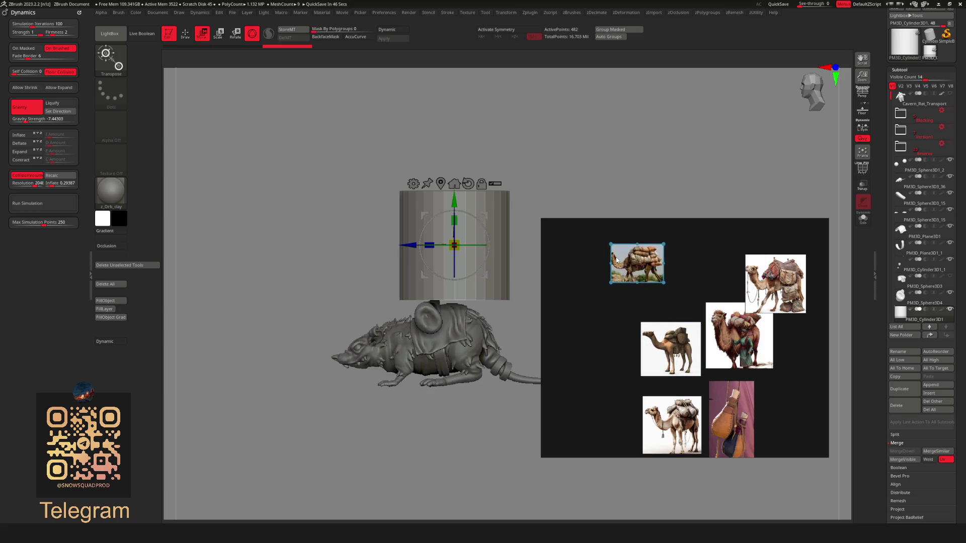
scroll(652, 265, up, 3)
scroll(652, 265, up, 2)
scroll(646, 284, down, 4)
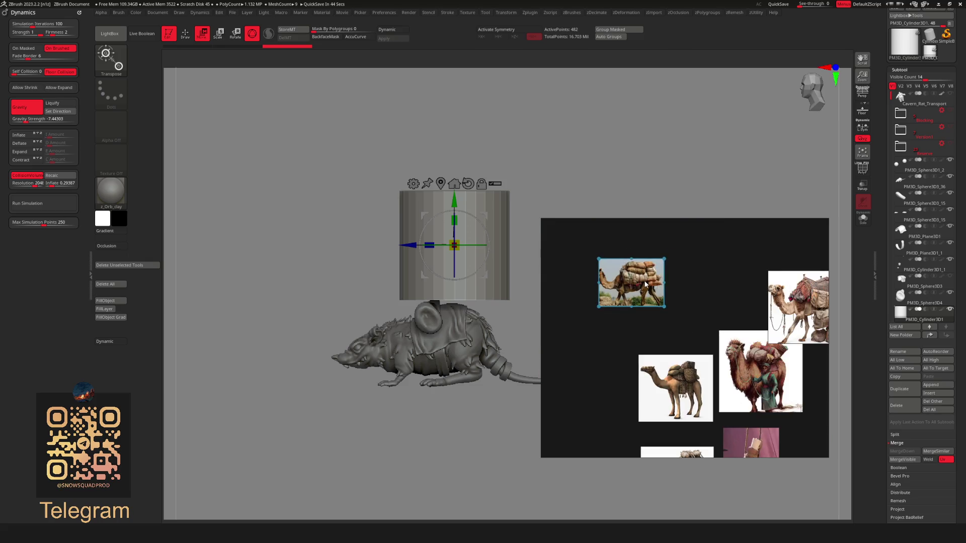
drag(827, 312, 737, 283)
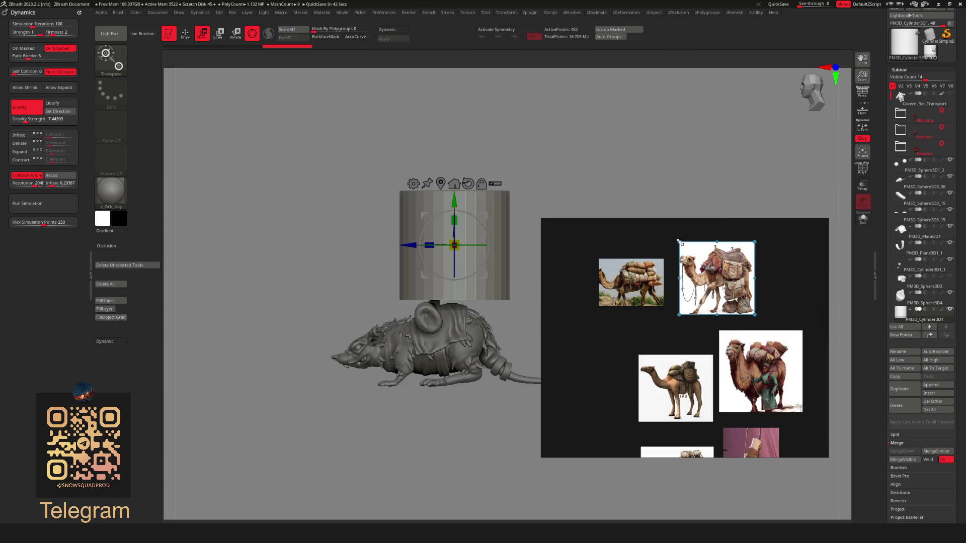
mouse_move(677, 242)
mouse_down()
mouse_move(703, 265)
mouse_move(669, 265)
mouse_up()
middle_drag(727, 378, 694, 333)
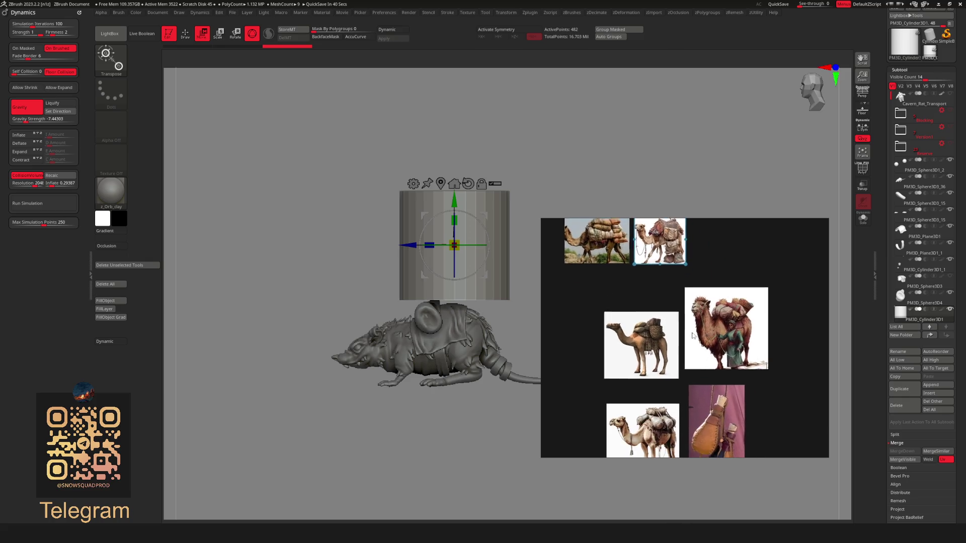
scroll(654, 434, up, 5)
scroll(646, 403, down, 4)
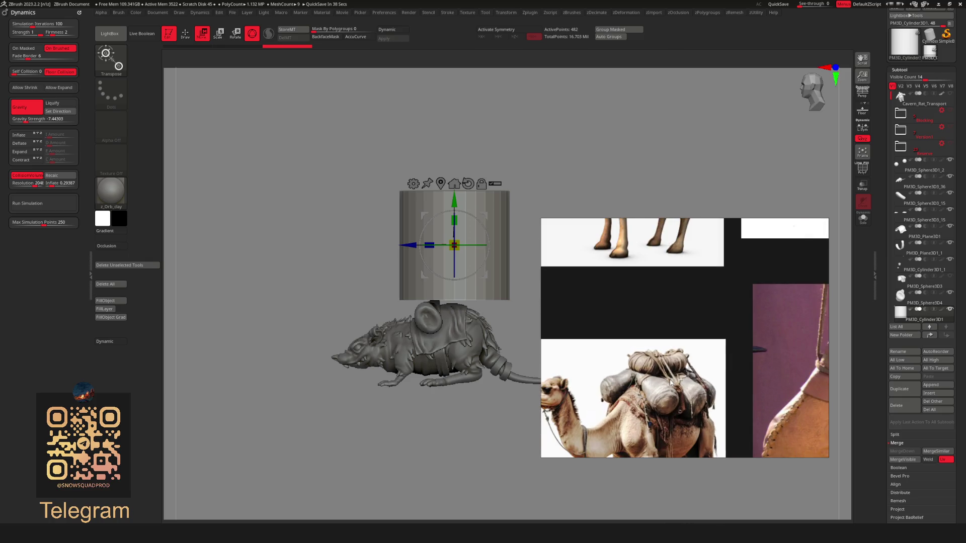
click(646, 398)
scroll(645, 398, down, 4)
mouse_move(624, 383)
mouse_down()
mouse_move(640, 381)
mouse_move(681, 255)
mouse_move(696, 287)
mouse_up()
Shrink the bottle image and group the camel photos together on the board
mouse_move(697, 411)
mouse_down()
mouse_move(762, 285)
mouse_move(743, 293)
mouse_up()
mouse_move(720, 240)
mouse_down()
mouse_move(743, 282)
mouse_move(739, 270)
mouse_up()
drag(759, 305, 739, 299)
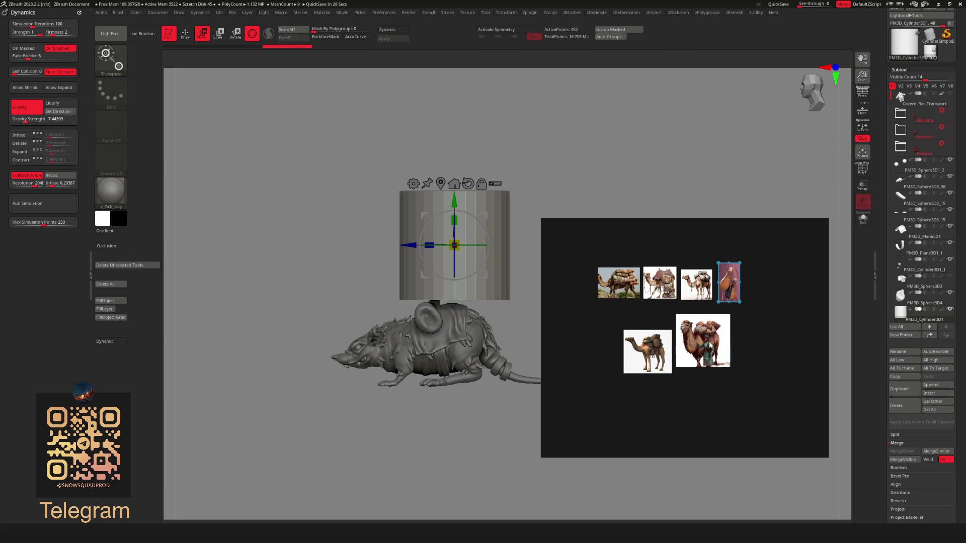
drag(705, 342, 701, 359)
mouse_move(593, 336)
mouse_down()
mouse_move(654, 372)
mouse_move(784, 411)
mouse_move(680, 354)
mouse_move(749, 432)
mouse_up()
scroll(621, 258, up, 5)
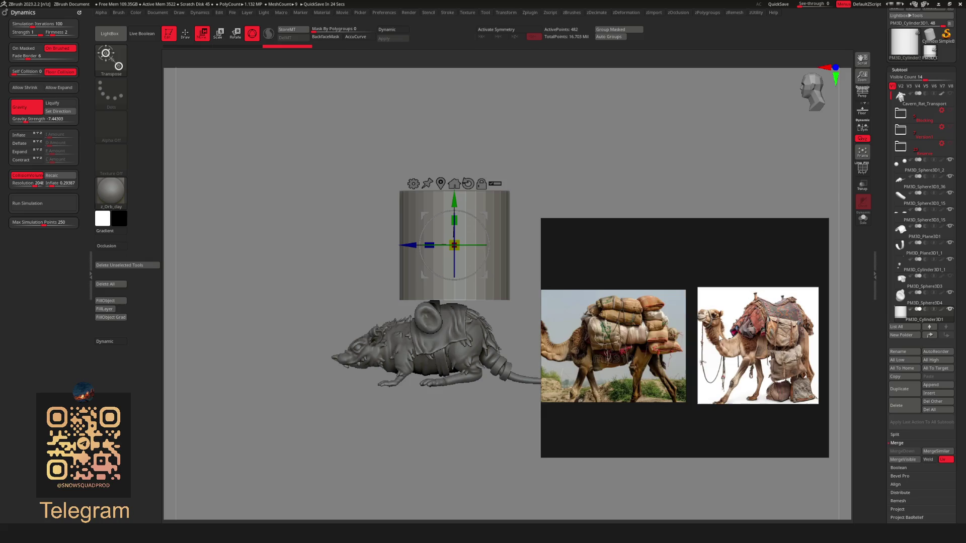
scroll(713, 290, down, 5)
mouse_move(766, 257)
mouse_down()
mouse_move(793, 325)
mouse_move(782, 341)
mouse_move(715, 363)
mouse_up()
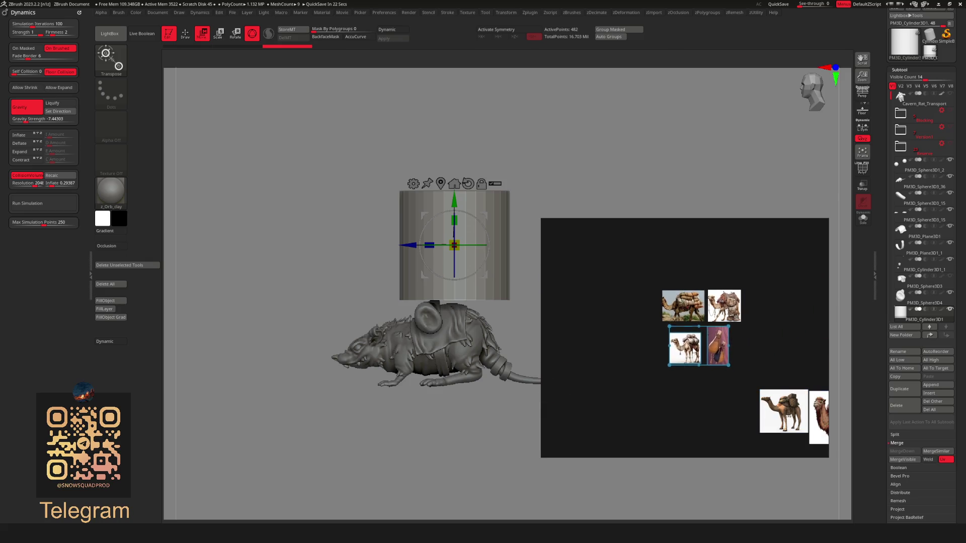
scroll(697, 329, up, 5)
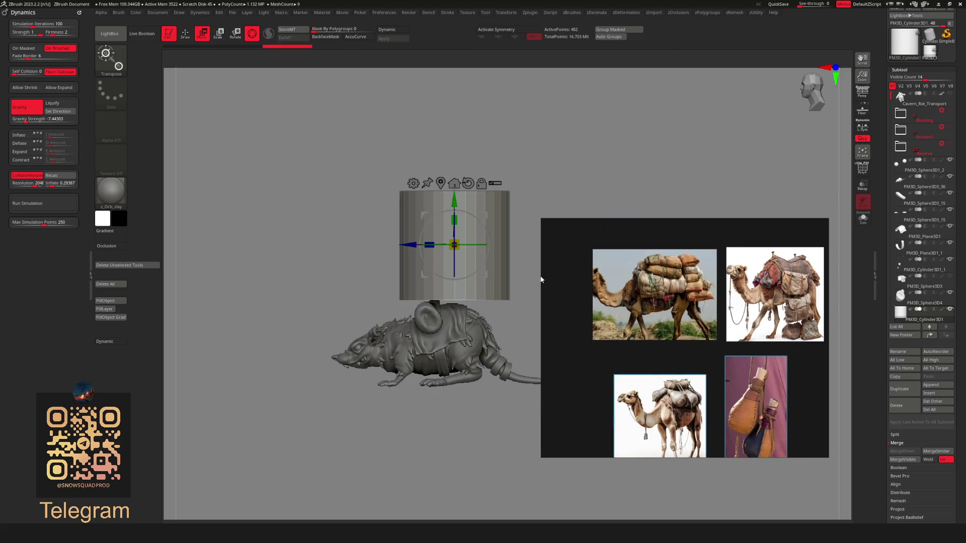
Narrow and shrink the reference board, then park it at the screen's left edge
drag(541, 277, 592, 277)
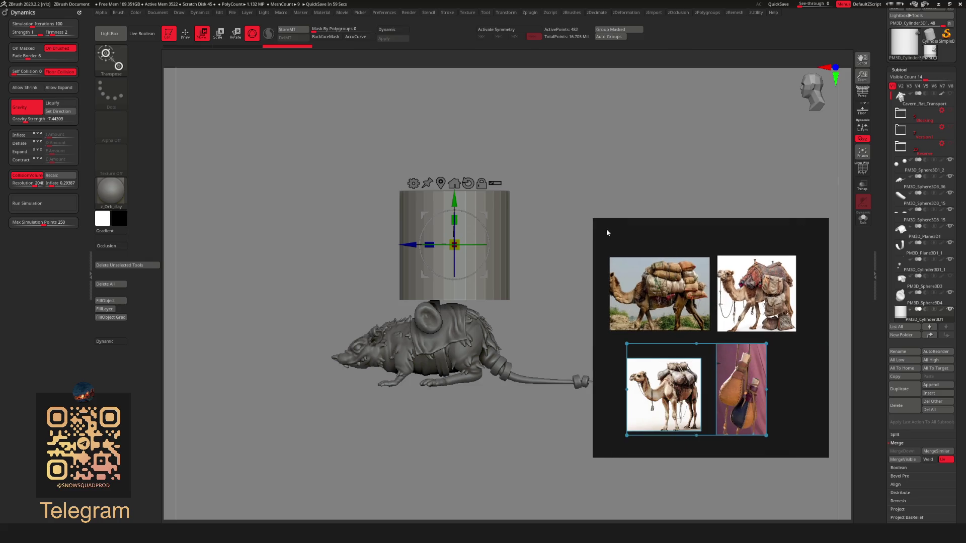
drag(594, 219, 622, 266)
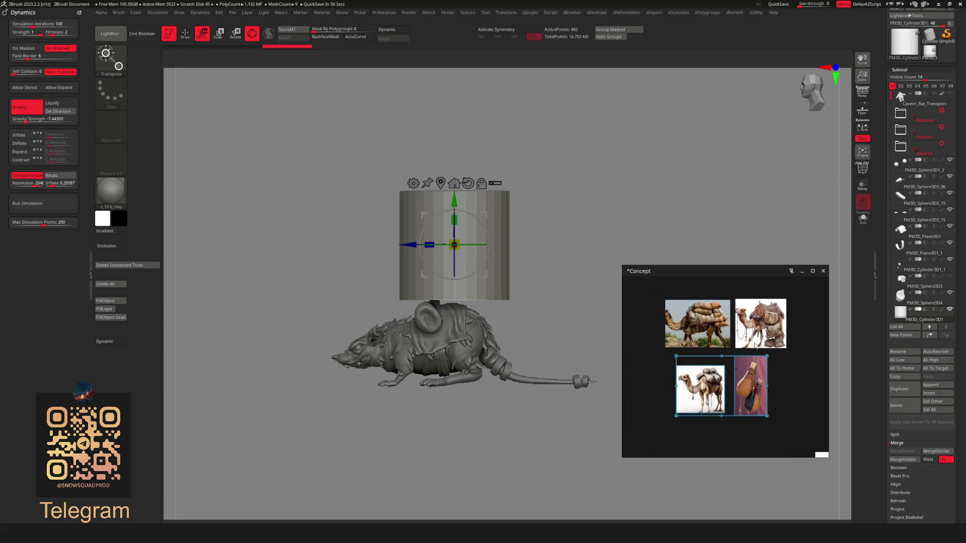
scroll(773, 367, up, 2)
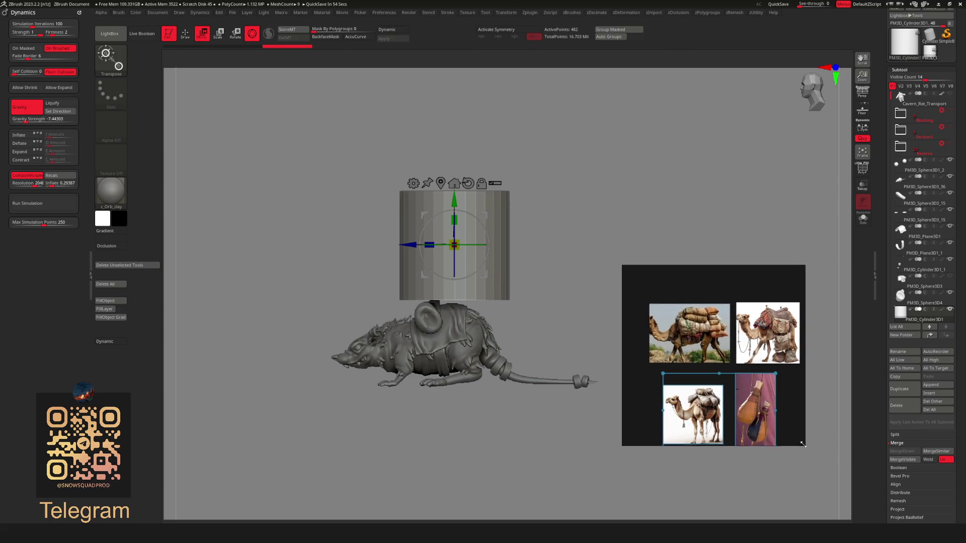
mouse_move(763, 406)
right_down()
mouse_move(109, 360)
mouse_move(164, 310)
right_up()
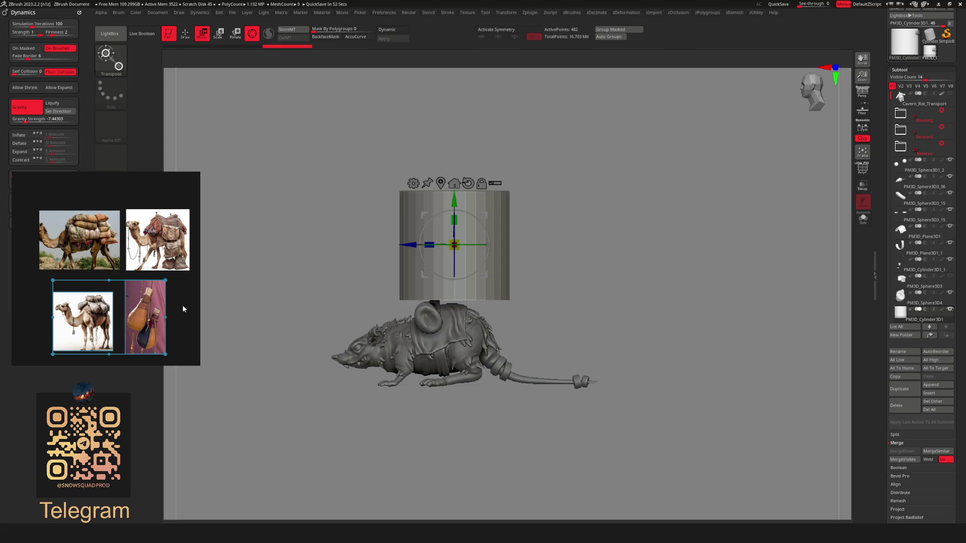
middle_drag(182, 305, 144, 277)
right_drag(143, 276, 142, 285)
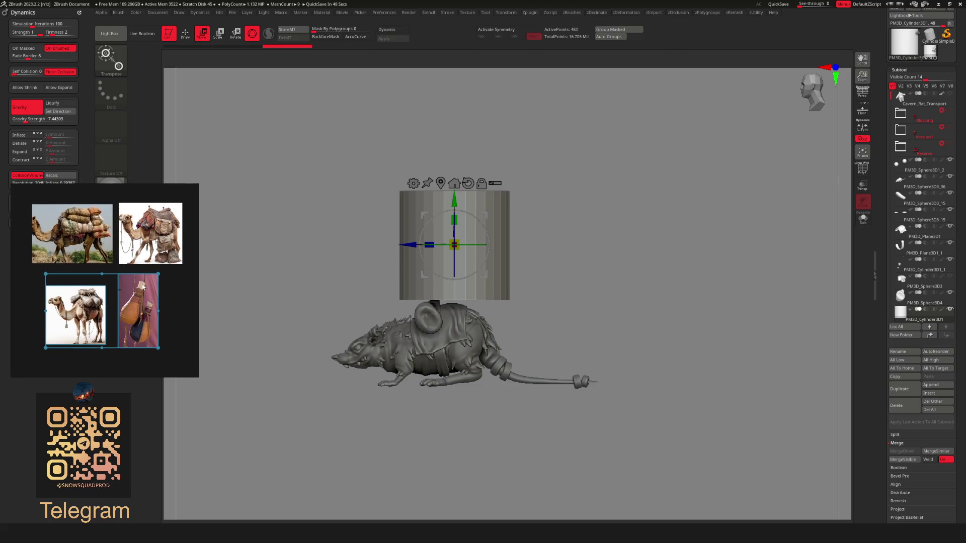
right_click(143, 286)
Rotate the cylinder about 95 degrees onto its side and regroup it with Auto Groups
mouse_move(445, 284)
right_down()
mouse_move(466, 298)
mouse_move(511, 287)
mouse_move(532, 325)
right_up()
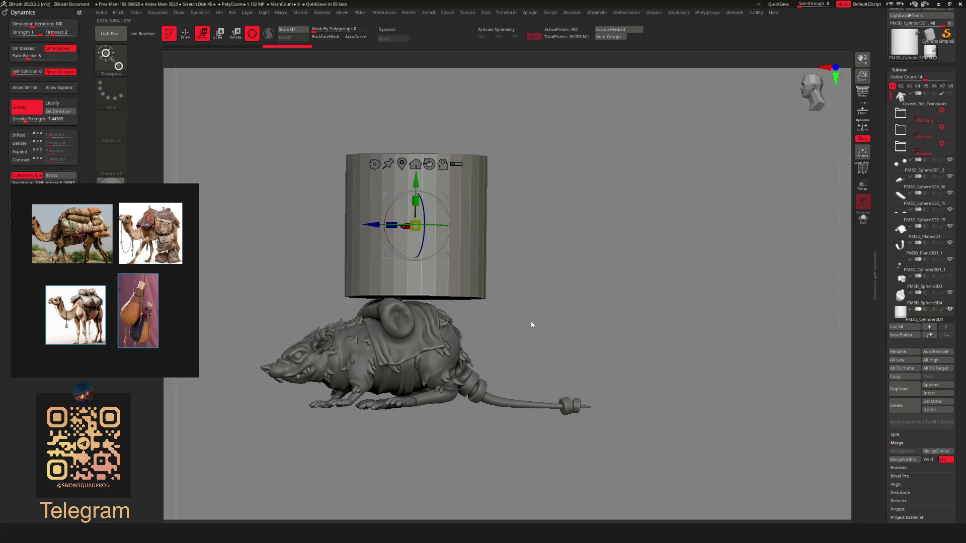
mouse_move(531, 324)
right_down()
mouse_move(510, 325)
mouse_move(528, 257)
mouse_move(591, 201)
right_up()
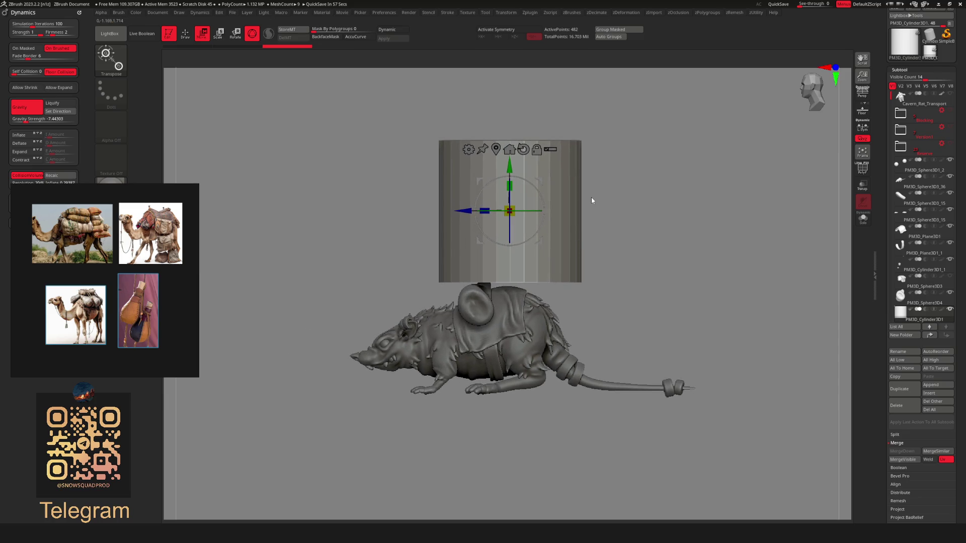
drag(545, 191, 533, 250)
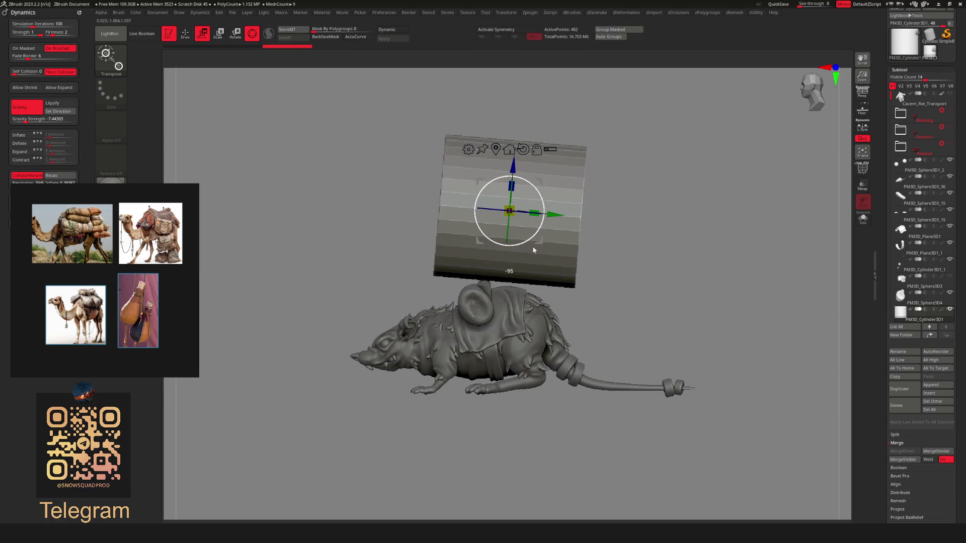
mouse_move(589, 257)
right_down()
mouse_move(533, 233)
mouse_move(567, 240)
mouse_move(602, 294)
right_up()
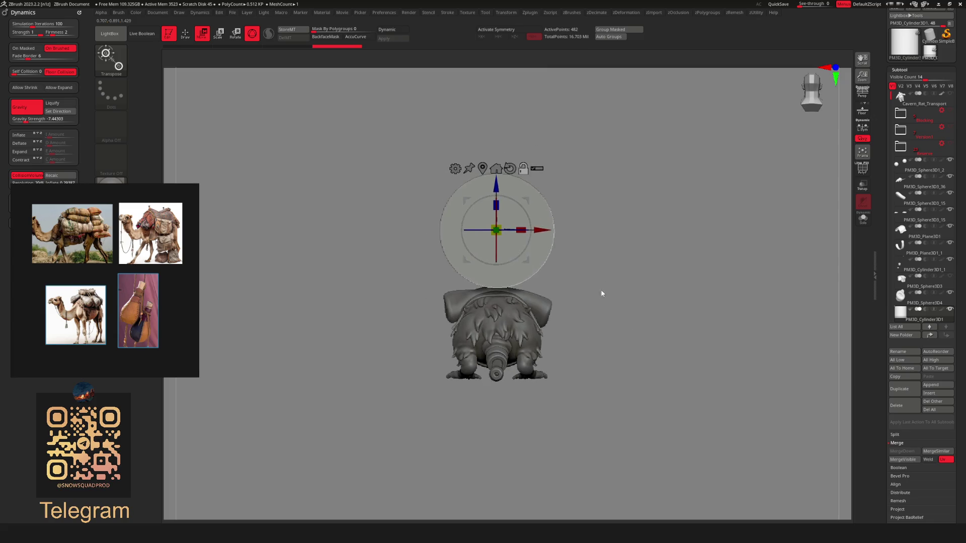
key(shift+f)
right_drag(614, 259, 650, 241)
right_click(623, 227)
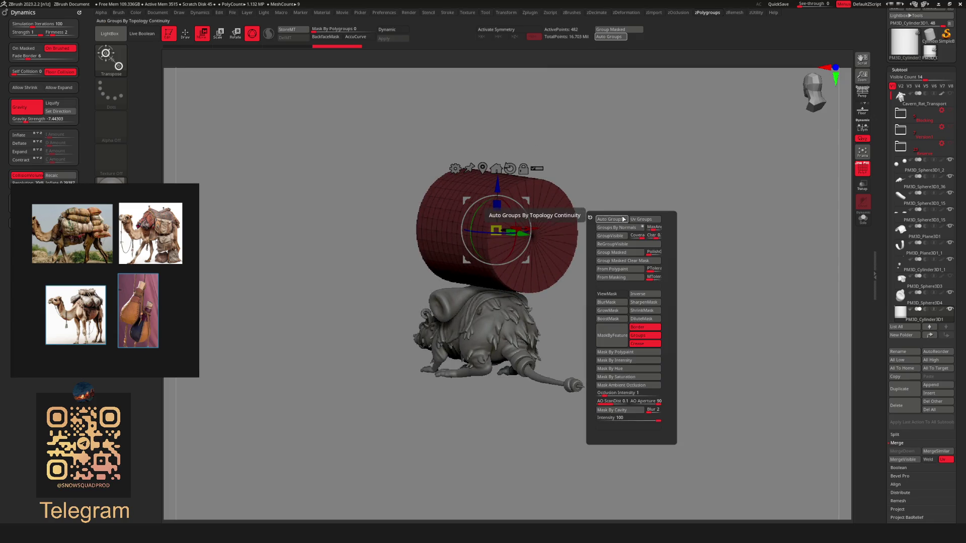
click(622, 220)
Remesh the cylinder with ZRemesher at Half, repeating the pass for a lighter quad mesh
right_click(619, 220)
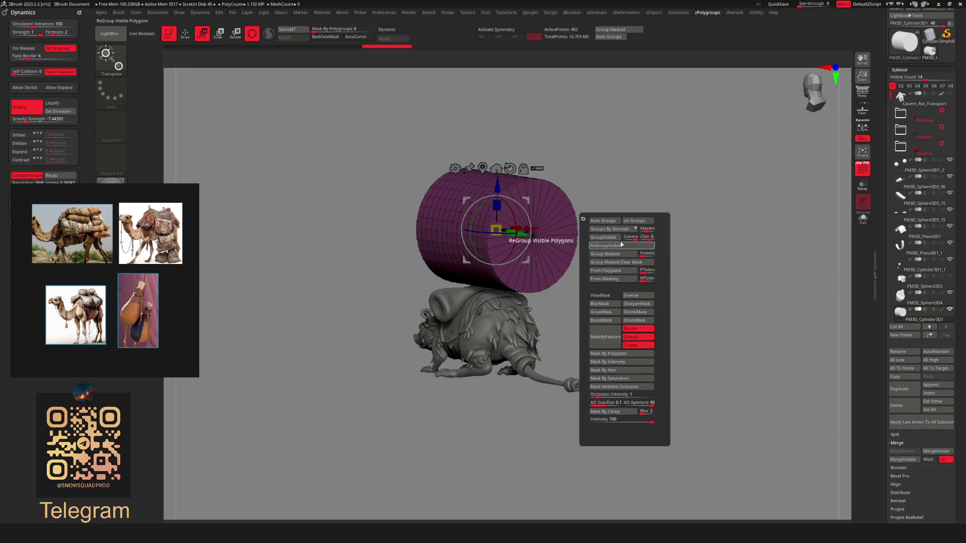
right_click(642, 194)
click(619, 354)
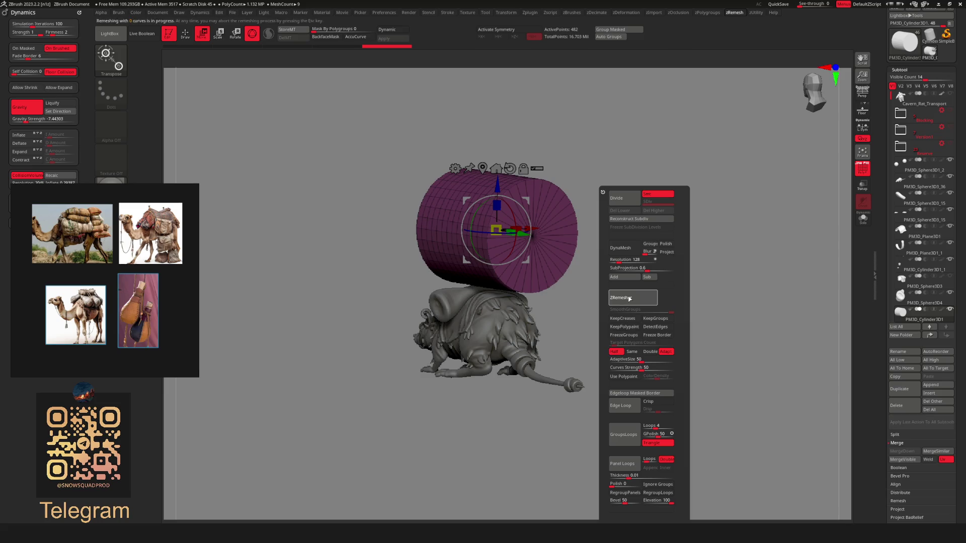
right_click(619, 244)
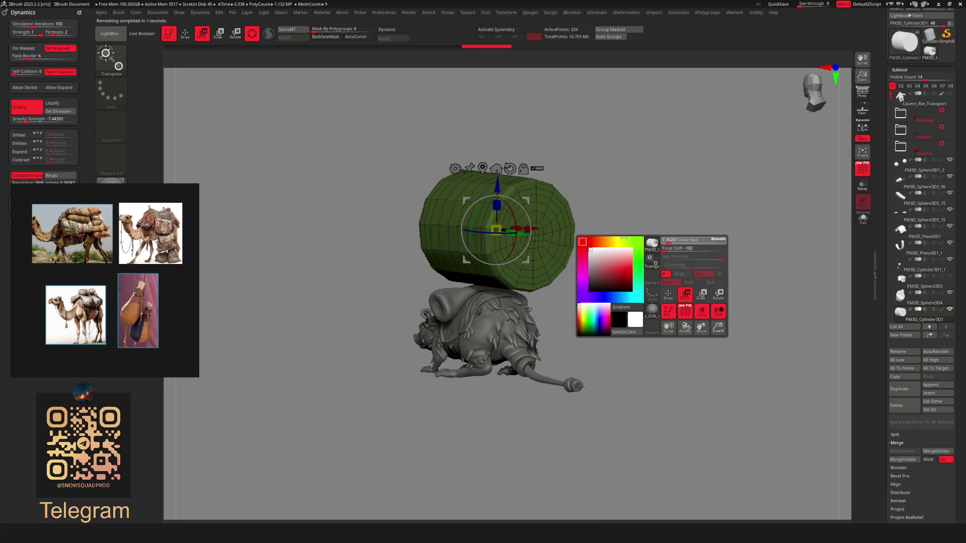
right_click(627, 222)
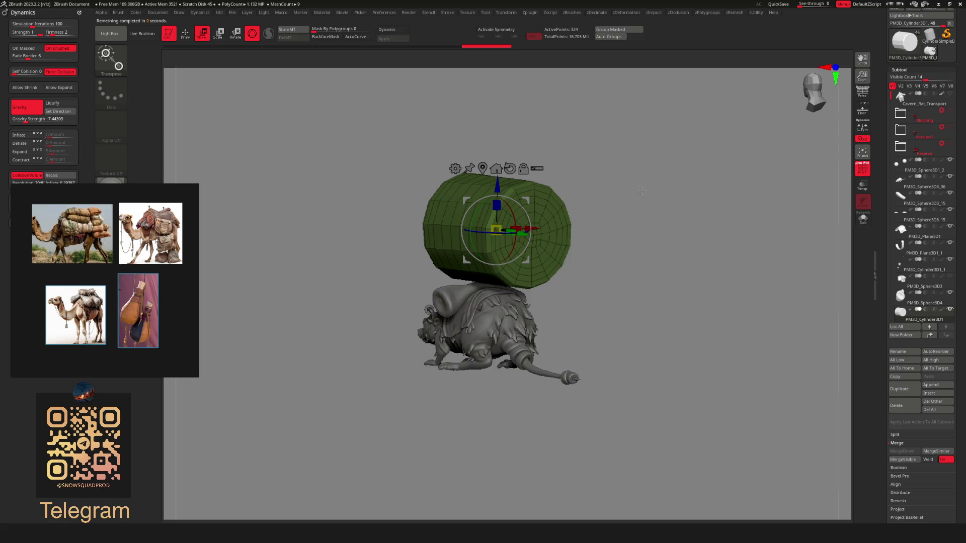
right_click(629, 211)
right_click(629, 222)
right_click(633, 176)
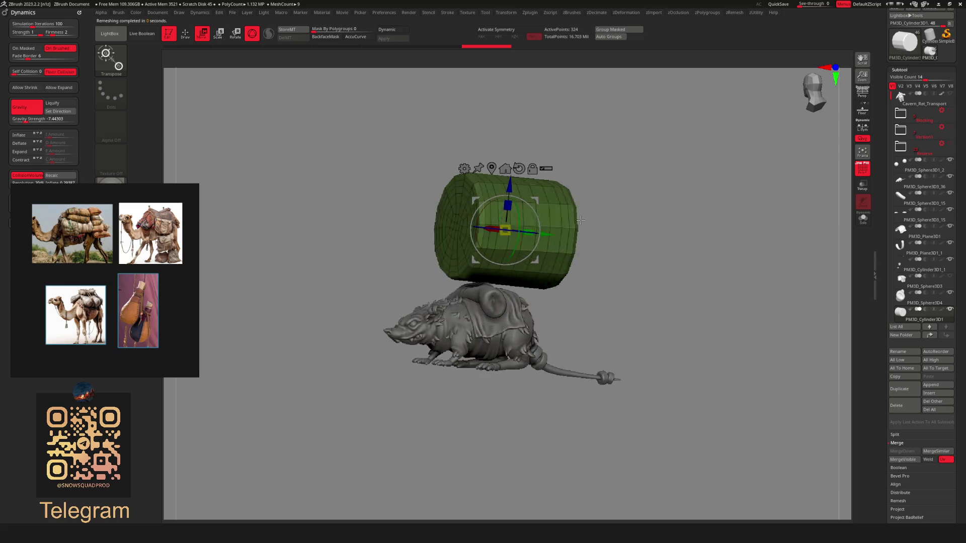
right_drag(627, 216, 612, 223)
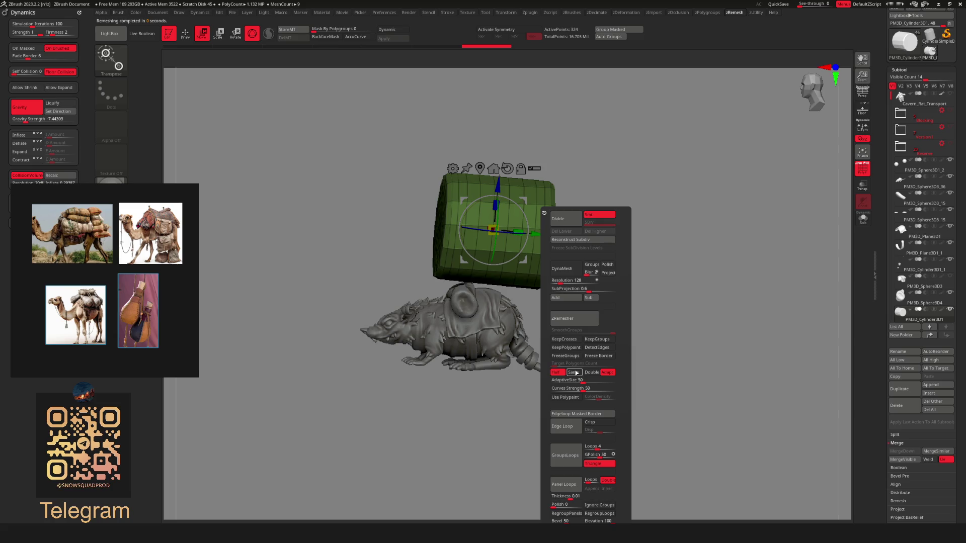
click(596, 320)
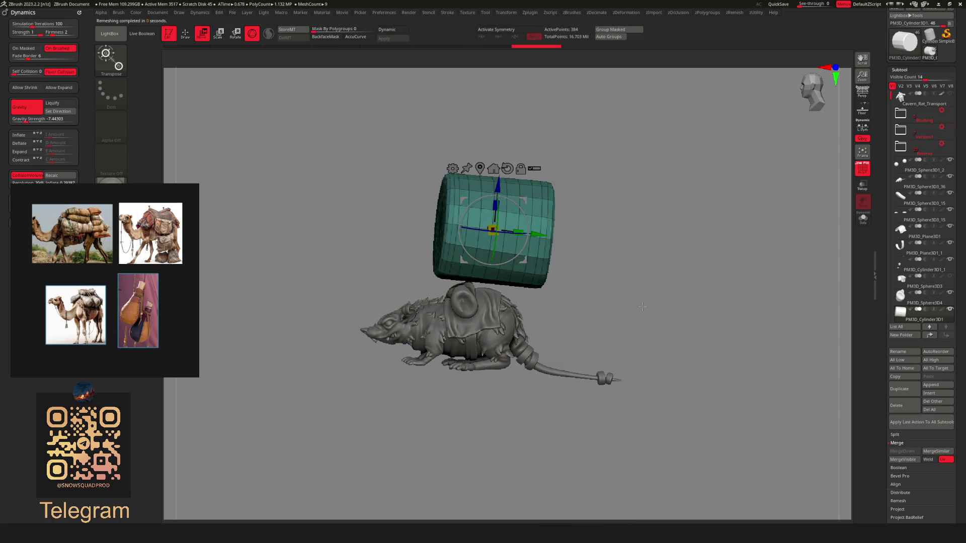
right_click(582, 309)
click(576, 319)
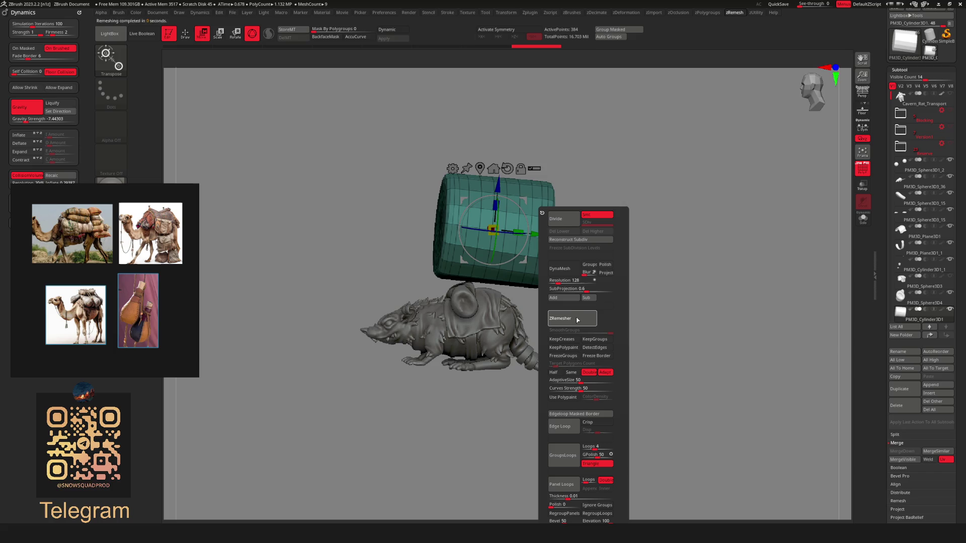
mouse_move(579, 282)
shift+mouse_down()
mouse_move(573, 260)
mouse_move(589, 267)
mouse_move(586, 233)
mouse_move(639, 253)
mouse_move(592, 260)
shift+mouse_up()
key(shift+f)
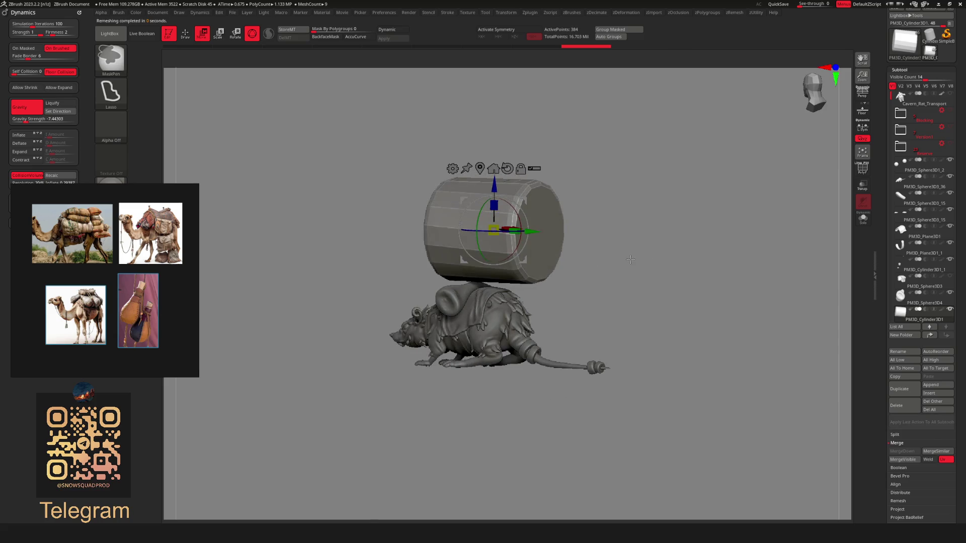
Scale the cylinder down slightly, enable Dynamic subdivision, and open the zDeformation options
key(shift+f)
key(shift+f)
drag(494, 230, 493, 230)
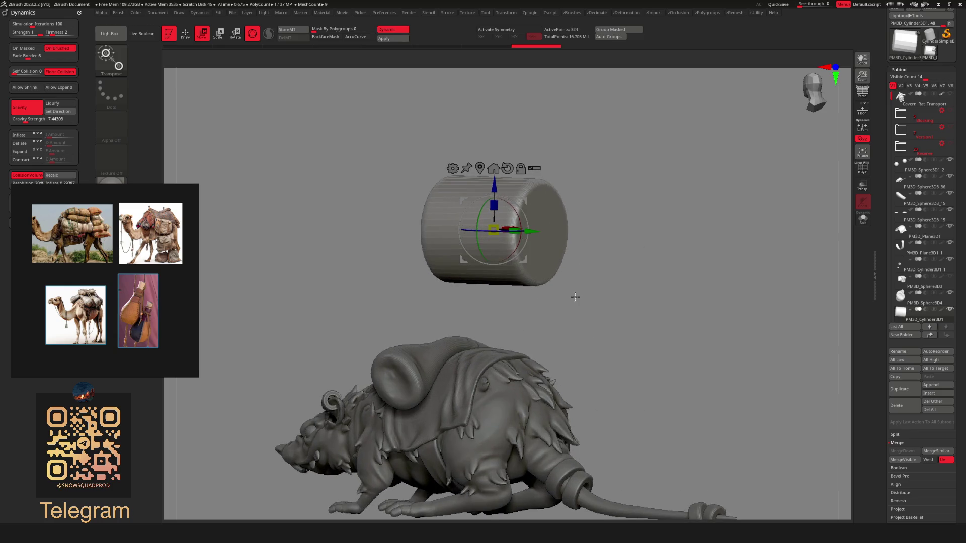
key(shift+d)
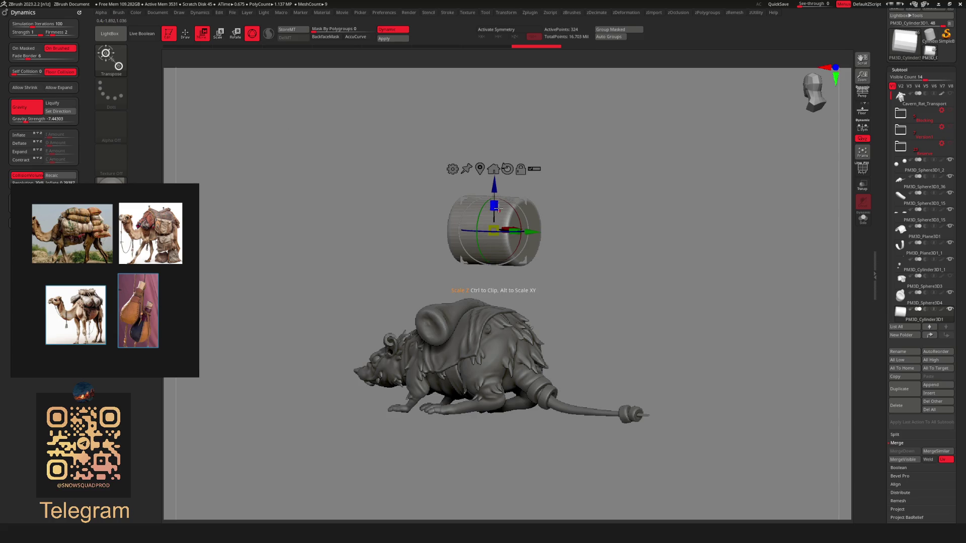
key(alt+d)
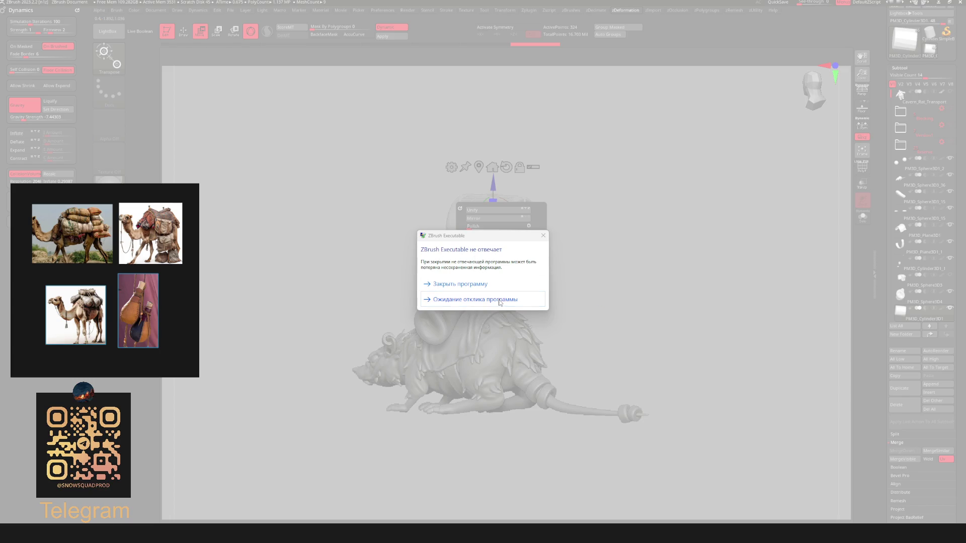
click(499, 301)
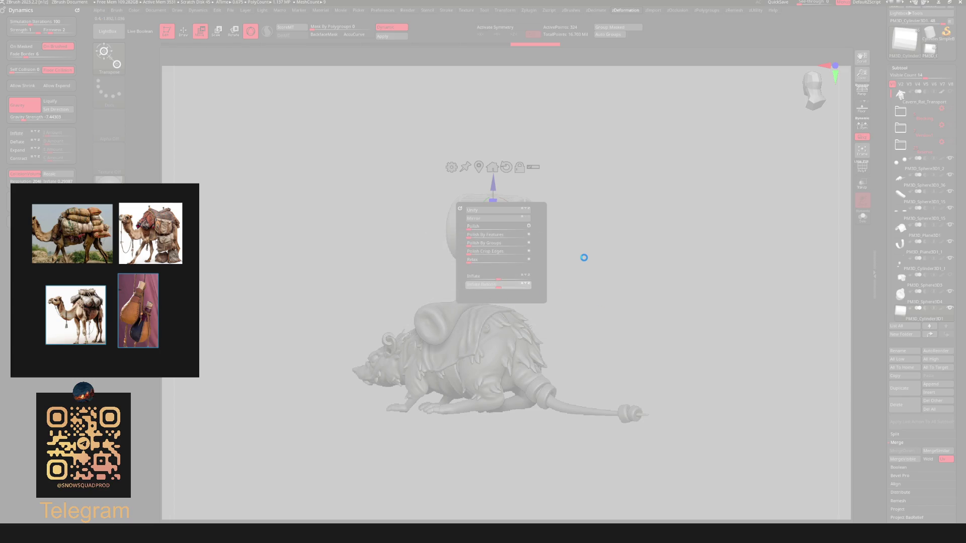
click(495, 300)
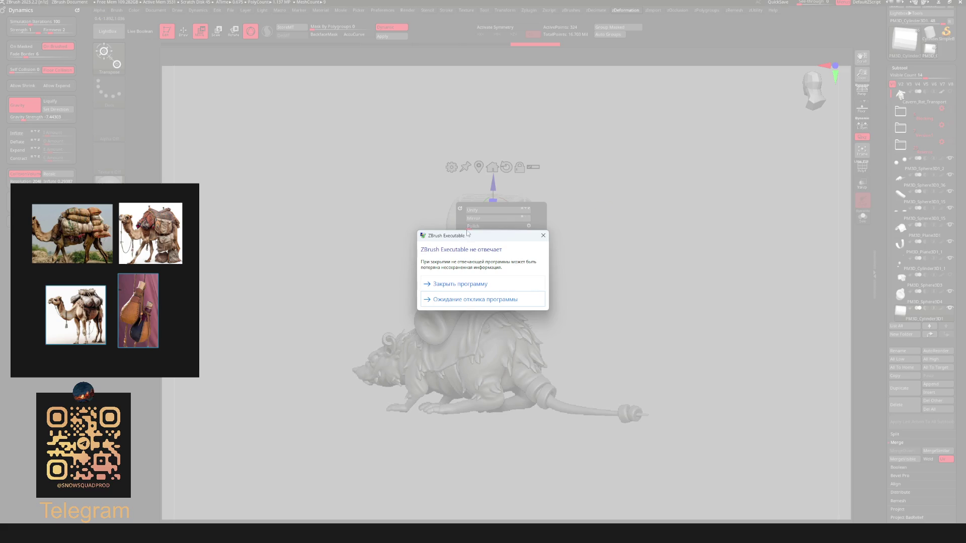
drag(468, 237, 562, 259)
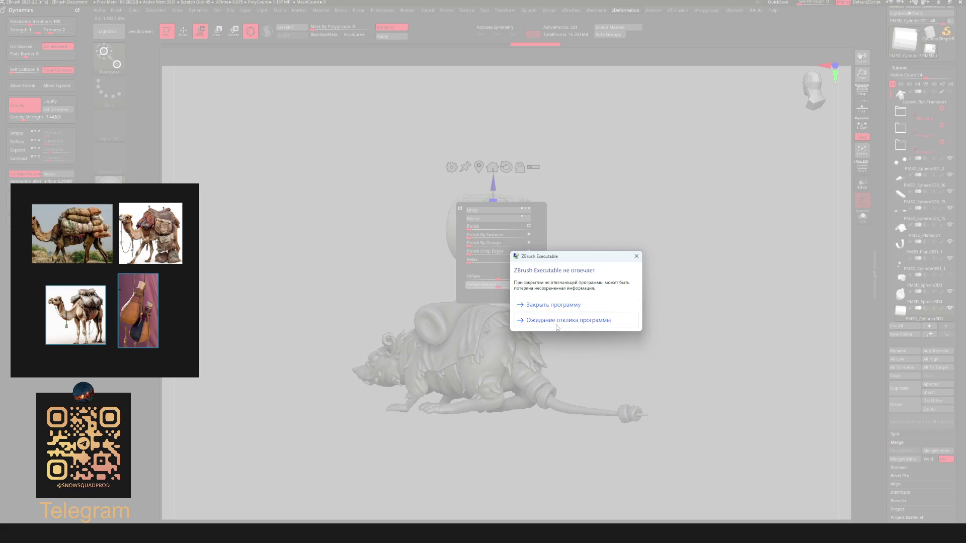
click(563, 322)
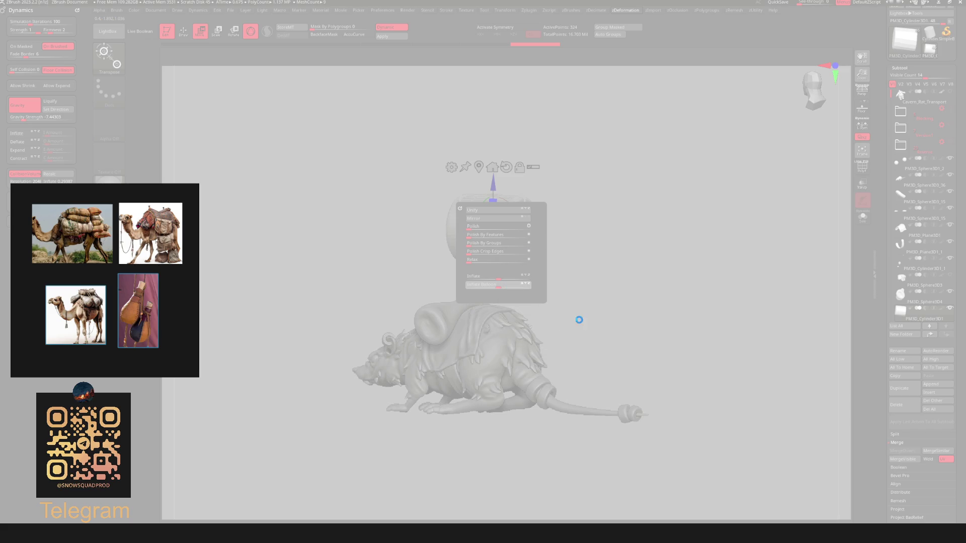
click(452, 301)
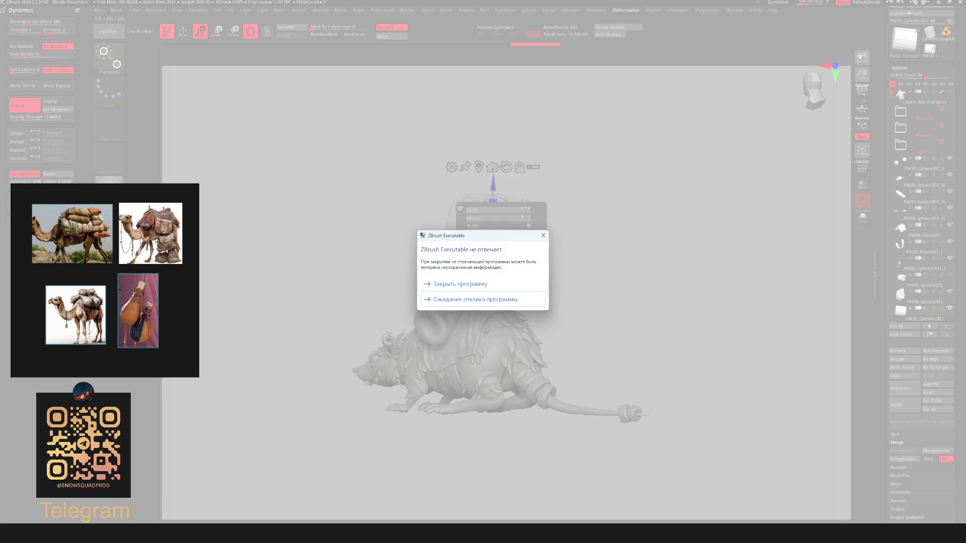
mouse_move(496, 240)
mouse_down()
mouse_move(528, 294)
mouse_move(486, 296)
mouse_up()
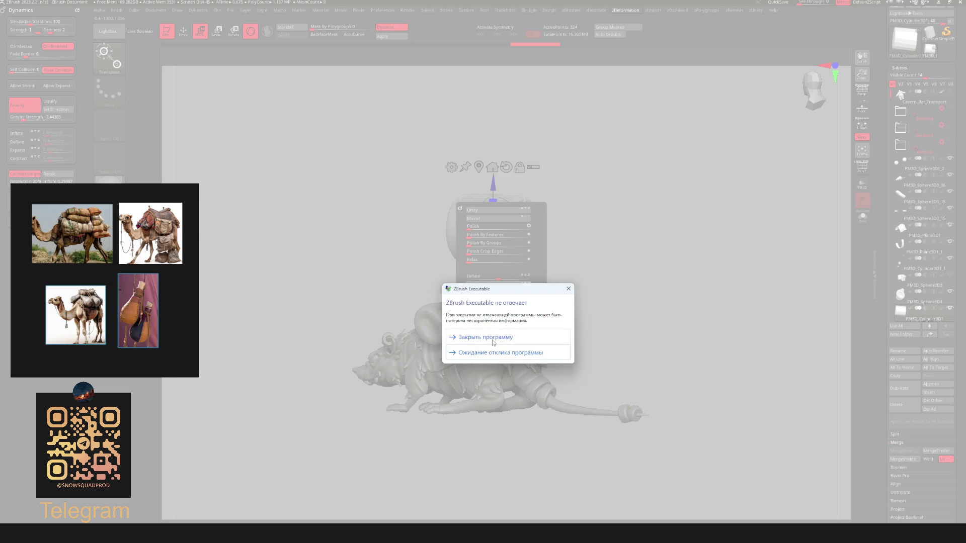
Force-close the unresponsive ZBrush and, once reloaded, zoom in on the rat's body and strap
click(493, 341)
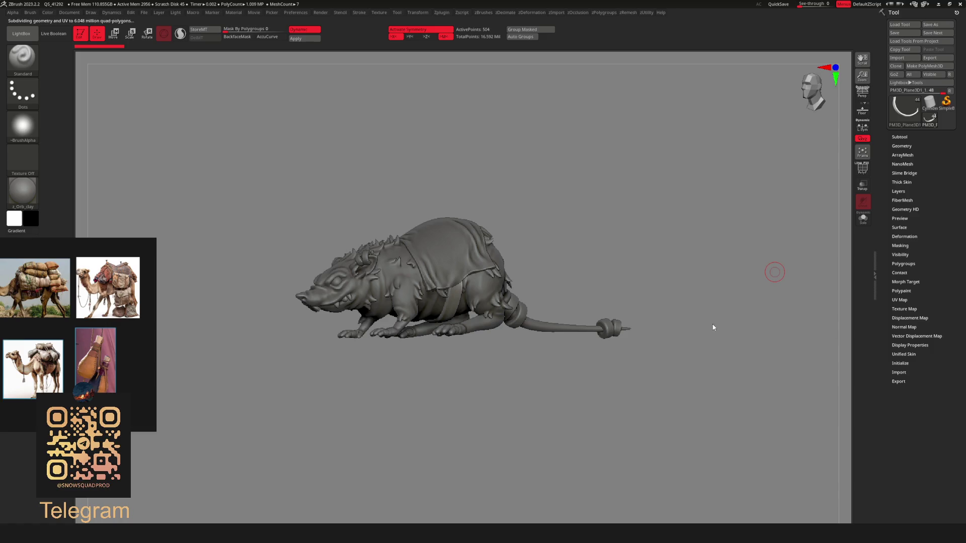
drag(713, 327, 432, 323)
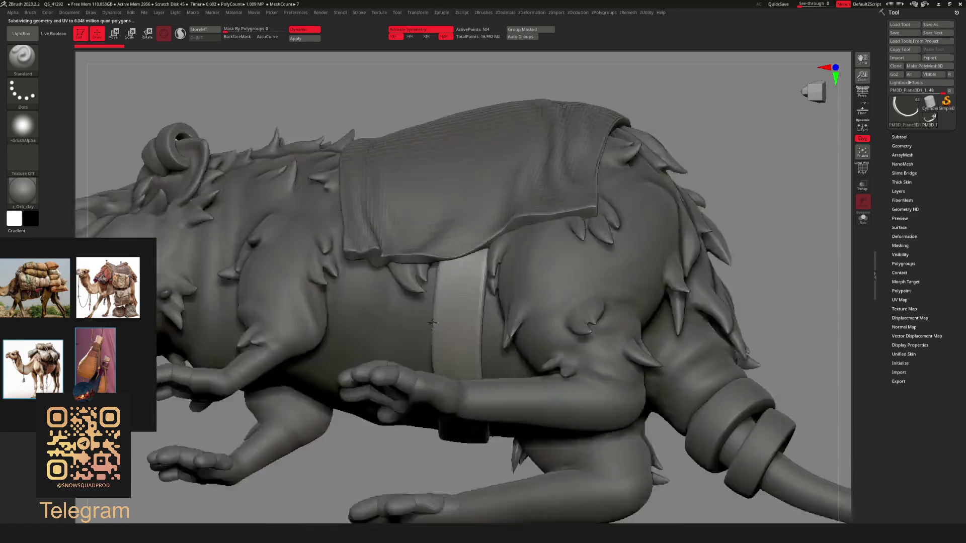
Isolate the PM3D_Plane3D1 cloth subtool in Solo with polyframe shown and the ZModeler brush active
key(f)
mouse_move(695, 322)
mouse_down()
mouse_move(522, 304)
mouse_move(561, 244)
mouse_move(847, 258)
mouse_up()
alt+click(522, 304)
key(shift+alt+s)
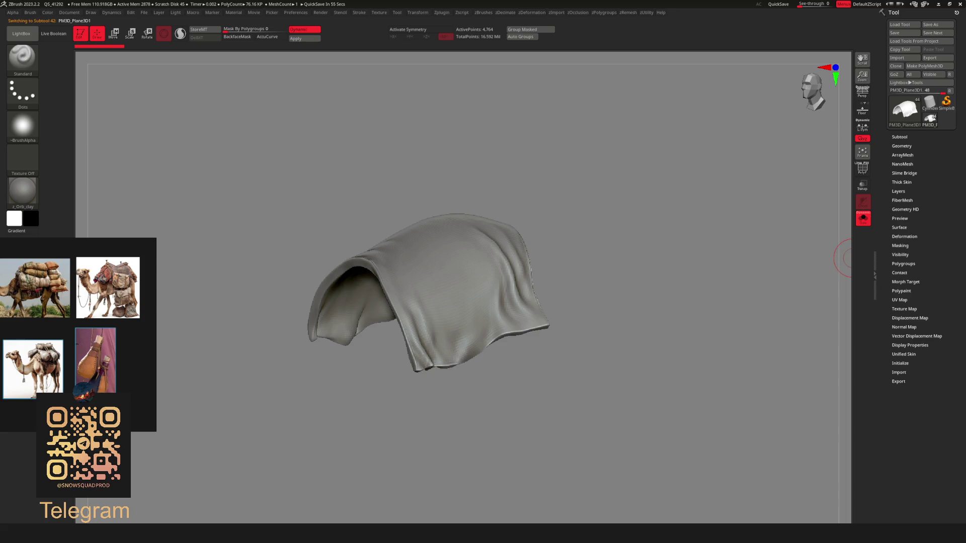
drag(614, 262, 522, 266)
key(shift+f)
key(f)
key(b)
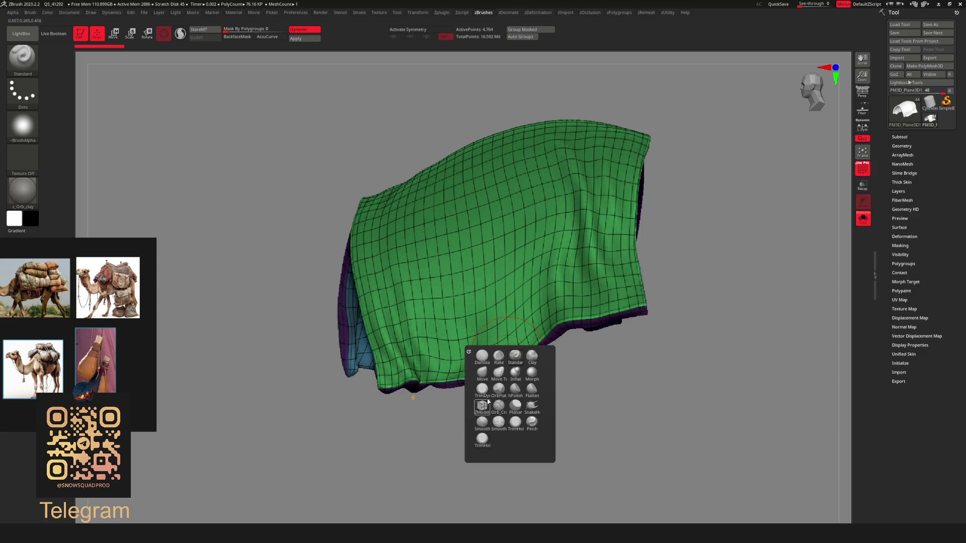
key(z)
key(m)
key(space)
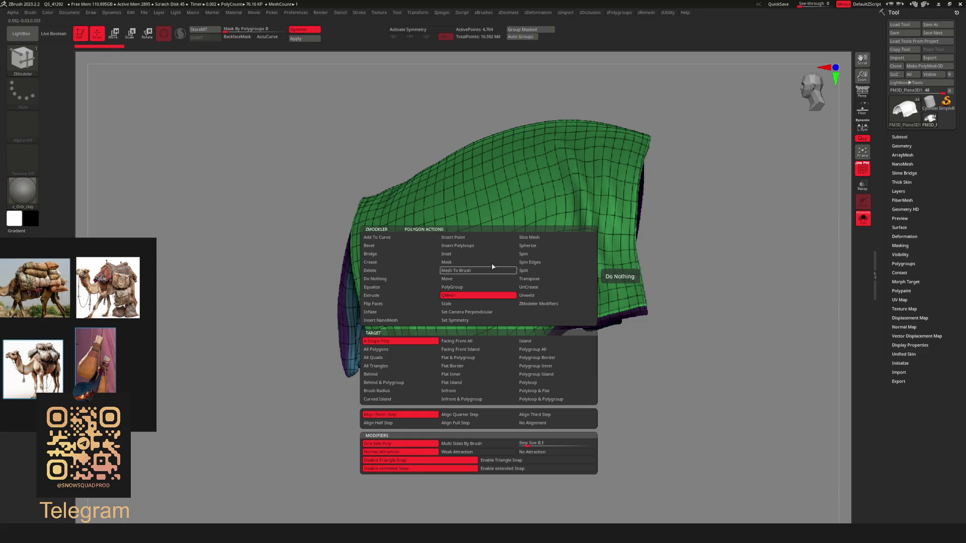
scroll(517, 270, up, 5)
key(space)
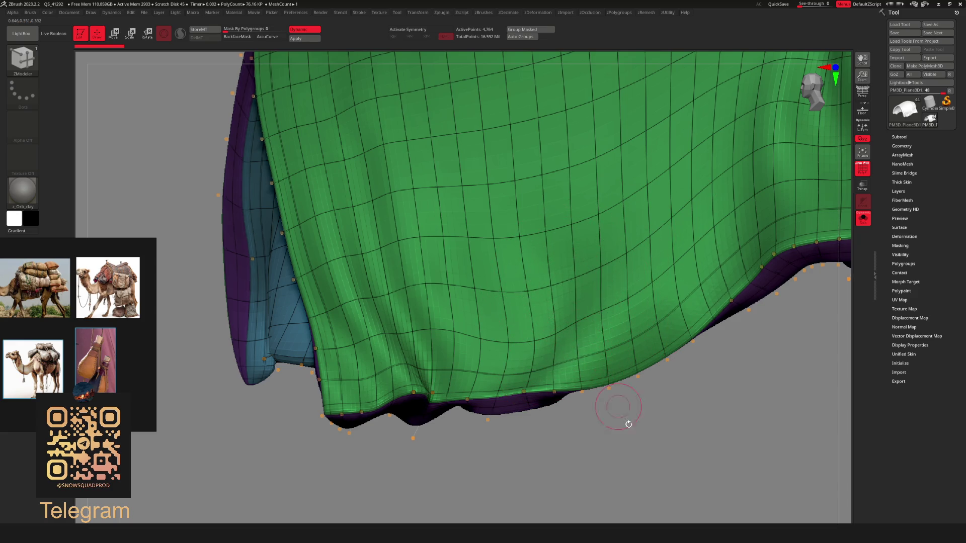
Turn off smoothing to view the base cloth mesh and set ZModeler to Edge Delete, EdgeLoop Complete
mouse_move(623, 406)
mouse_down()
mouse_move(525, 397)
mouse_move(544, 373)
mouse_up()
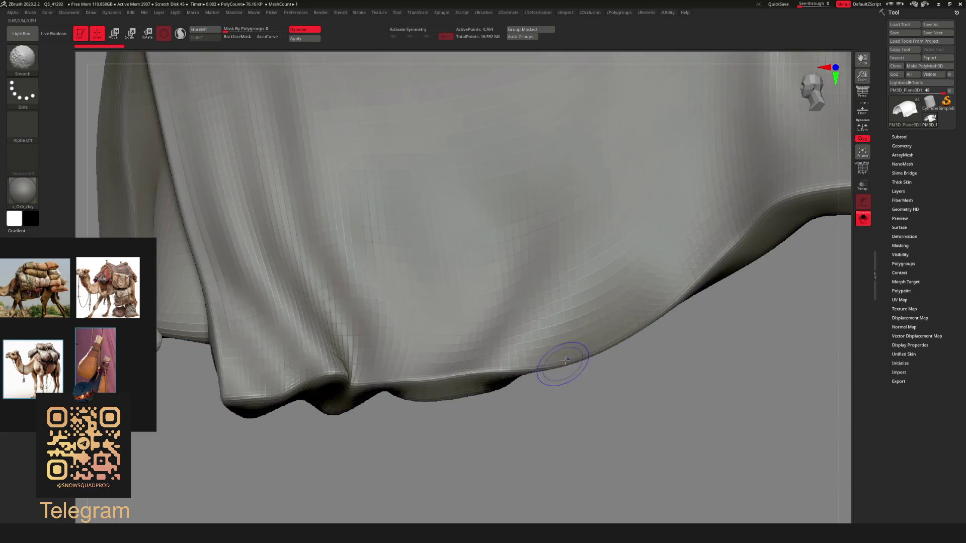
key(shift+f)
key(shift+d)
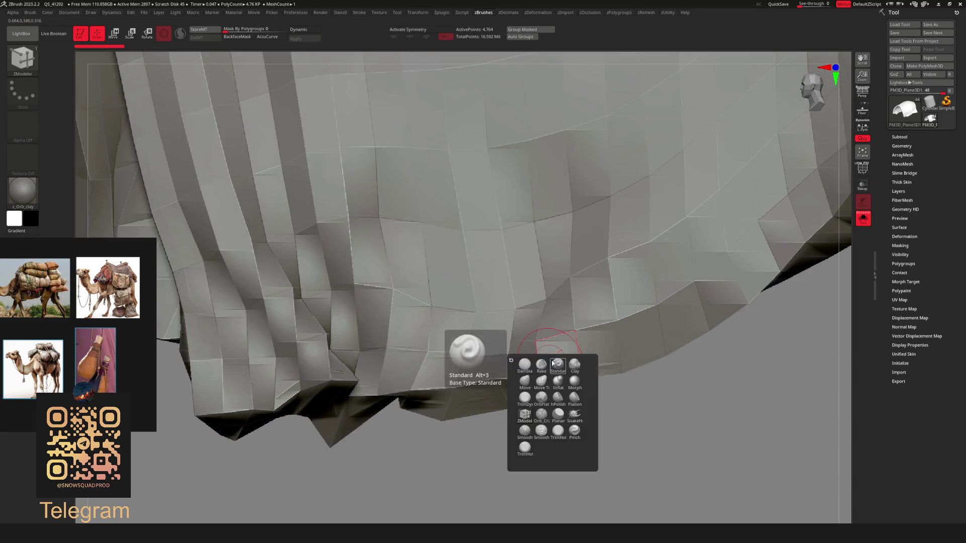
key(shift+f)
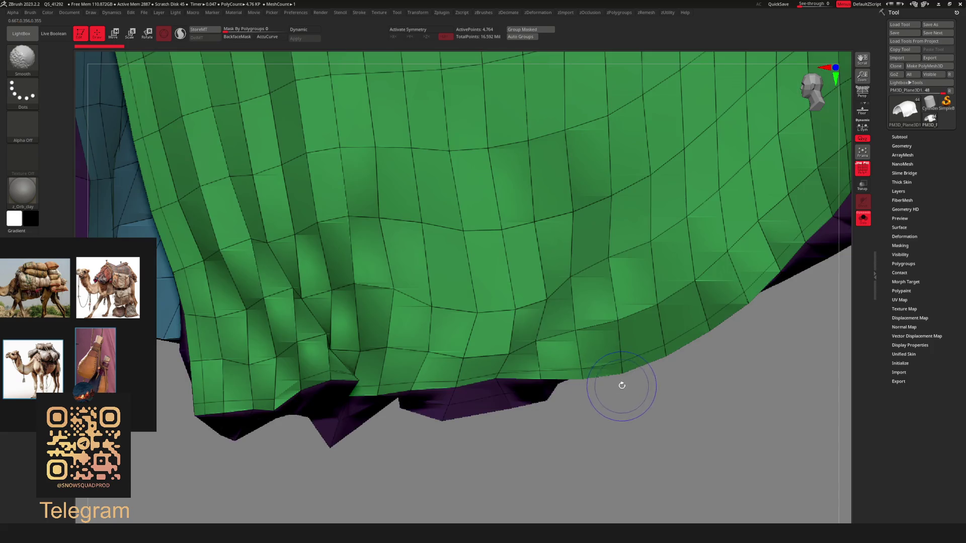
key(b)
key(z)
key(m)
key(b)
key(space)
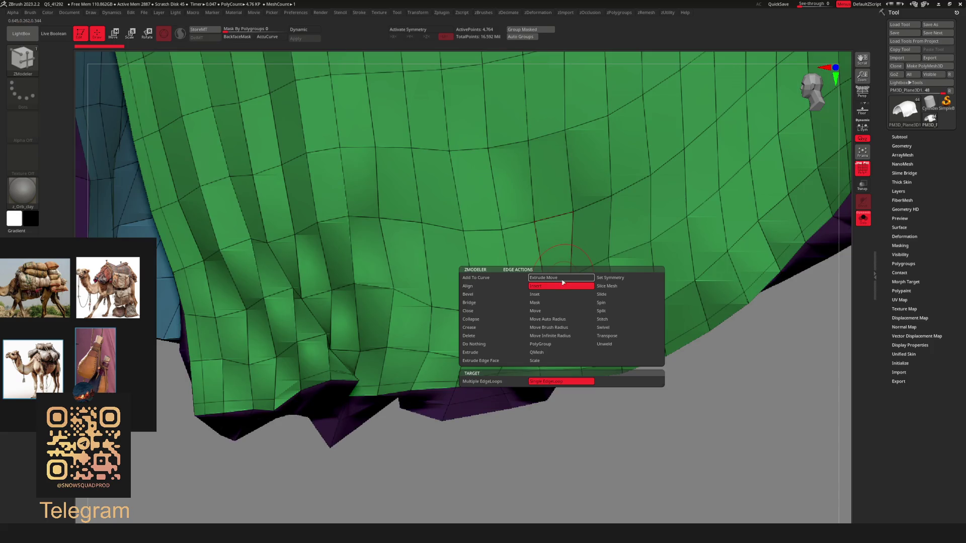
click(486, 336)
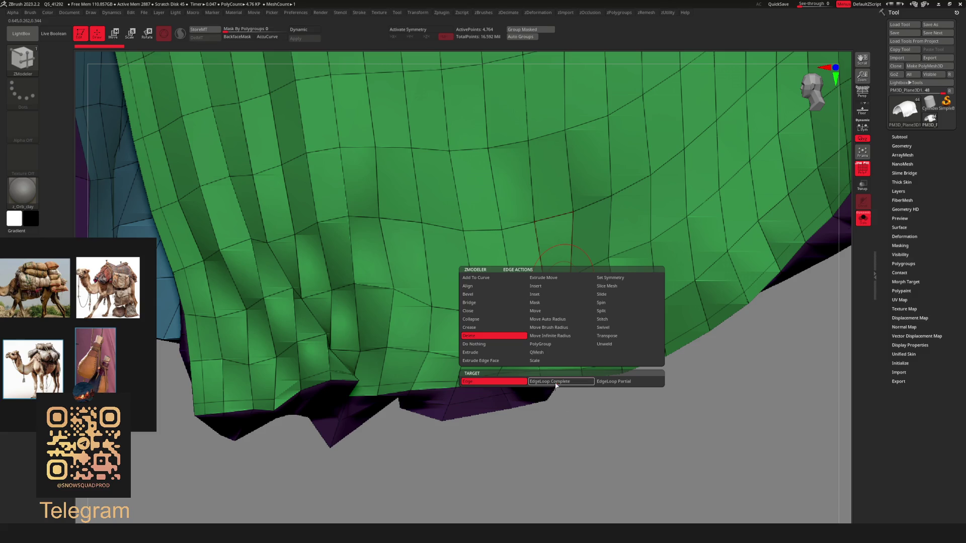
click(556, 382)
Delete an edge loop near the cloth's hem and inspect the thinned mesh
drag(578, 422, 516, 407)
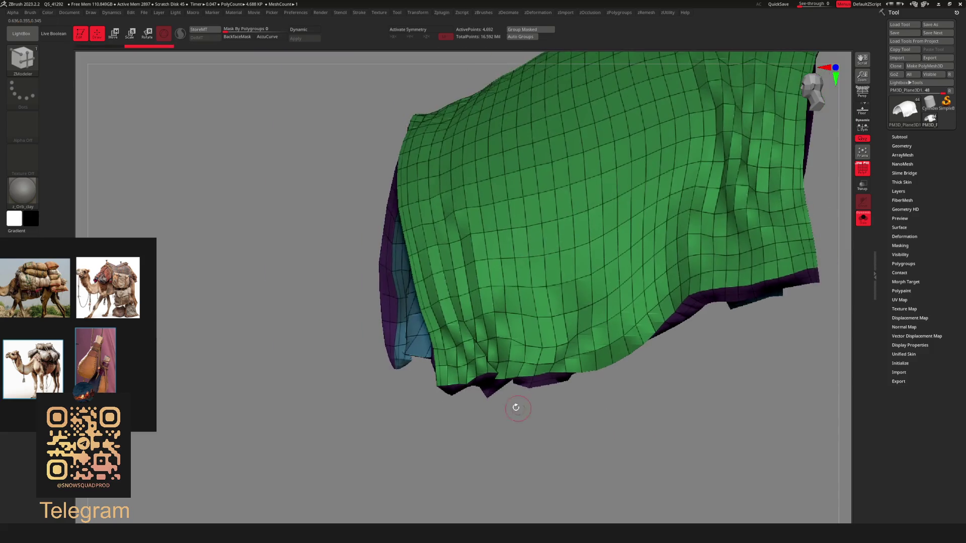
scroll(516, 408, up, 5)
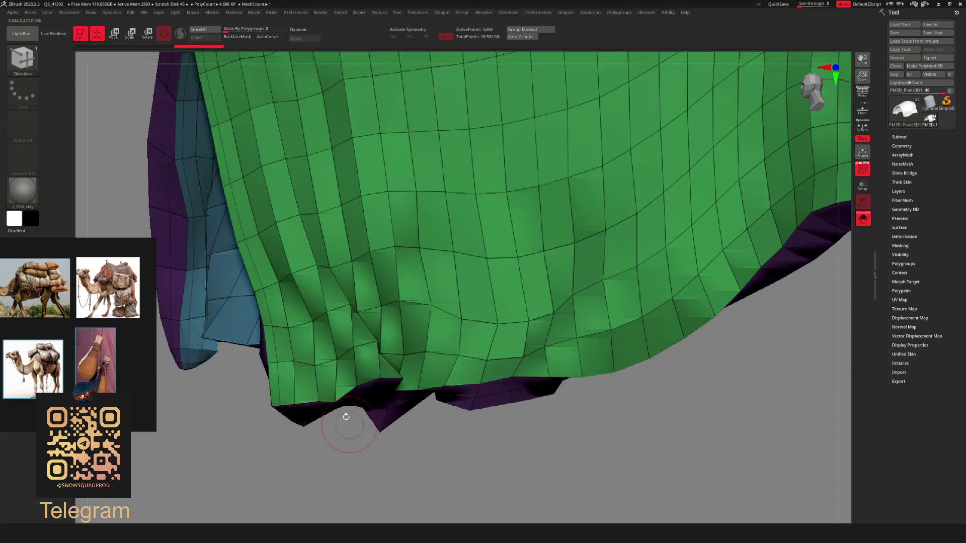
key(ctrl+z)
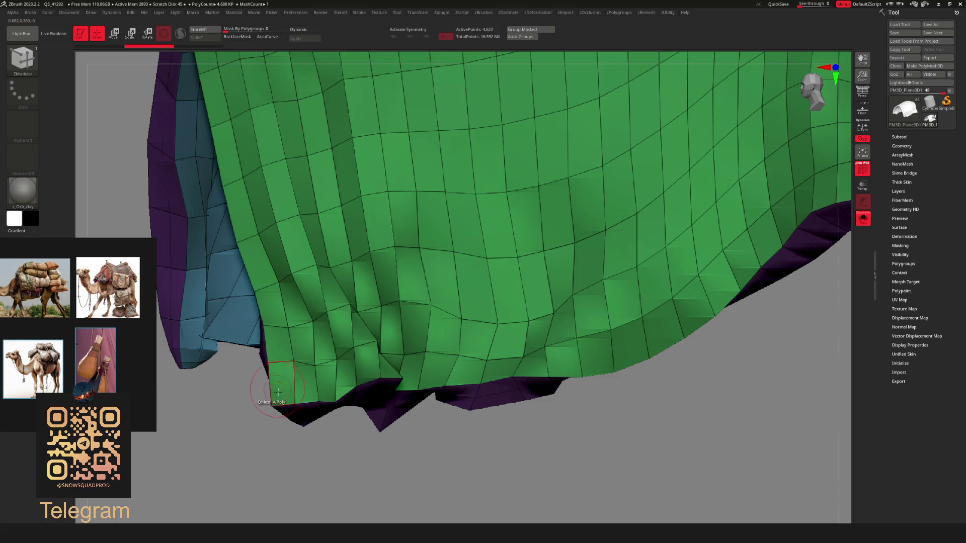
scroll(277, 391, down, 5)
scroll(625, 377, up, 5)
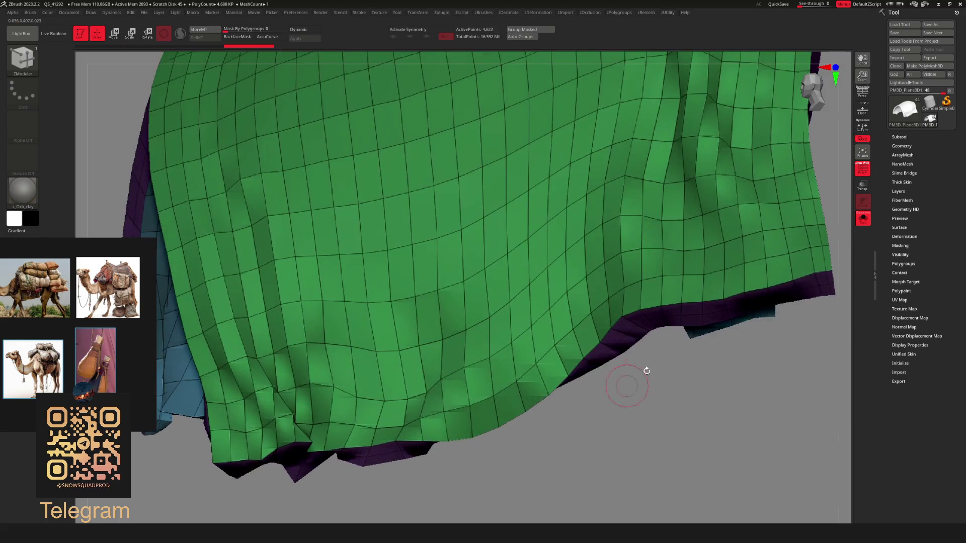
click(813, 260)
scroll(814, 259, down, 5)
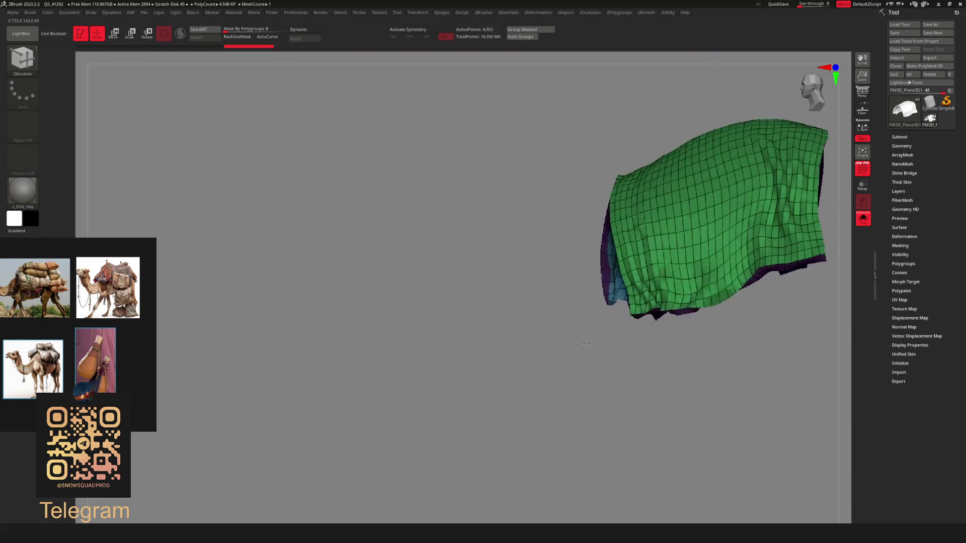
drag(586, 343, 740, 382)
key(f)
scroll(603, 375, up, 3)
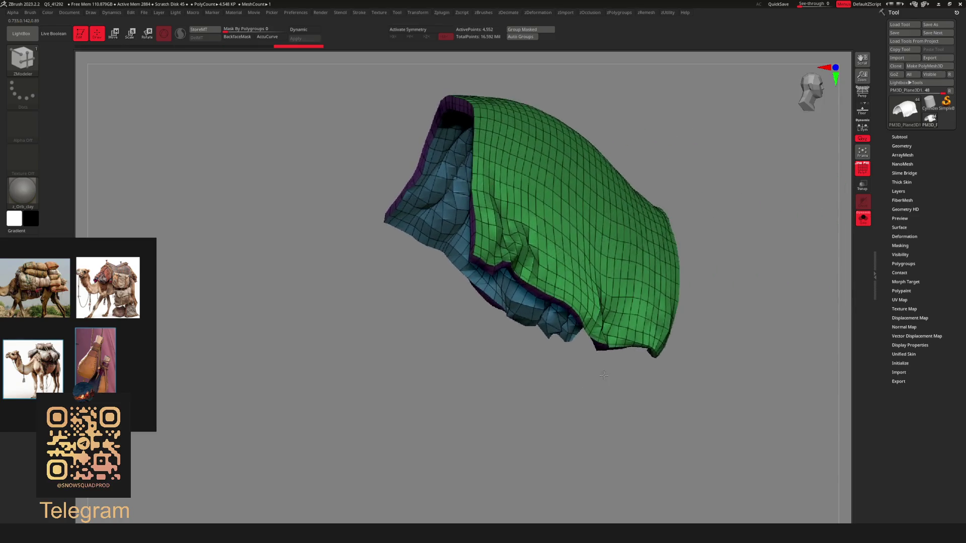
drag(604, 375, 492, 370)
scroll(524, 378, up, 3)
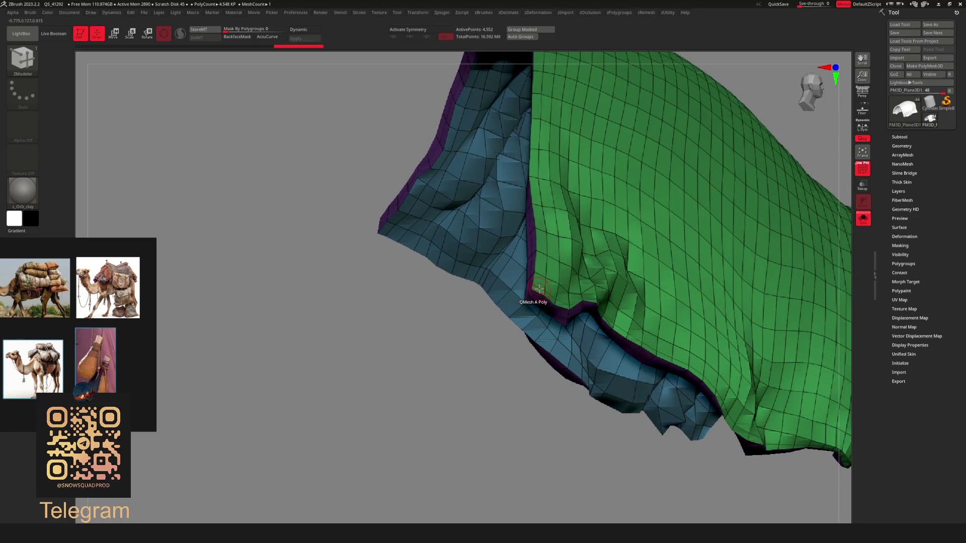
scroll(524, 394, down, 5)
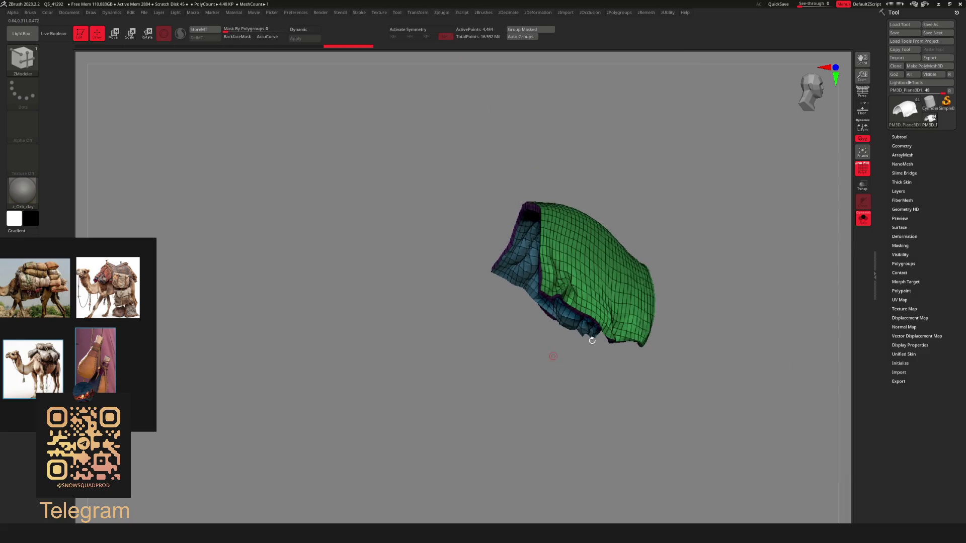
mouse_move(549, 352)
mouse_down()
mouse_move(624, 309)
mouse_move(722, 231)
mouse_up()
scroll(708, 252, up, 3)
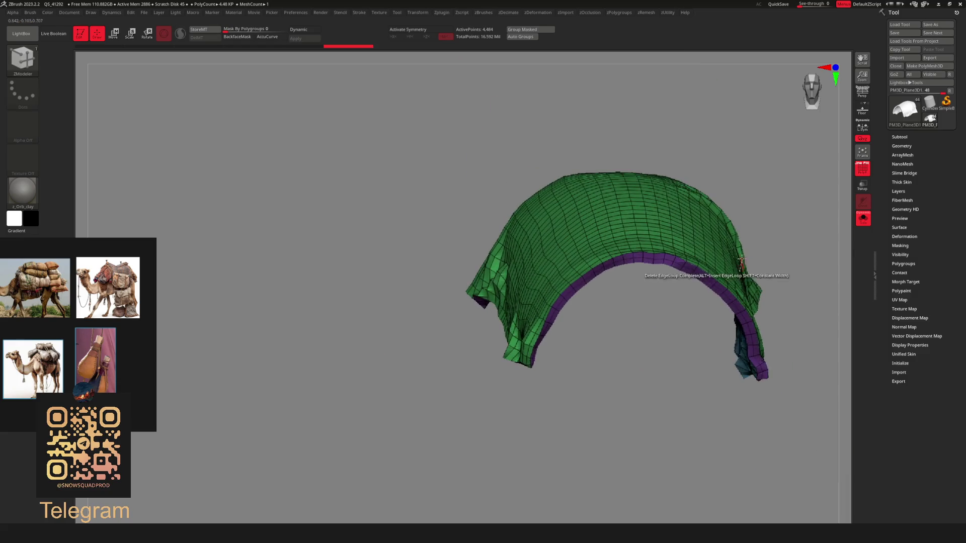
Re-enable Dynamic Subdiv, hide the polyframe, and turn off Solo to show the cloth on the rat
key(d)
click(505, 170)
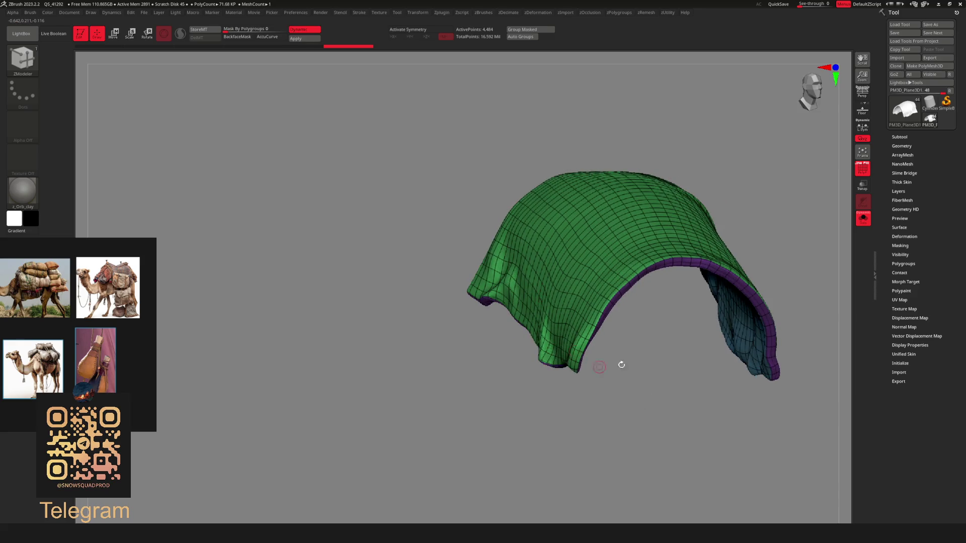
drag(620, 362, 646, 373)
key(shift+f)
mouse_move(685, 339)
mouse_down()
mouse_move(686, 261)
mouse_move(629, 221)
mouse_move(562, 201)
mouse_move(621, 201)
mouse_move(626, 254)
mouse_move(669, 256)
mouse_move(697, 225)
mouse_up()
key(shift+alt+s)
key(shift+f)
key(shift+f)
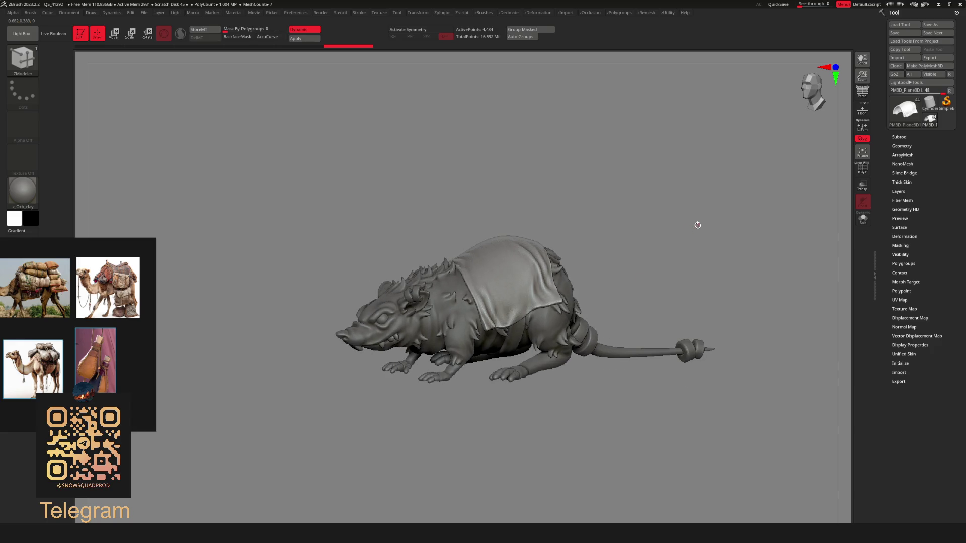
Show the Version1 folder, expand Blocking, select PM3D_Cylinder3D1 and rotate it with the gizmo
click(900, 136)
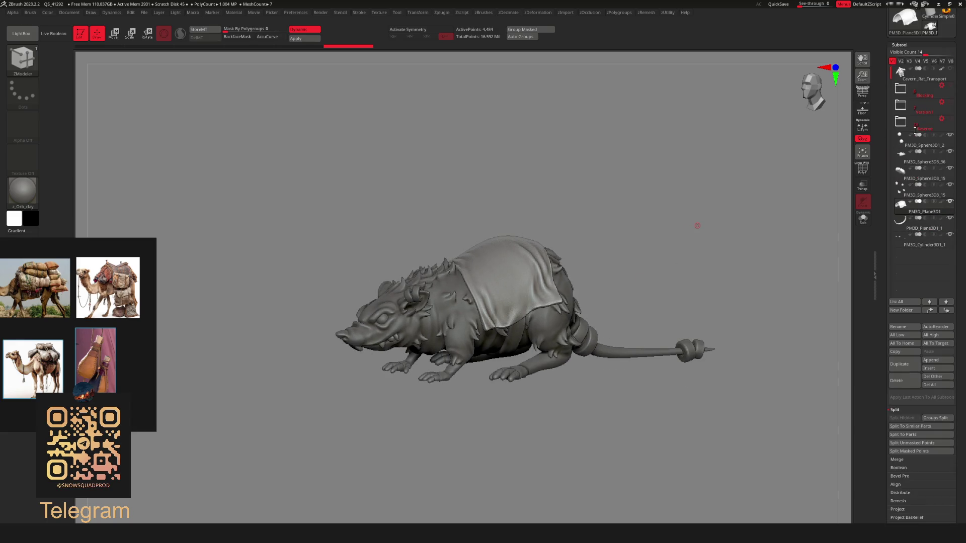
scroll(945, 154, up, 2)
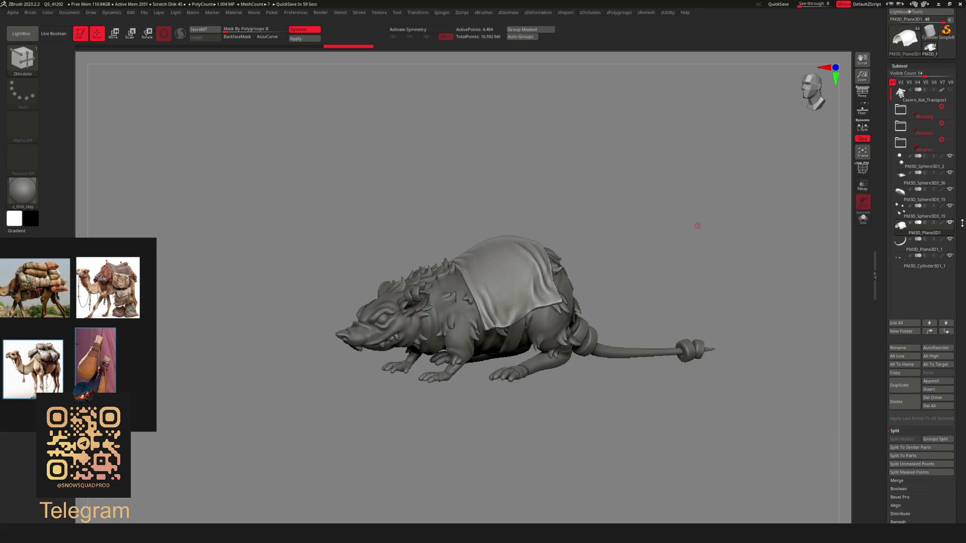
click(950, 159)
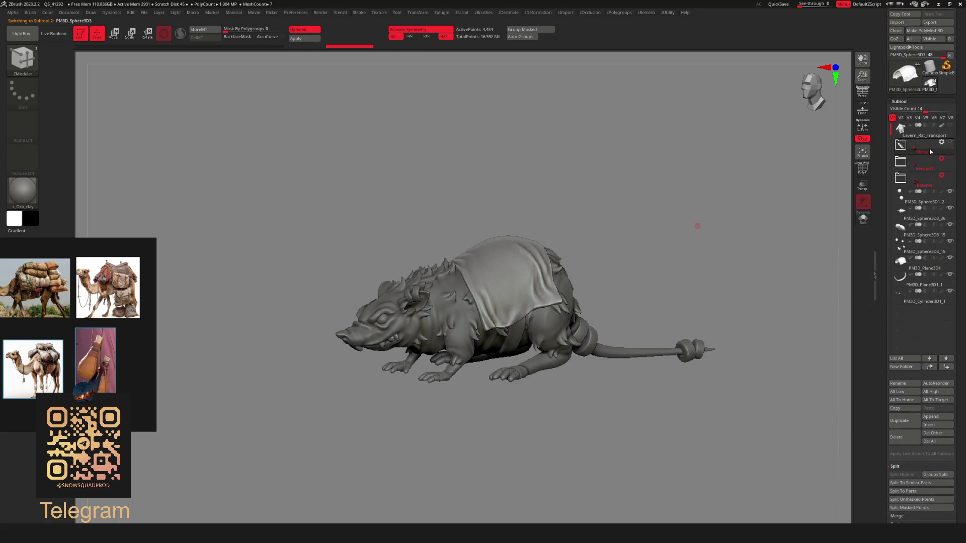
click(900, 151)
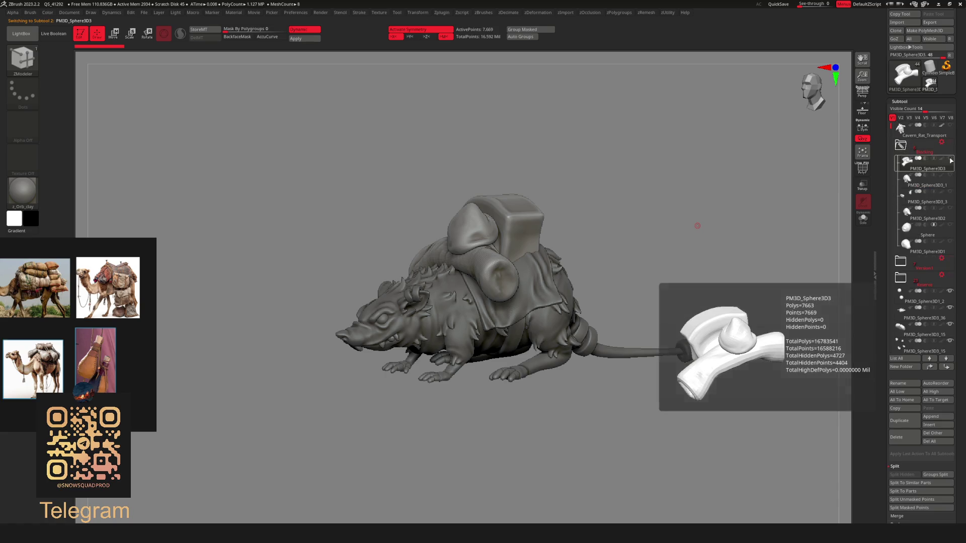
click(937, 338)
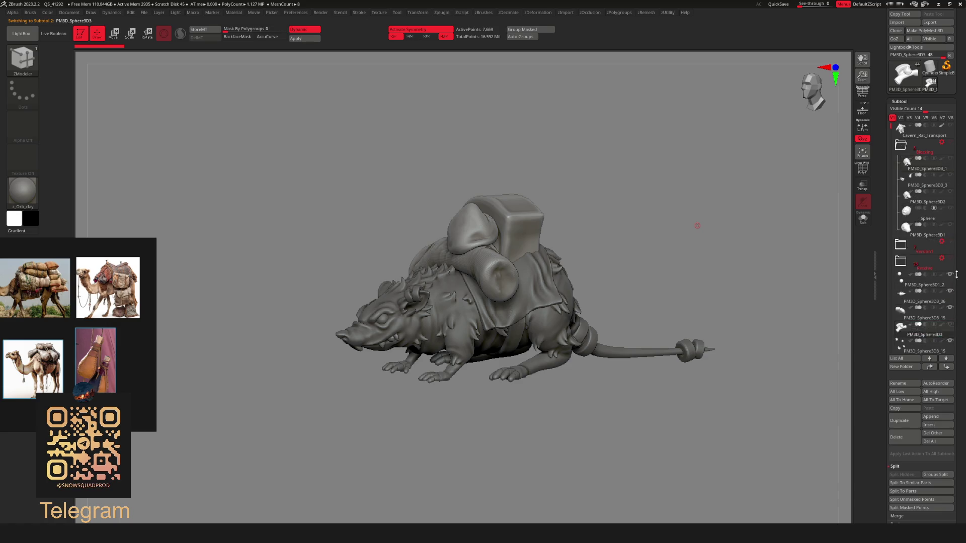
key(w)
drag(483, 302, 490, 320)
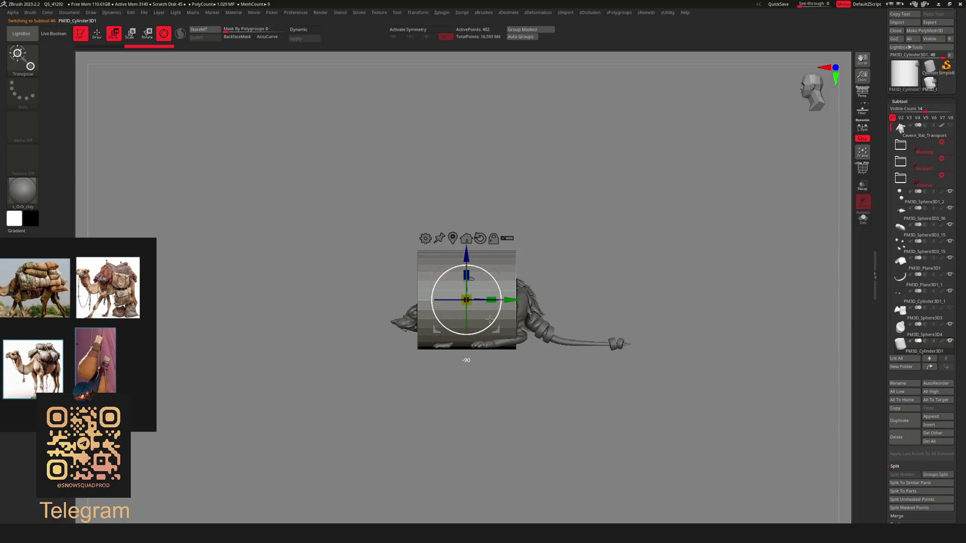
Show the cylinder's polyframe and run ZRemesher on it, then again at Half
mouse_move(906, 196)
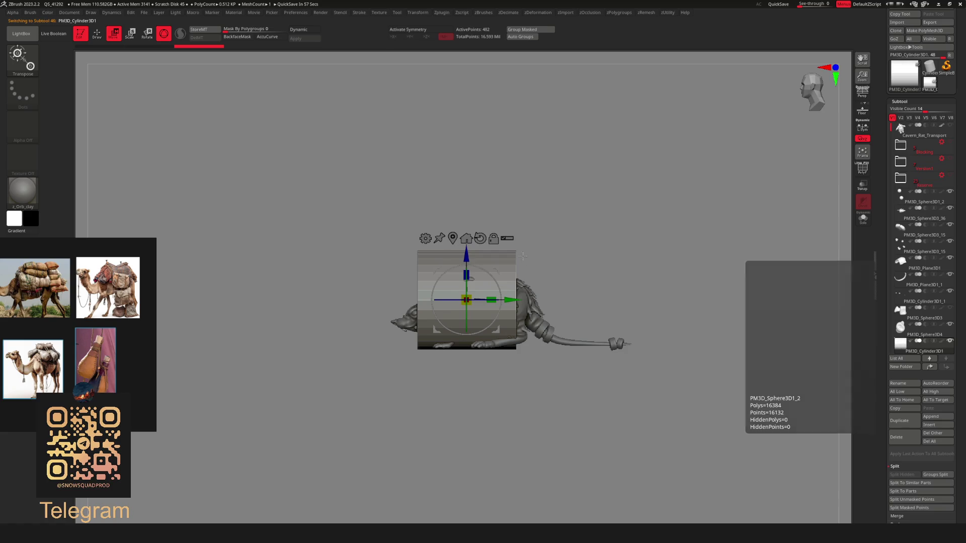
key(shift+f)
key(g)
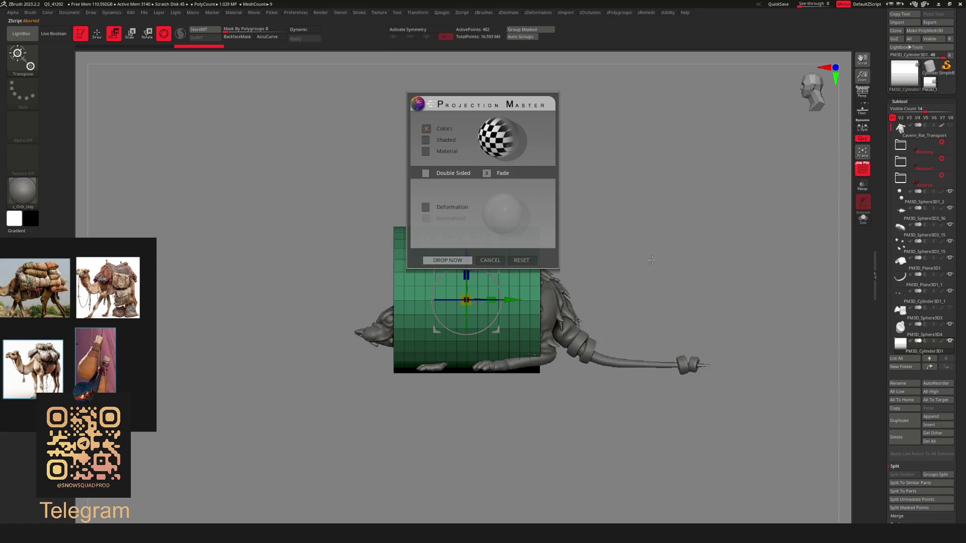
key(Escape)
mouse_move(587, 275)
mouse_down()
mouse_move(525, 268)
mouse_move(491, 297)
mouse_move(582, 158)
mouse_move(678, 297)
mouse_up()
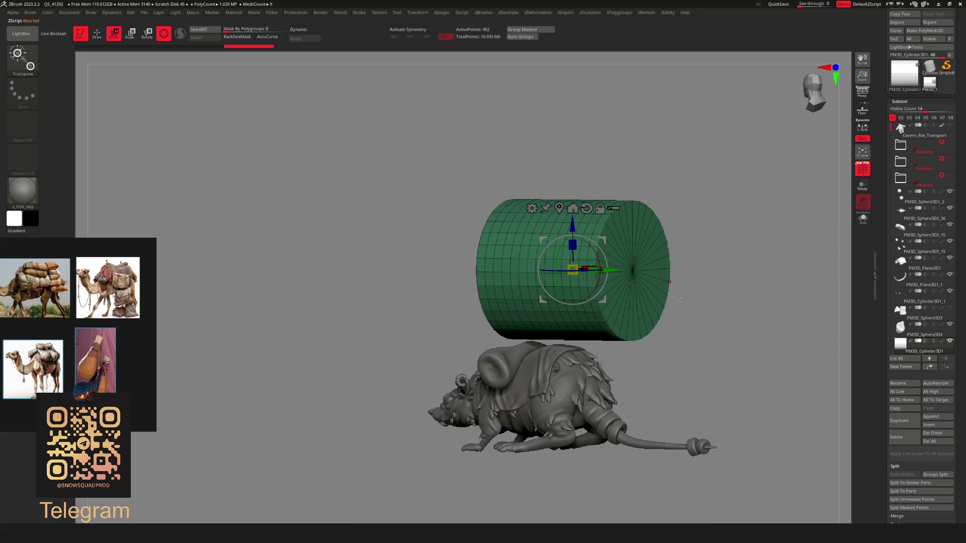
key(g)
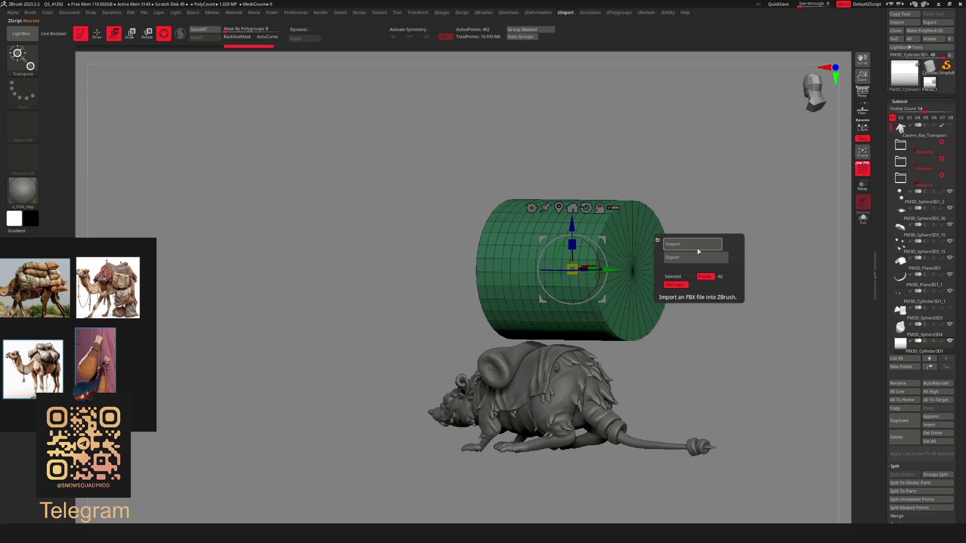
key(r)
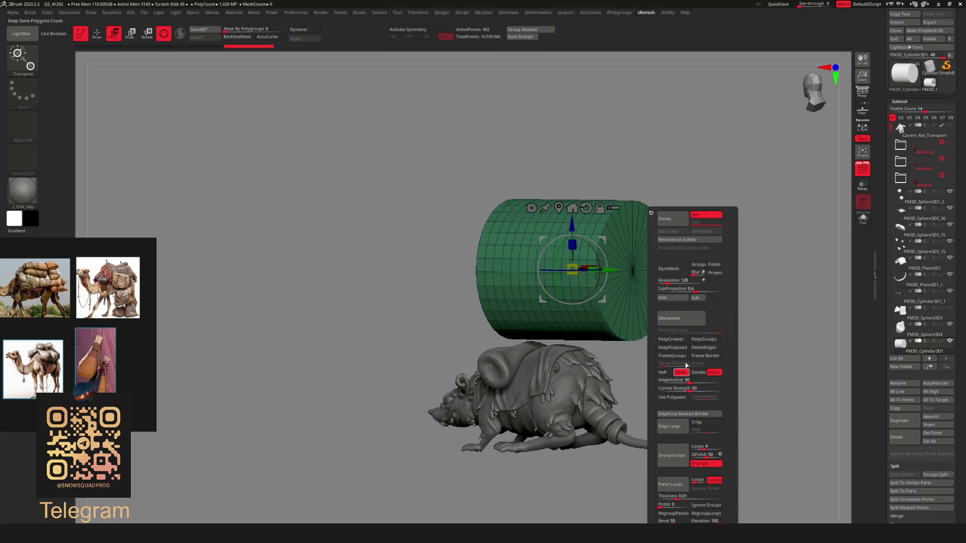
click(682, 318)
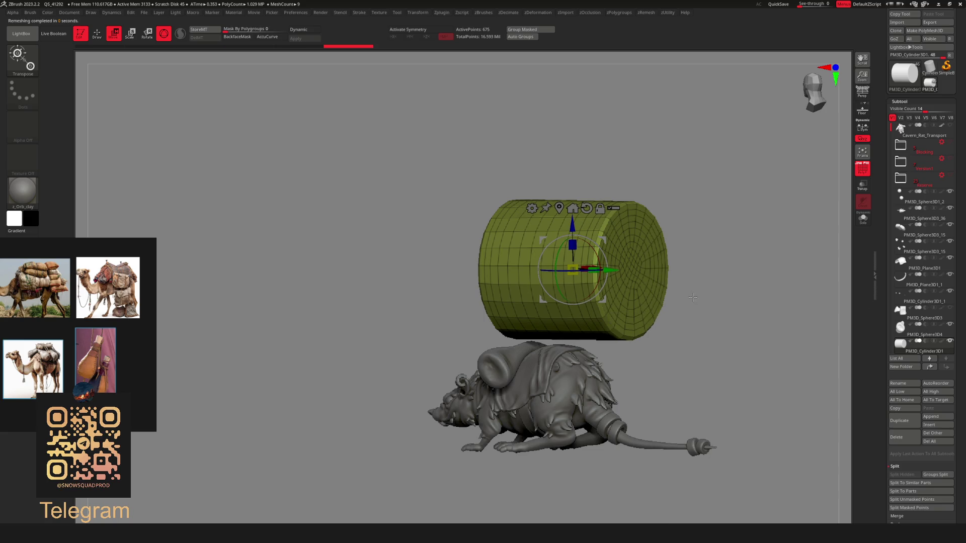
key(r)
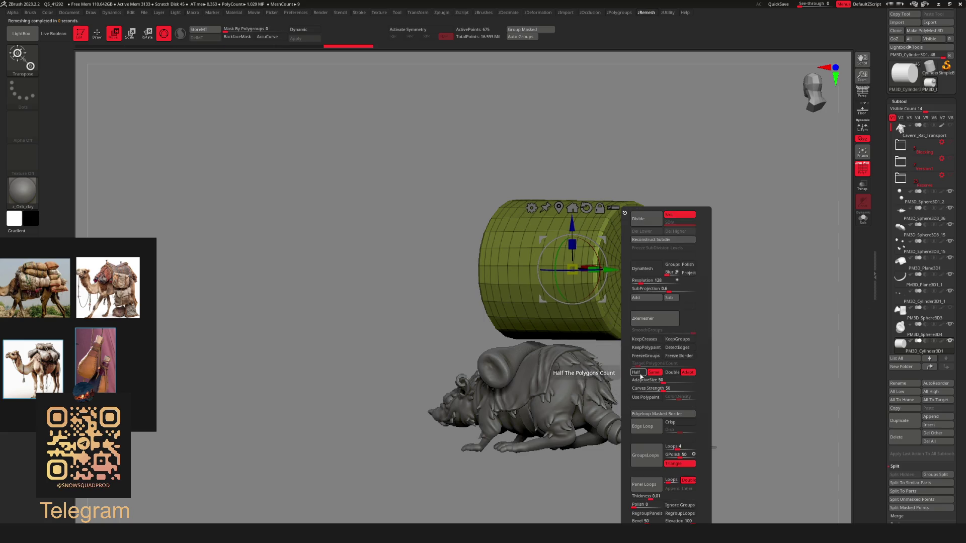
click(682, 320)
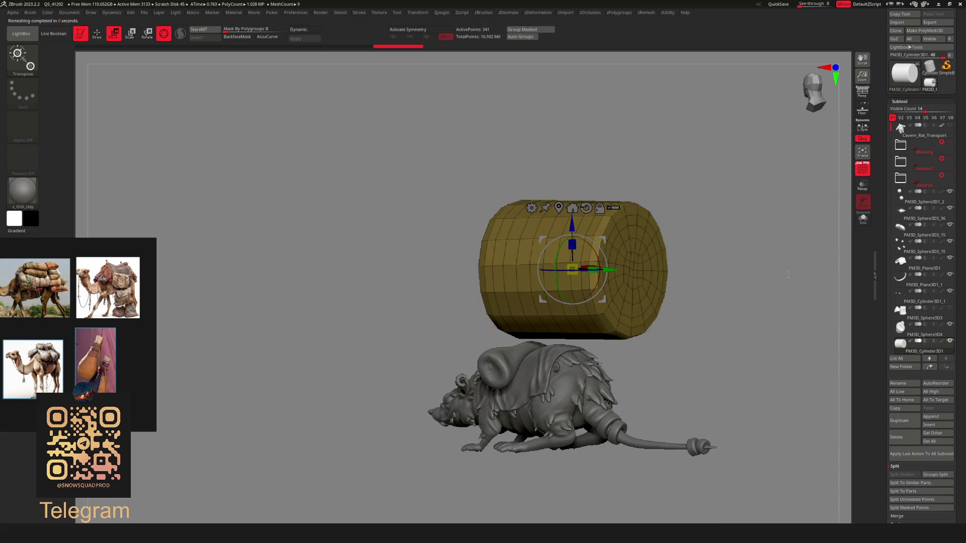
Preview the cylinder with Dynamic subdivision beside the rat, then turn smoothing off and isolate it
key(shift+f)
mouse_move(533, 302)
alt+mouse_down()
mouse_move(512, 288)
mouse_move(691, 293)
mouse_move(705, 314)
mouse_move(728, 322)
mouse_move(707, 325)
mouse_move(729, 316)
mouse_move(700, 329)
alt+mouse_up()
key(shift+d)
key(ctrl+shift+s)
key(shift+f)
key(shift+d)
key(ctrl+shift+s)
key(ctrl+shift+s)
Switch to the ZModeler brush and pan and orbit the view to face the rat
key(shift+f)
key(q)
alt+drag(507, 227, 413, 229)
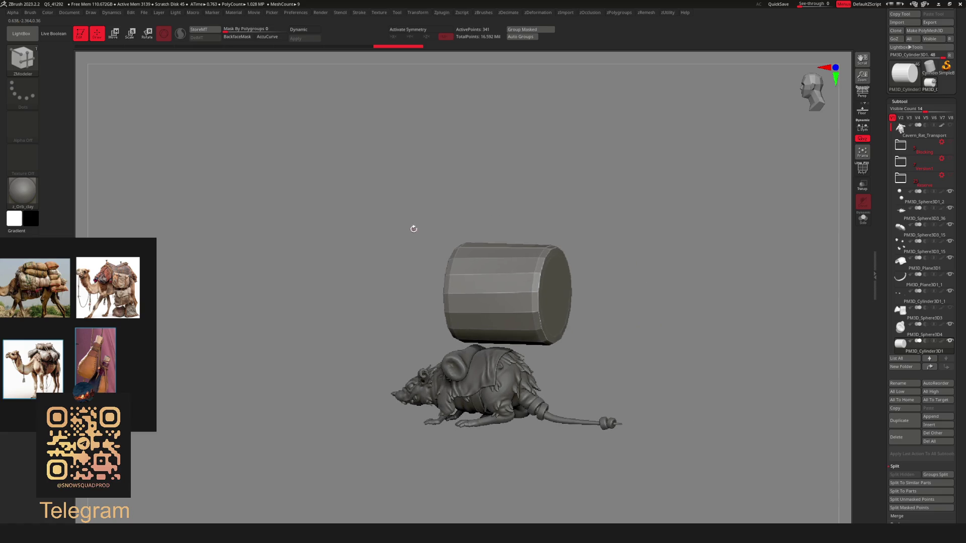
key(space)
mouse_move(593, 135)
mouse_down()
mouse_move(574, 209)
mouse_move(505, 201)
mouse_move(519, 207)
mouse_up()
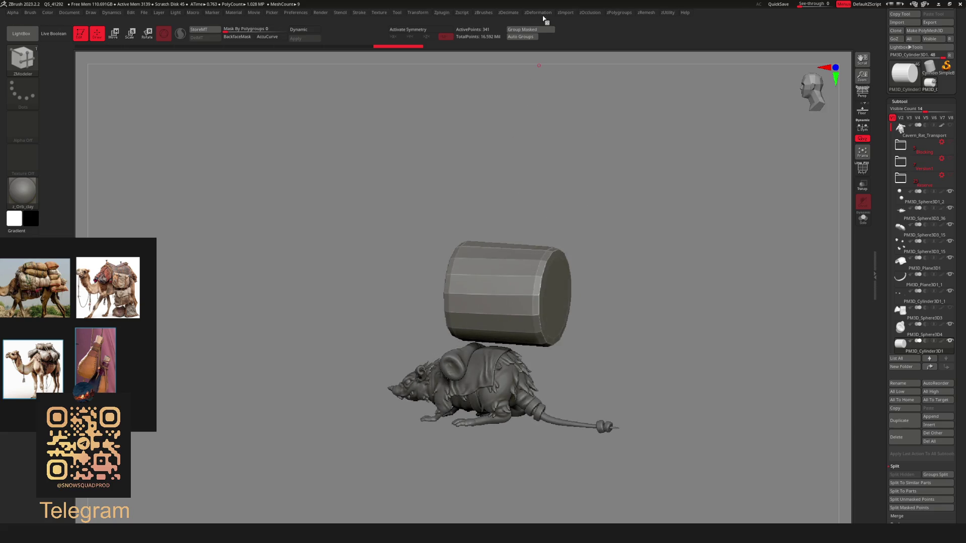
Browse the Preferences sections down to the Hotkeys settings
click(291, 13)
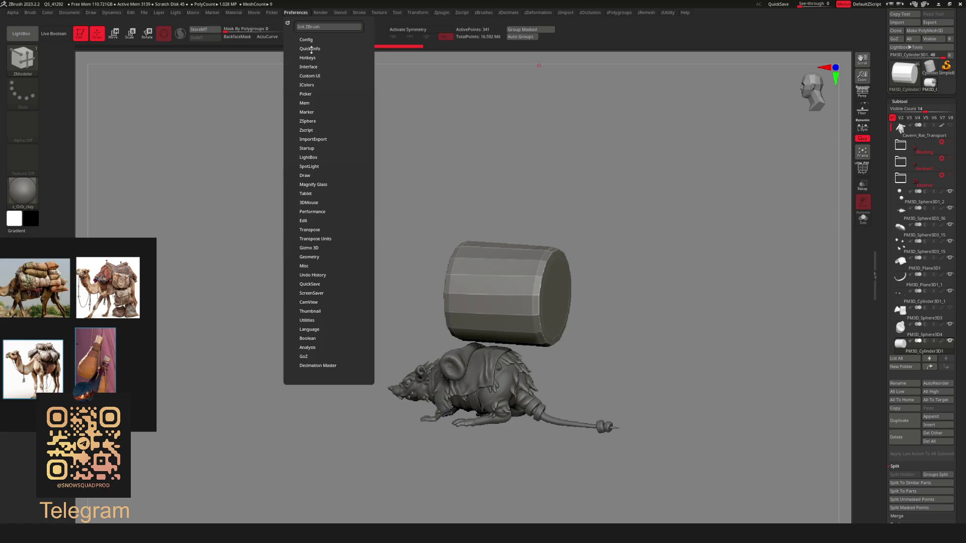
click(309, 67)
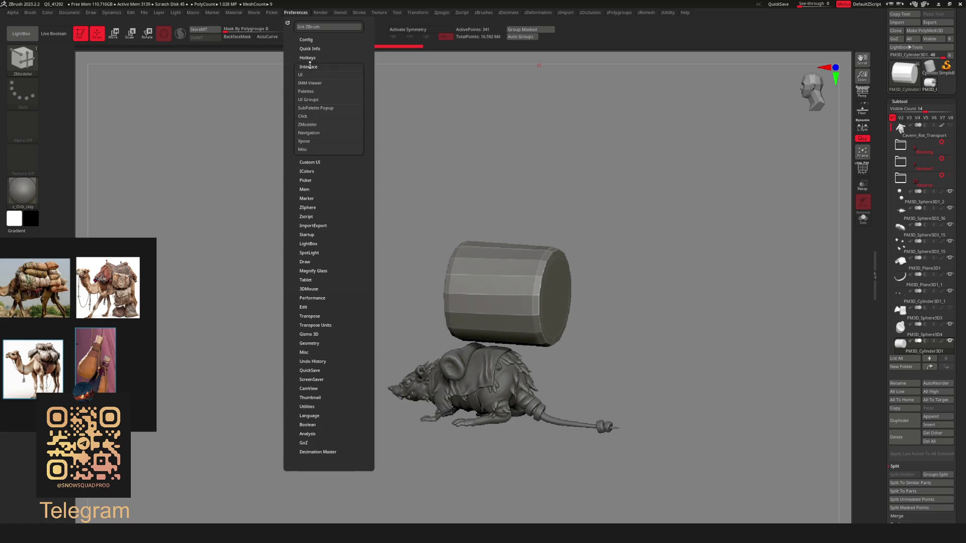
click(309, 66)
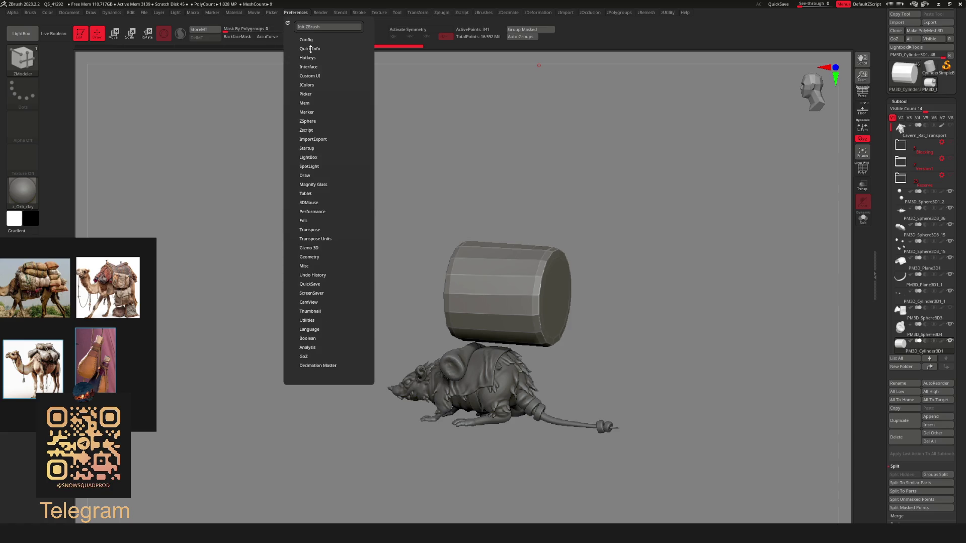
click(310, 49)
click(308, 39)
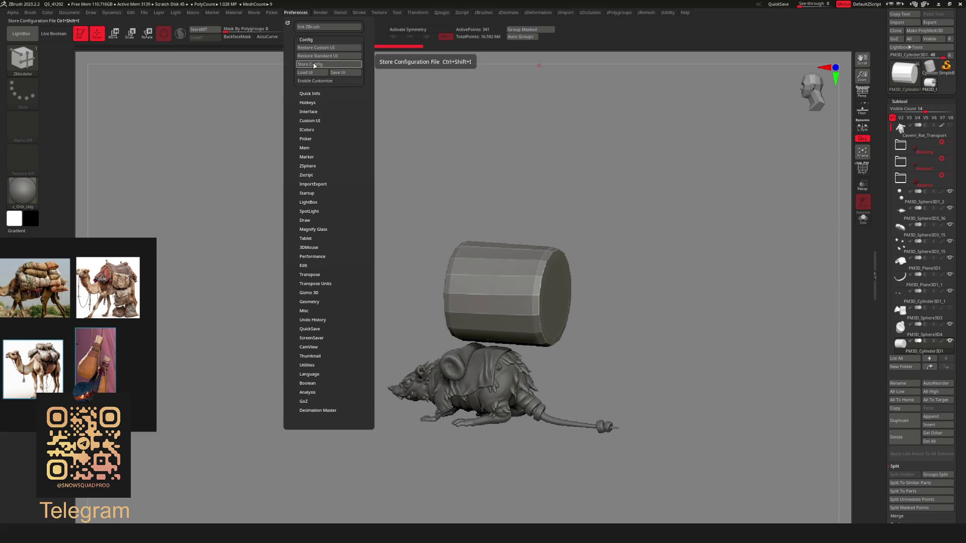
click(308, 121)
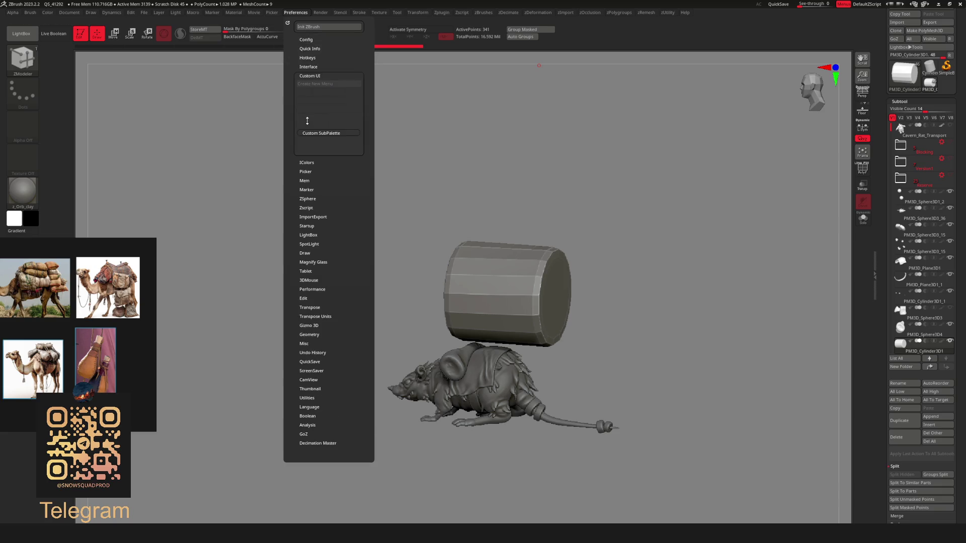
click(313, 58)
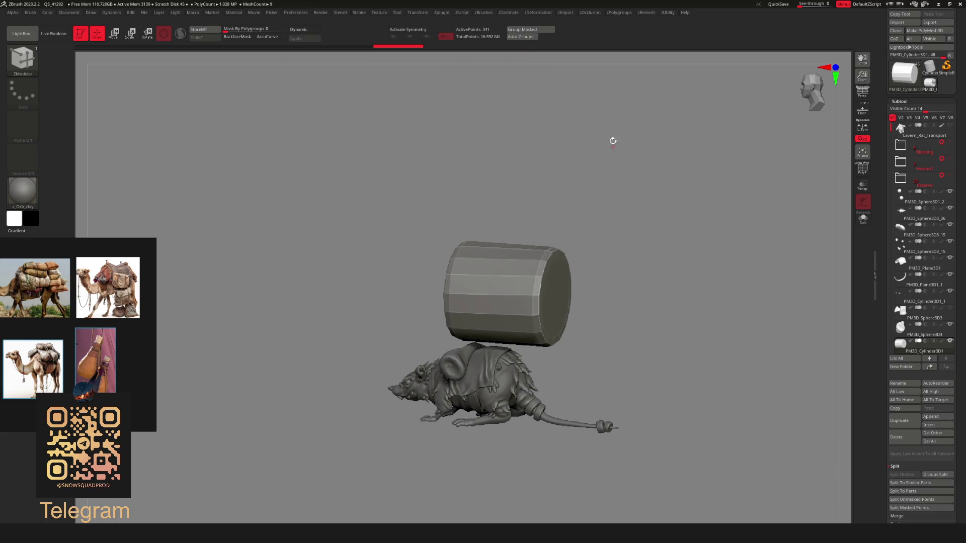
Assign Ctrl+Shift+D as the hotkey for the zDeformation menu and test it on the canvas
ctrl+alt+click(537, 15)
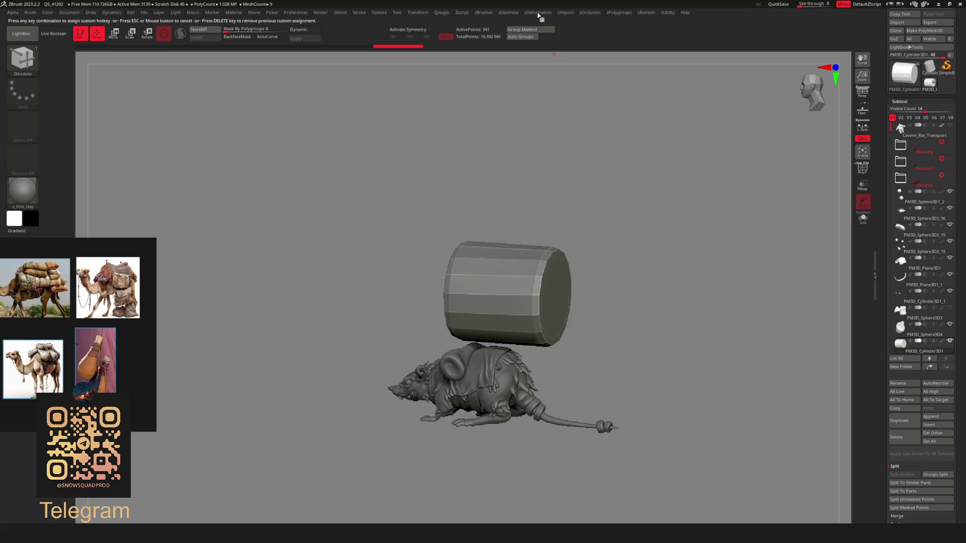
key(ctrl+shift+d)
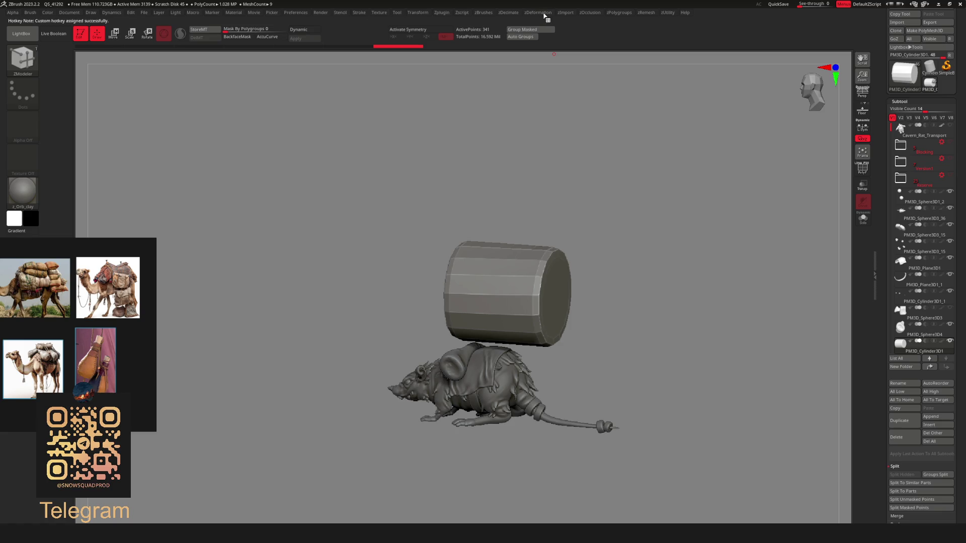
click(541, 13)
key(ctrl+shift+d)
Store the current hotkey set to file from Preferences > Hotkeys
click(299, 13)
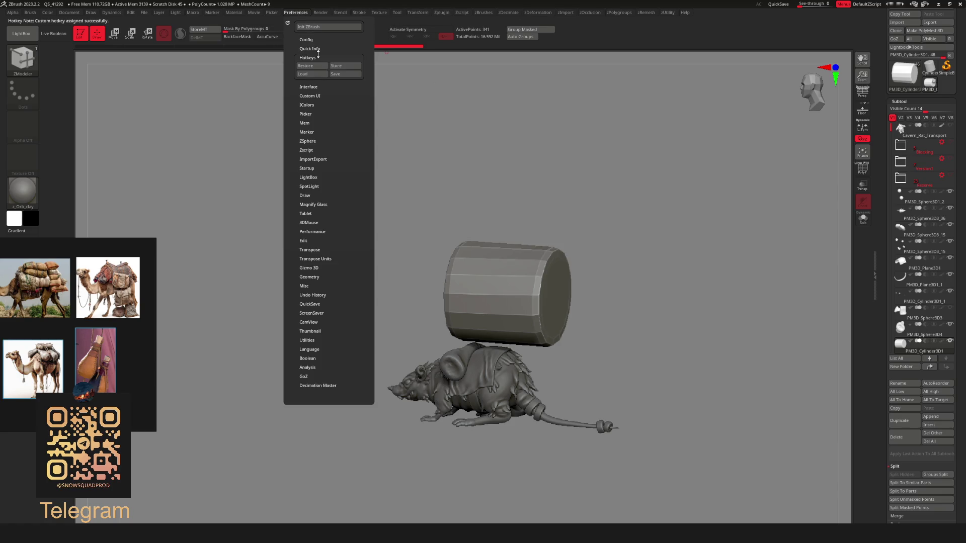
click(346, 66)
click(541, 295)
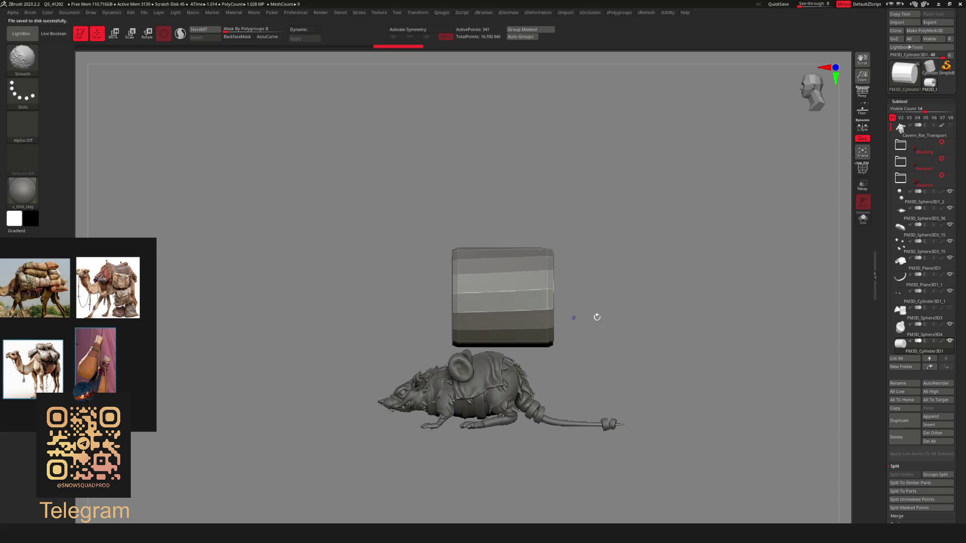
Inflate the cylinder twice with zDeformation into a puffy shape and scale it down small
key(w)
scroll(613, 305, up, 3)
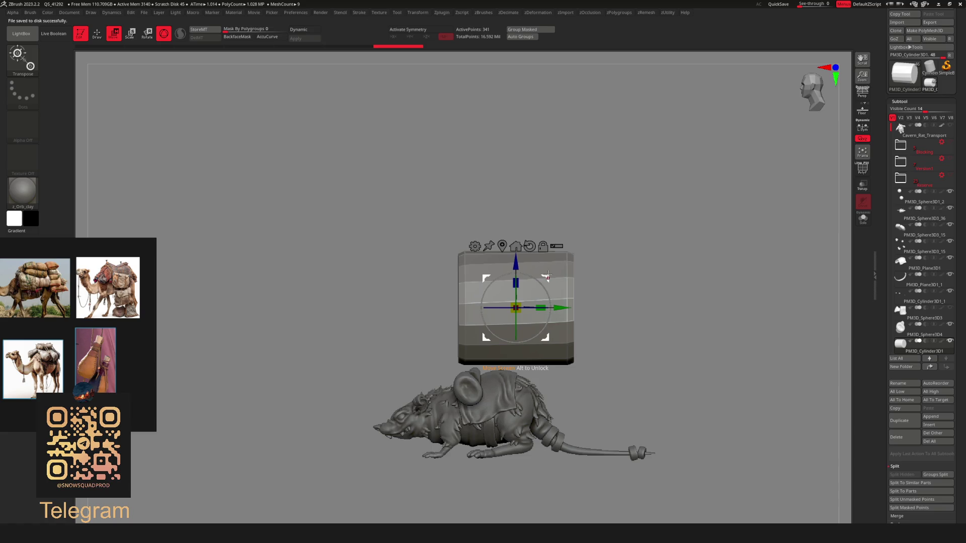
key(d)
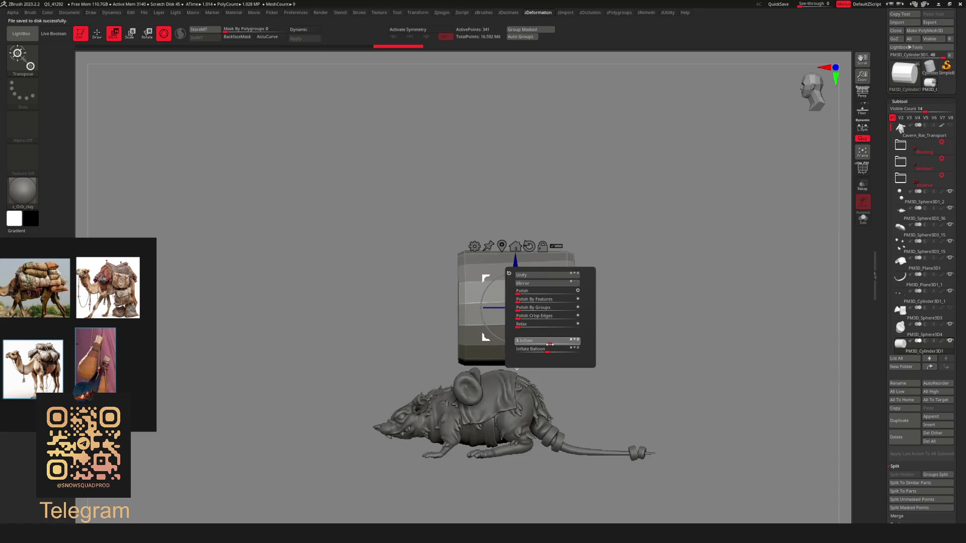
drag(549, 344, 563, 344)
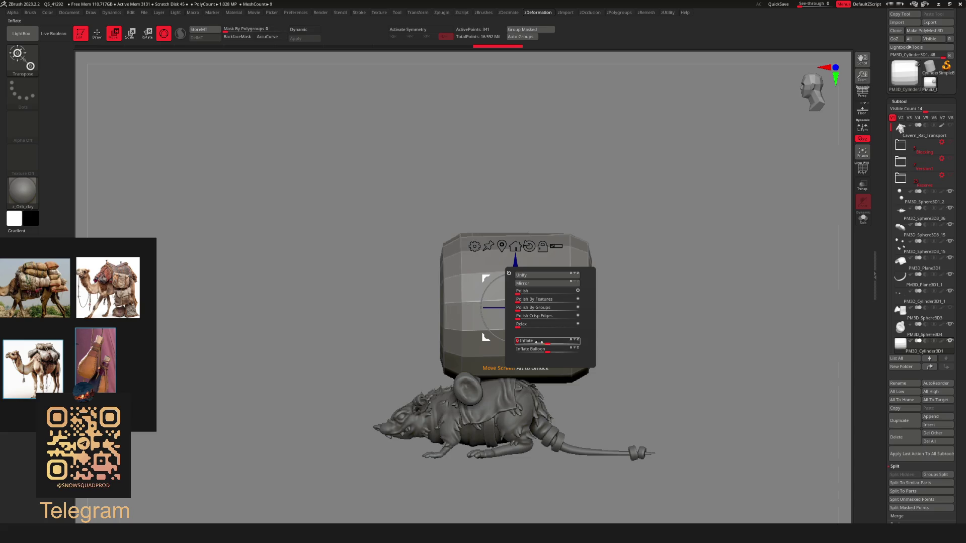
mouse_move(539, 342)
mouse_down()
mouse_move(578, 341)
mouse_move(561, 344)
mouse_up()
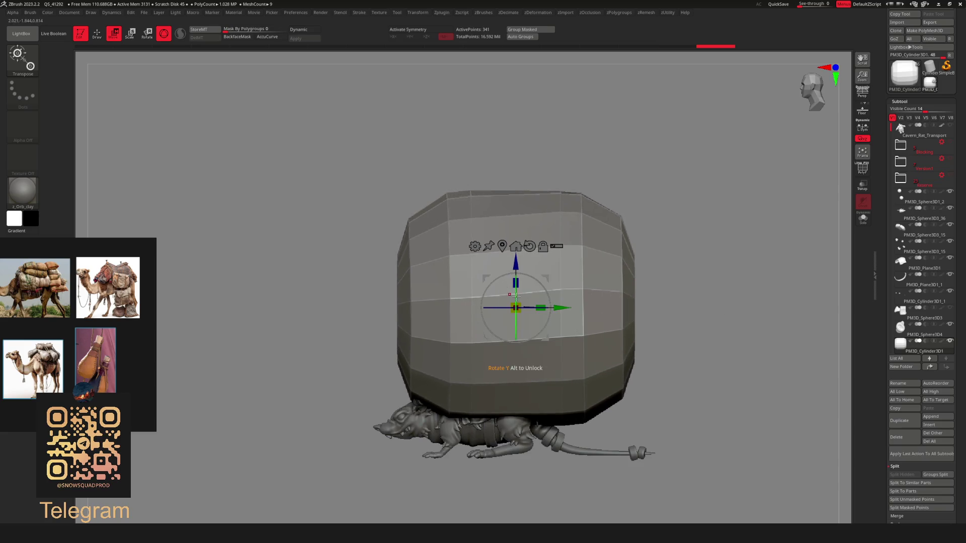
mouse_move(516, 307)
mouse_down()
mouse_move(347, 312)
mouse_move(654, 317)
mouse_move(634, 327)
mouse_move(625, 349)
mouse_move(591, 296)
mouse_move(611, 261)
mouse_move(616, 303)
mouse_up()
Round the ball with Dynamic subdivision and bring up the Dynamics menu
key(d)
key(q)
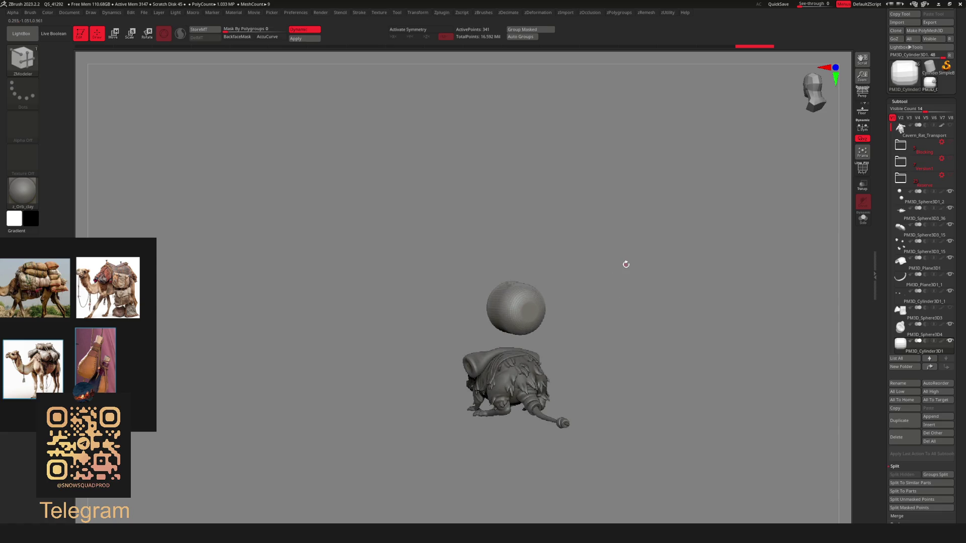
click(111, 13)
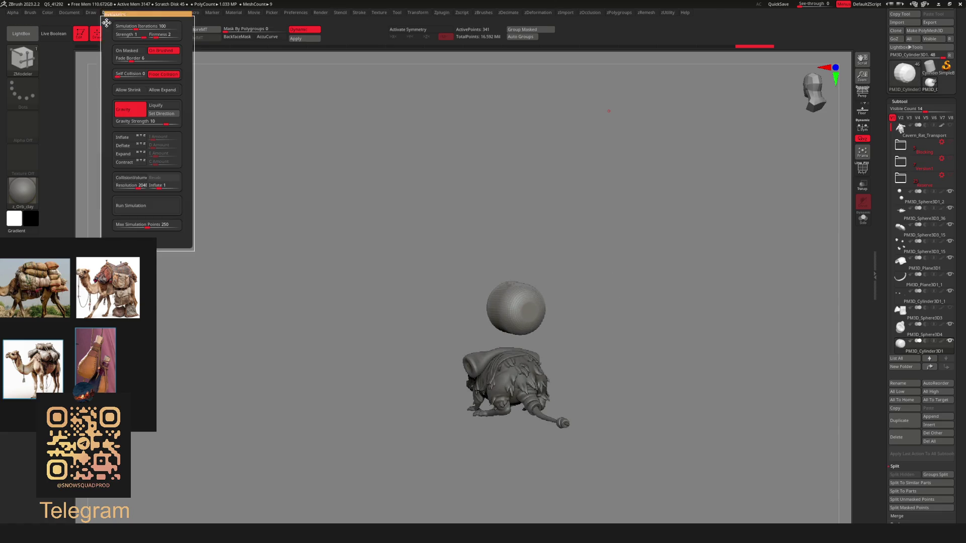
Dock the Dynamics panel, enable CollisionVolume against the rat, and run a first simulation
click(107, 23)
drag(527, 202, 625, 308)
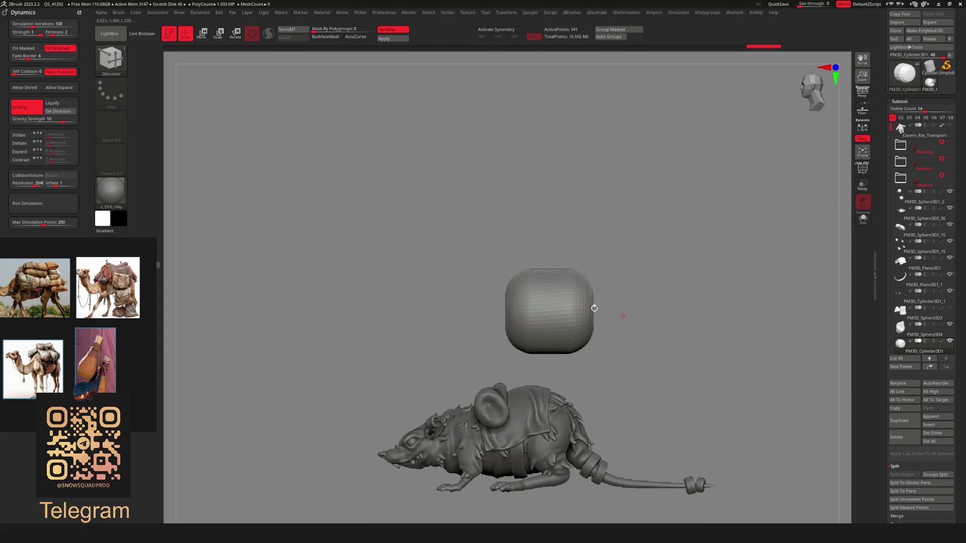
click(21, 177)
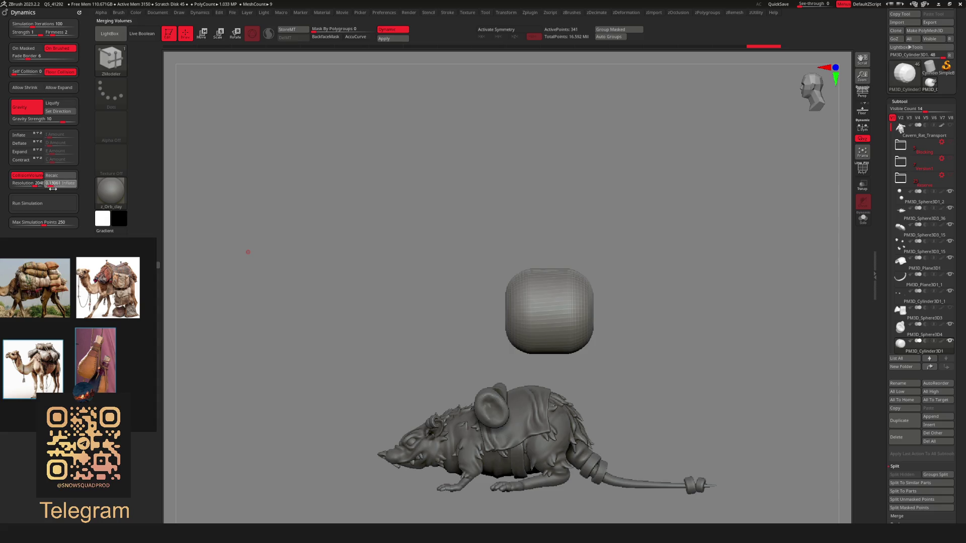
mouse_move(518, 274)
mouse_down()
mouse_move(565, 337)
mouse_move(328, 282)
mouse_move(735, 247)
mouse_up()
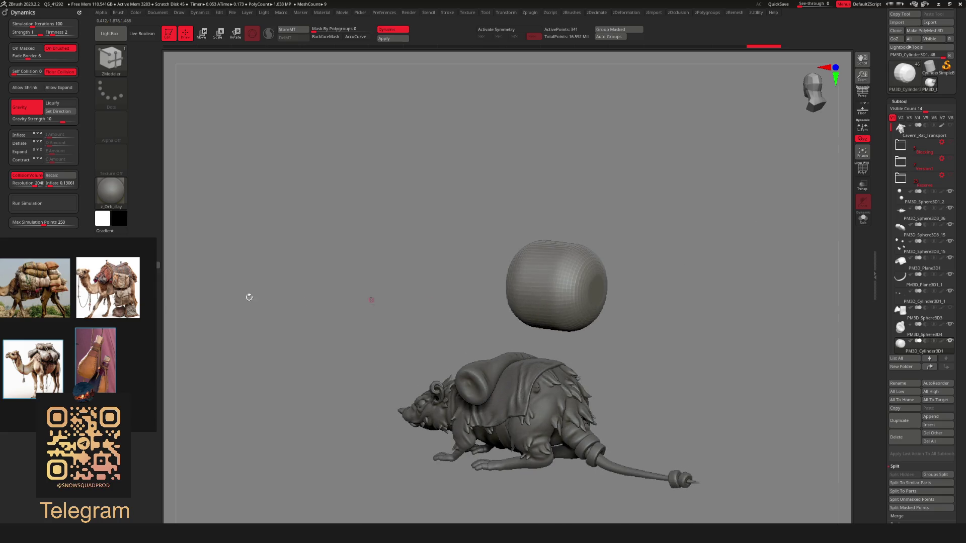
scroll(29, 284, up, 6)
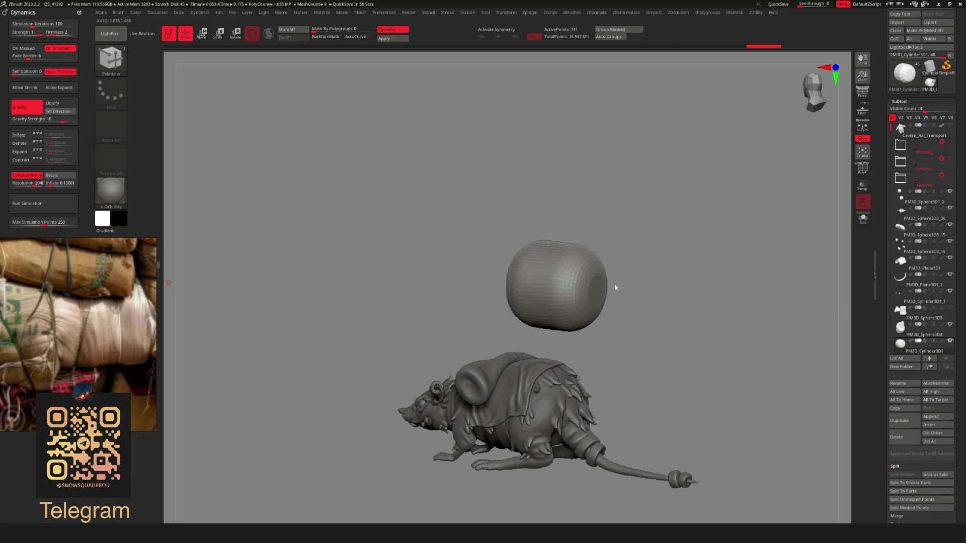
shift+drag(615, 287, 134, 222)
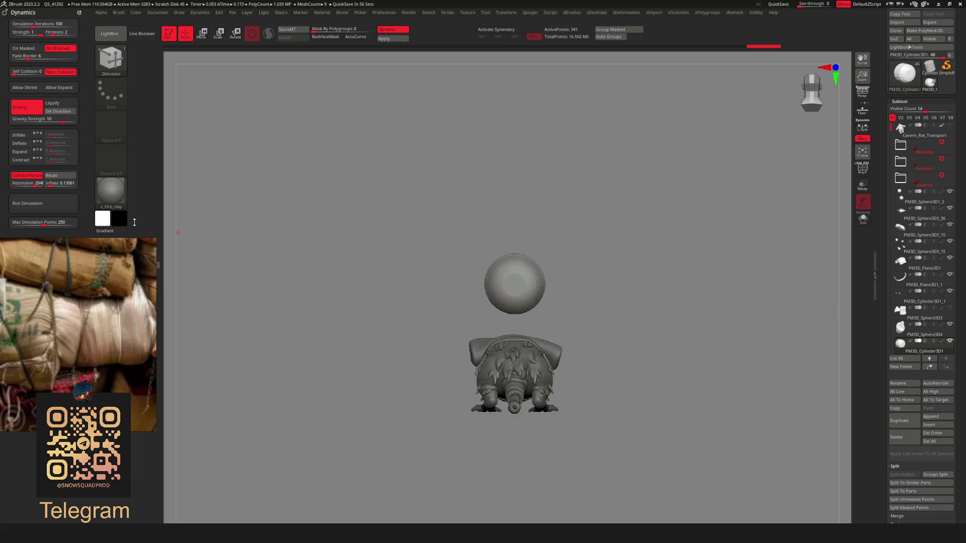
click(43, 205)
mouse_move(742, 306)
mouse_down()
mouse_move(656, 324)
mouse_move(670, 342)
mouse_move(639, 296)
mouse_move(619, 330)
mouse_up()
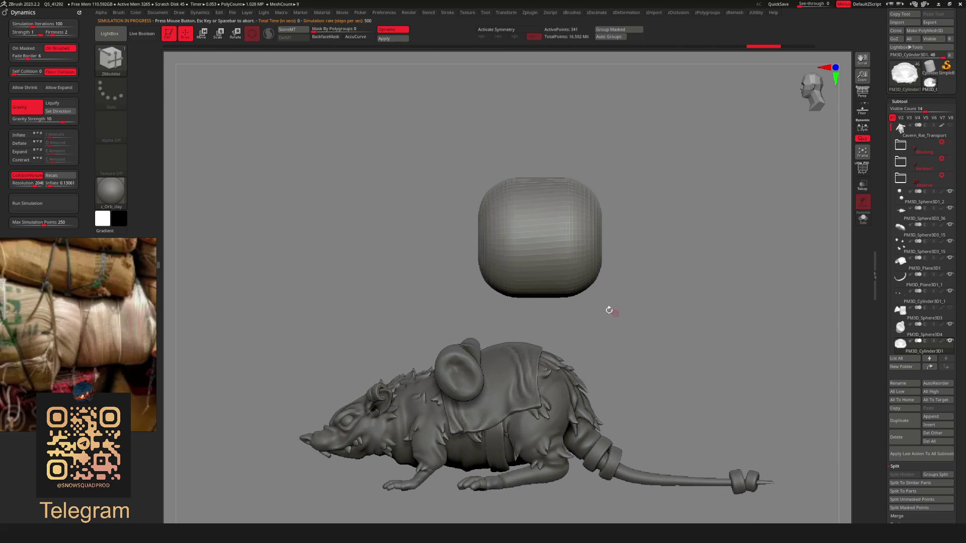
Set Firmness 4 and Self Collision 3, rerun the simulation, and inspect the bag's wireframe
key(w)
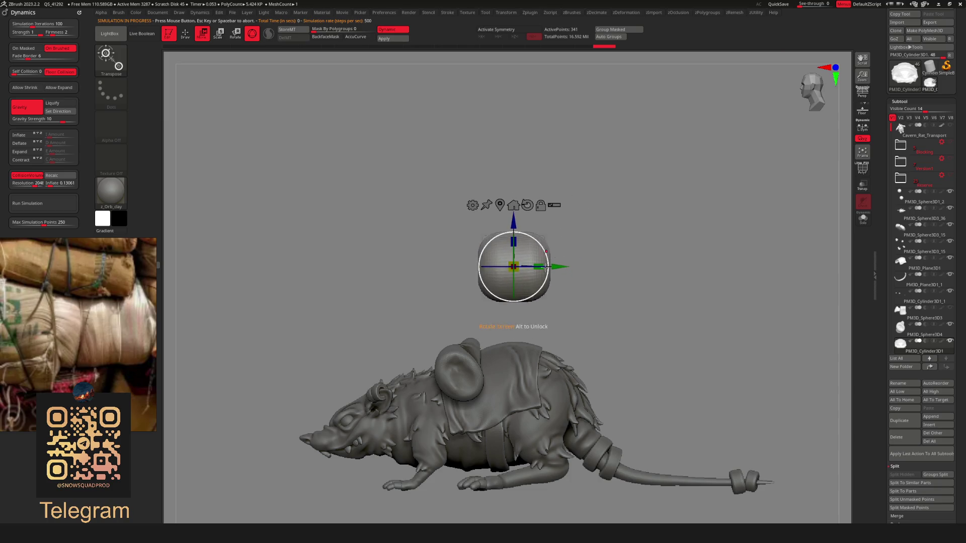
key(q)
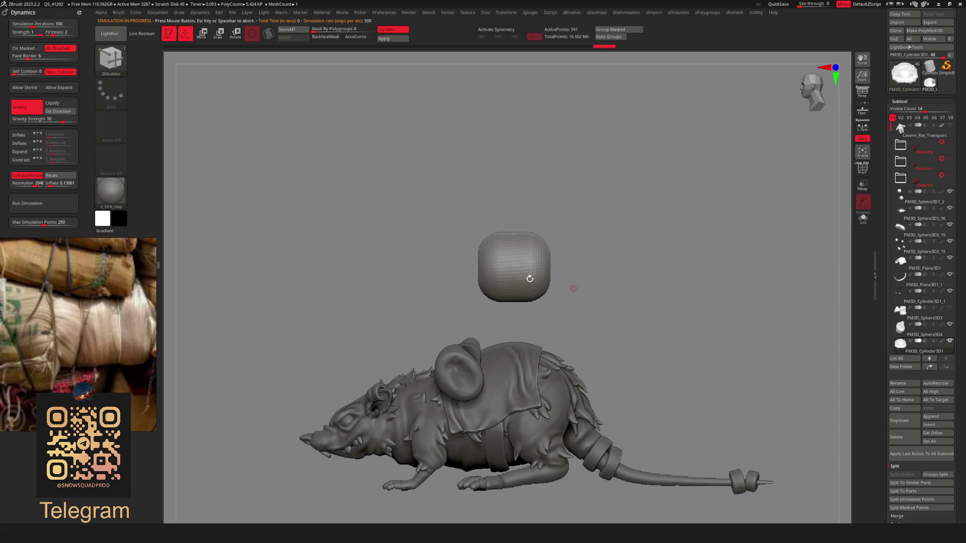
click(58, 33)
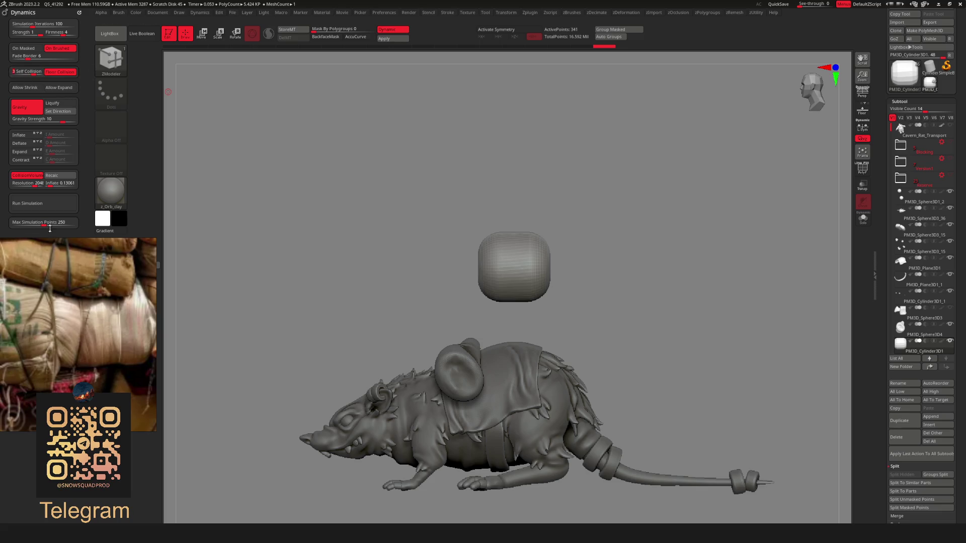
click(44, 204)
mouse_move(700, 303)
mouse_down()
mouse_move(595, 326)
mouse_move(595, 334)
mouse_move(499, 298)
mouse_move(538, 326)
mouse_move(352, 227)
mouse_up()
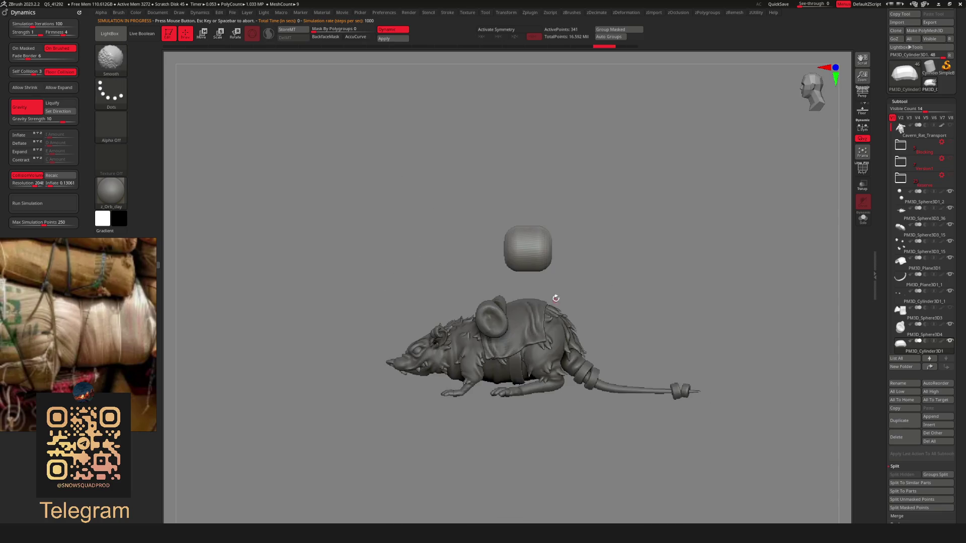
drag(593, 265, 589, 274)
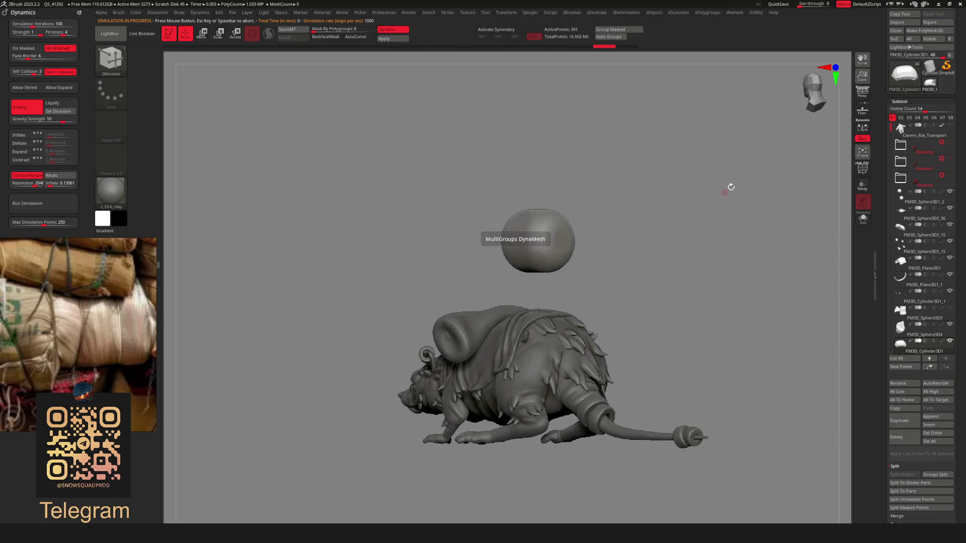
key(shift+f)
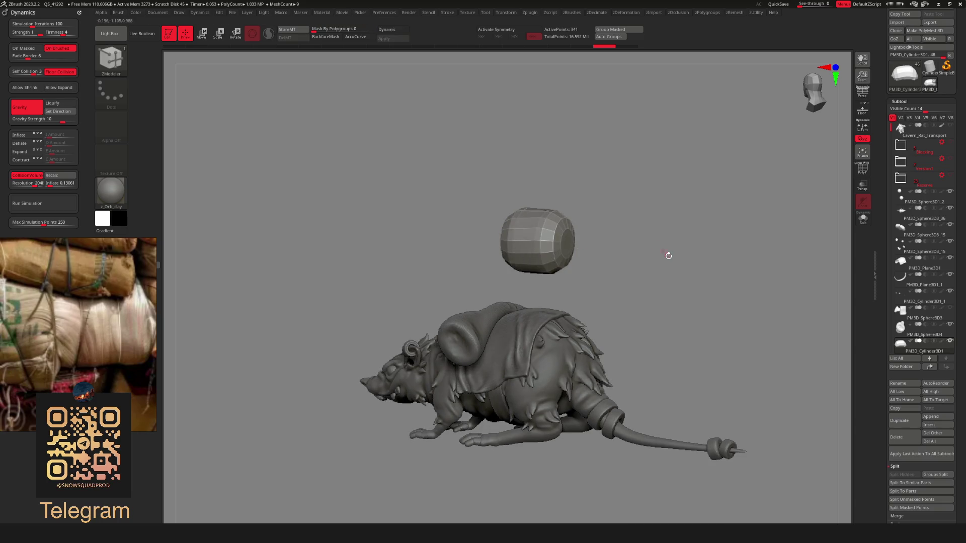
ZRemesh the bag into a barrel shape, smooth it with Dynamic subdivision, and test-drop it
key(shift+r)
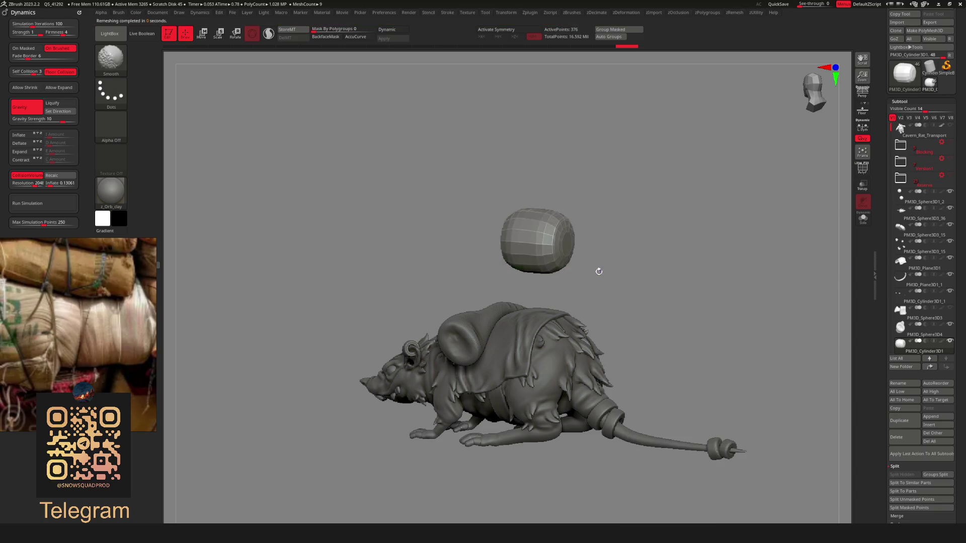
drag(598, 270, 603, 254)
key(d)
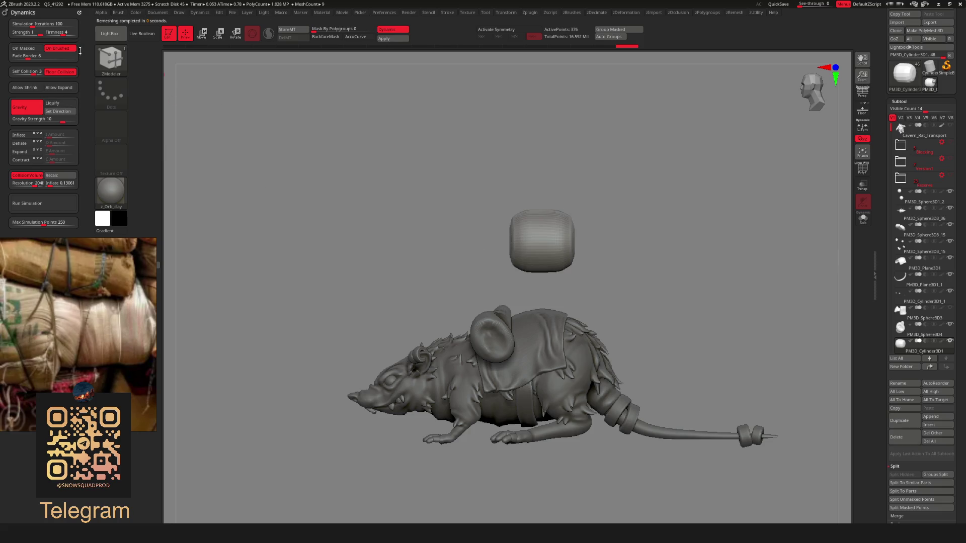
click(39, 204)
mouse_move(433, 259)
mouse_down()
mouse_move(507, 259)
mouse_move(512, 299)
mouse_move(581, 351)
mouse_move(639, 350)
mouse_up()
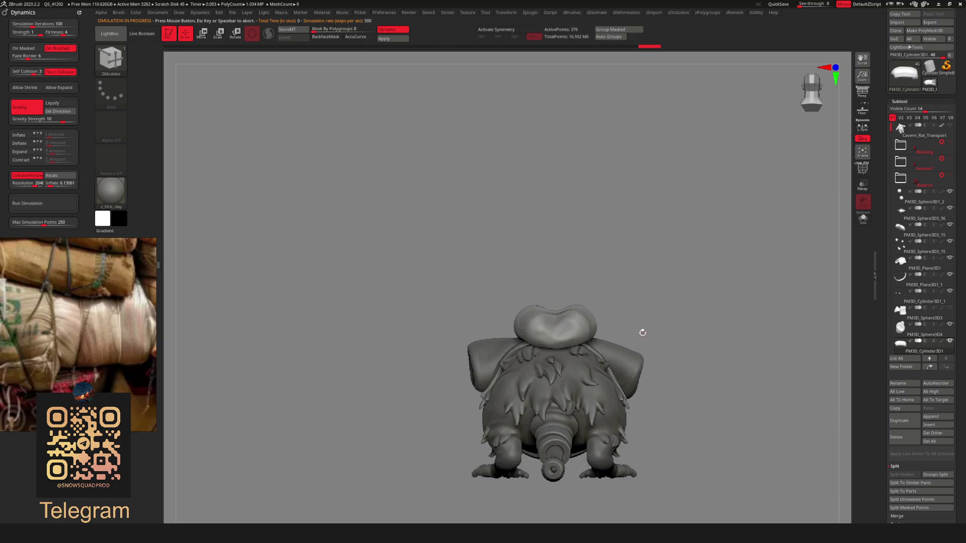
Remesh the cushion with double the polygons and drop it onto the rat again
key(space)
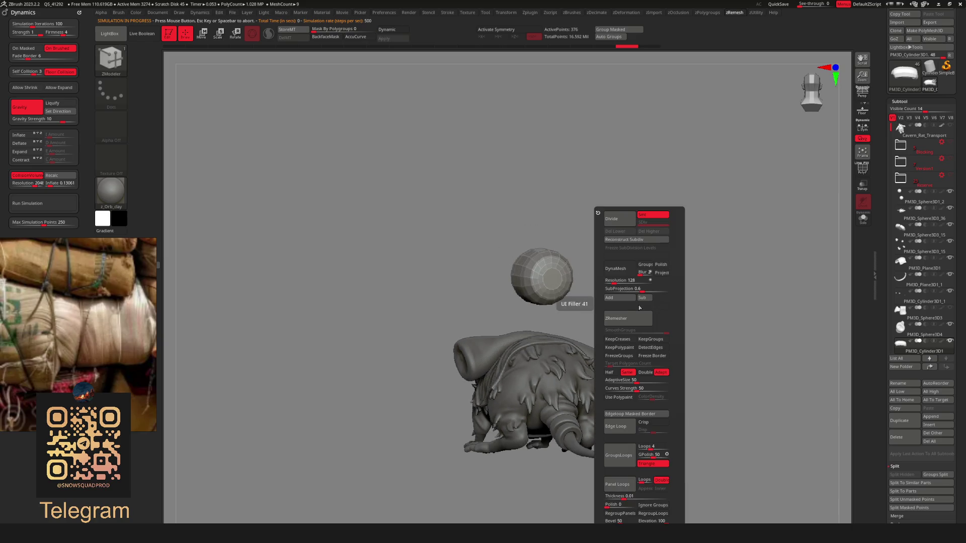
click(649, 373)
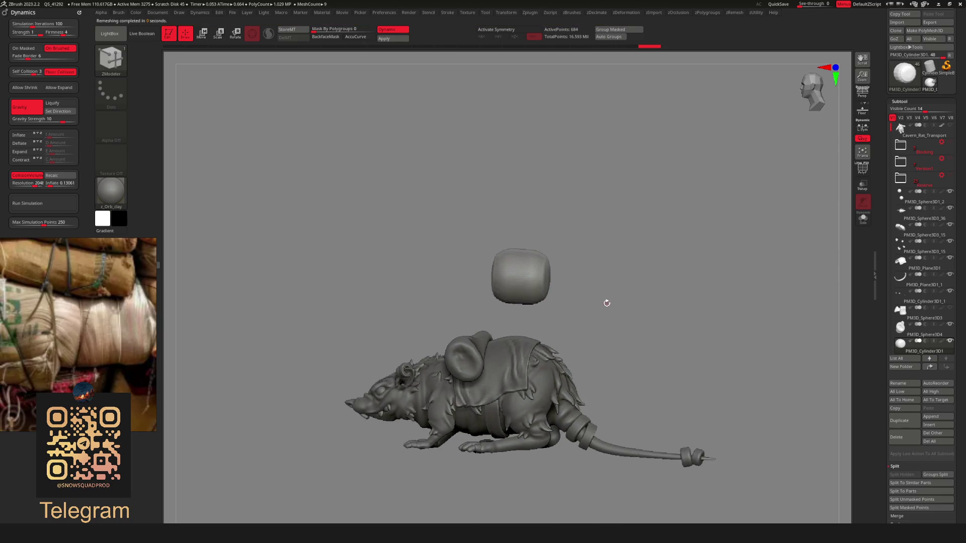
drag(586, 295, 136, 180)
click(44, 202)
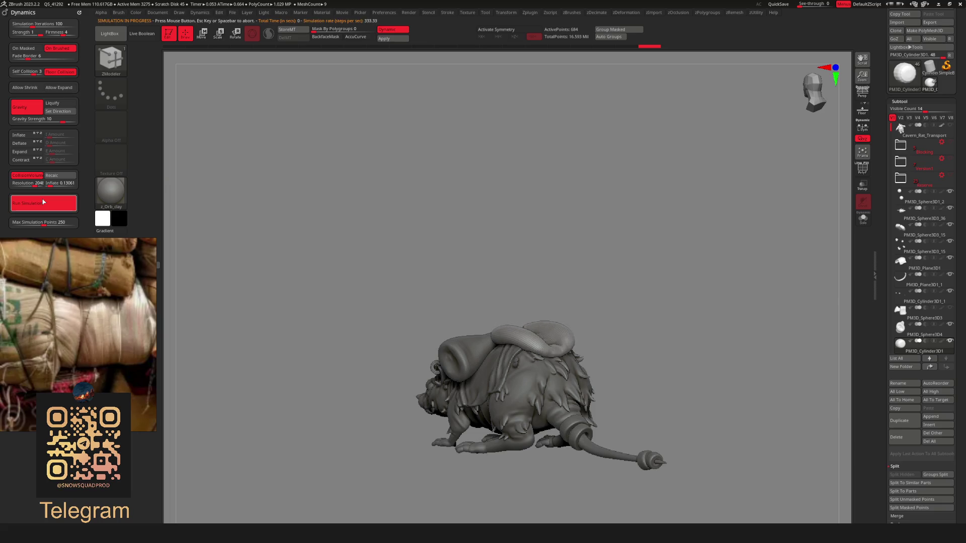
mouse_move(623, 339)
mouse_down()
mouse_move(555, 326)
mouse_move(612, 332)
mouse_move(621, 345)
mouse_up()
click(45, 208)
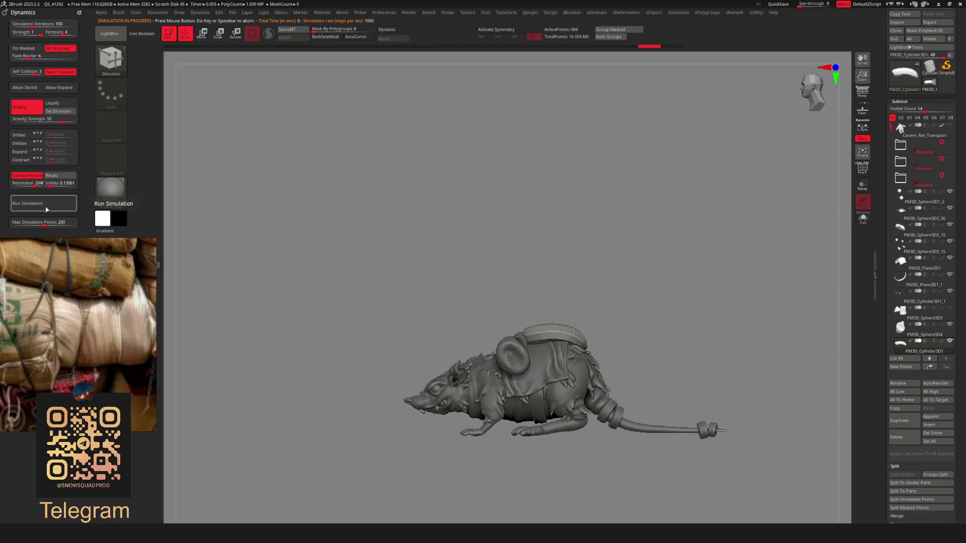
mouse_move(554, 322)
mouse_down()
mouse_move(654, 317)
mouse_move(552, 317)
mouse_up()
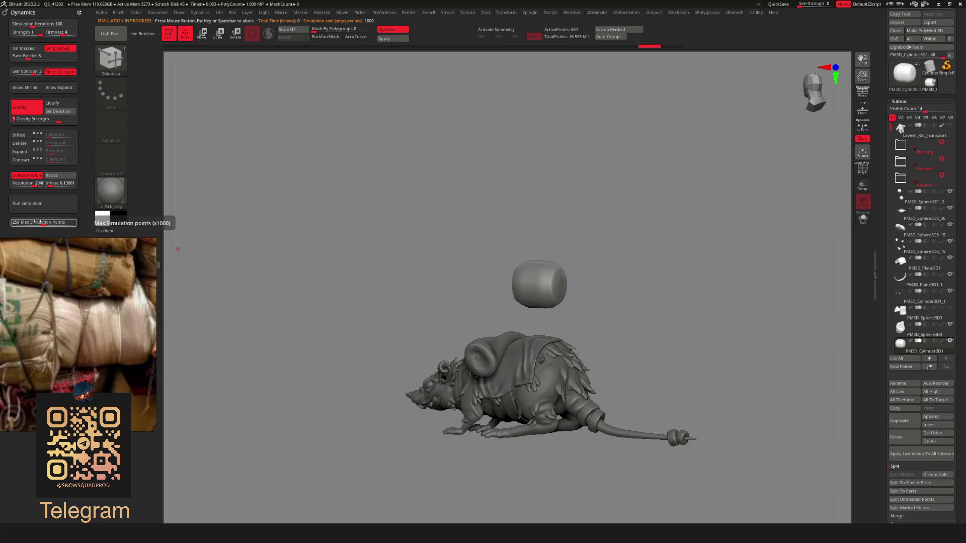
Drop the cushion onto the rat's back repeatedly, undoing each attempt to retry
click(41, 206)
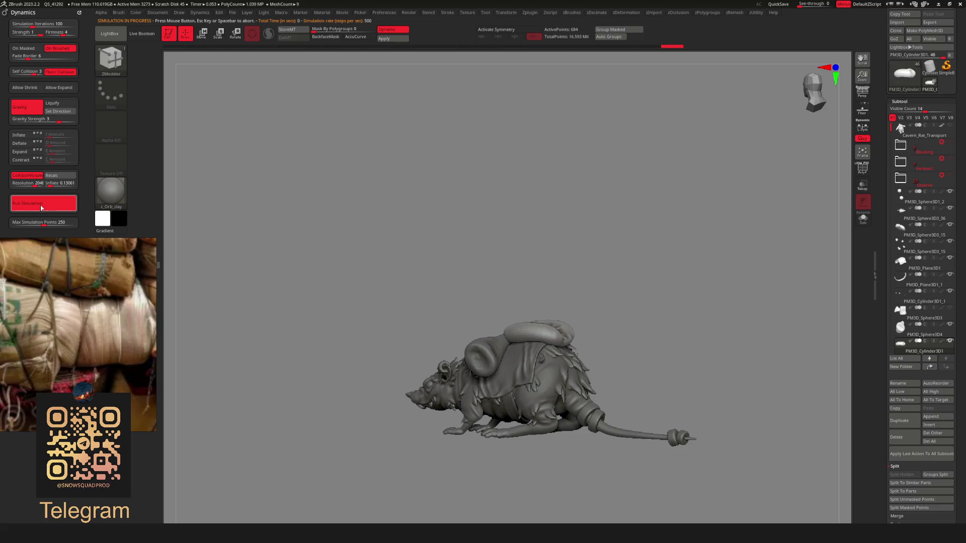
mouse_move(322, 348)
mouse_down()
mouse_move(557, 345)
mouse_move(586, 328)
mouse_up()
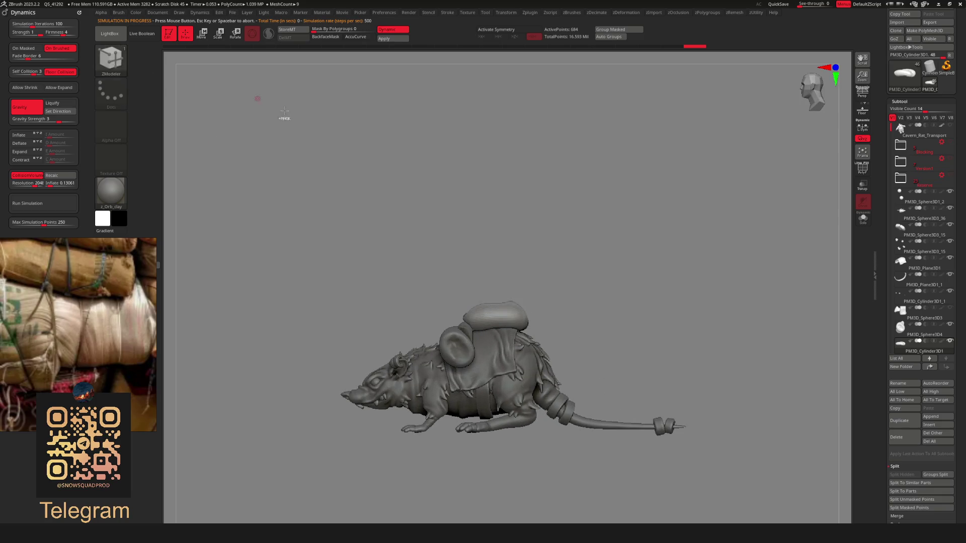
key(ctrl+z)
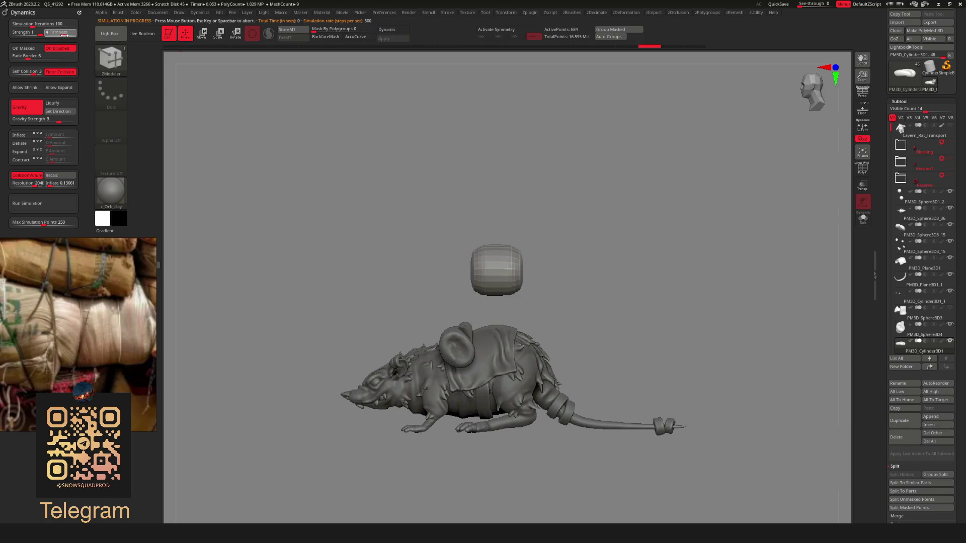
click(47, 205)
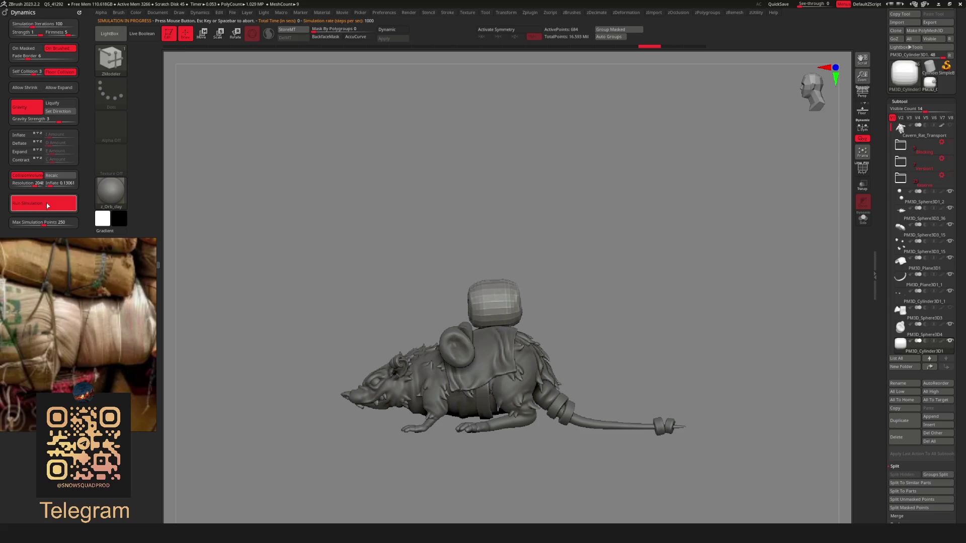
key(ctrl+z)
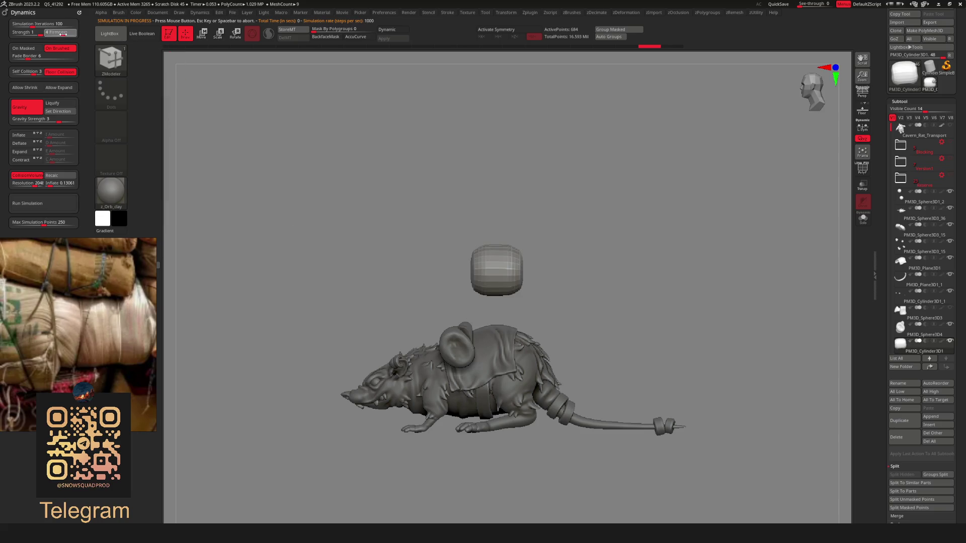
click(35, 204)
mouse_move(503, 212)
shift+mouse_down()
mouse_move(579, 342)
mouse_move(602, 348)
shift+mouse_up()
key(ctrl+z)
key(ctrl+z)
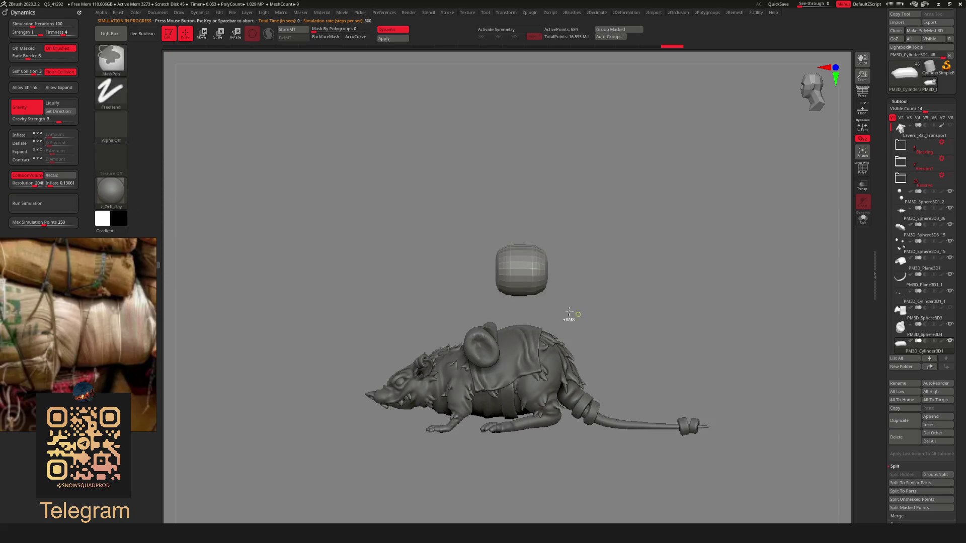
Retry the drop until the cushion settles draped across the pack on the rat's back
click(47, 205)
mouse_move(478, 328)
mouse_down()
mouse_move(595, 323)
mouse_move(634, 342)
mouse_move(571, 316)
mouse_up()
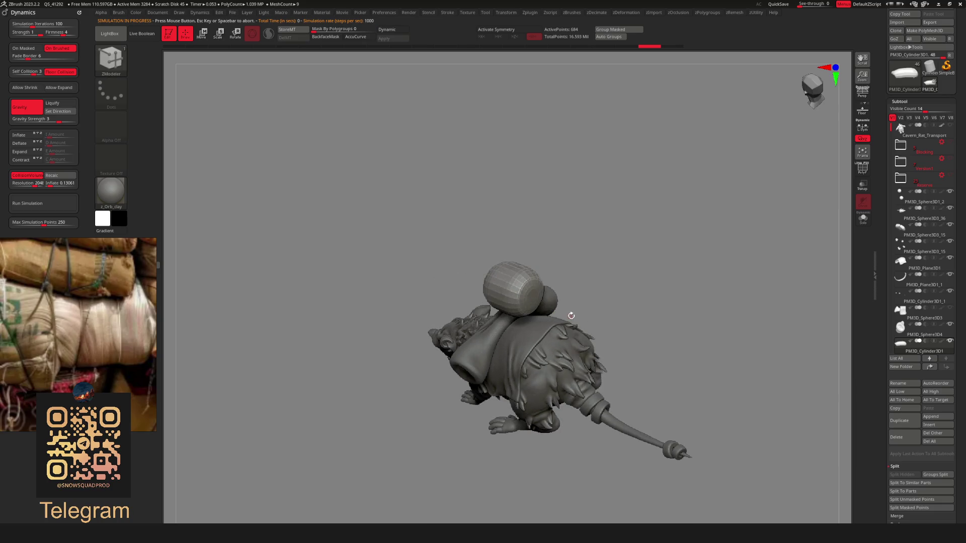
key(ctrl+z)
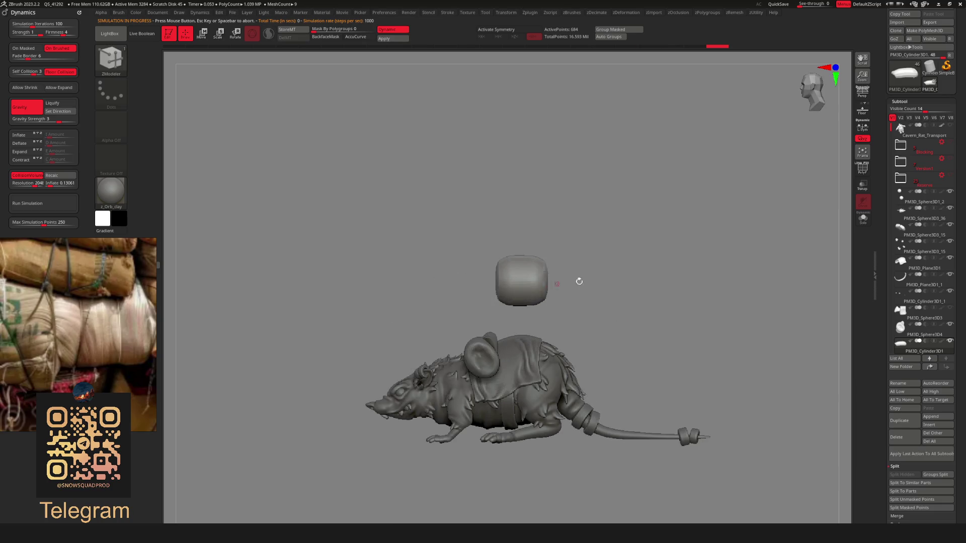
click(49, 204)
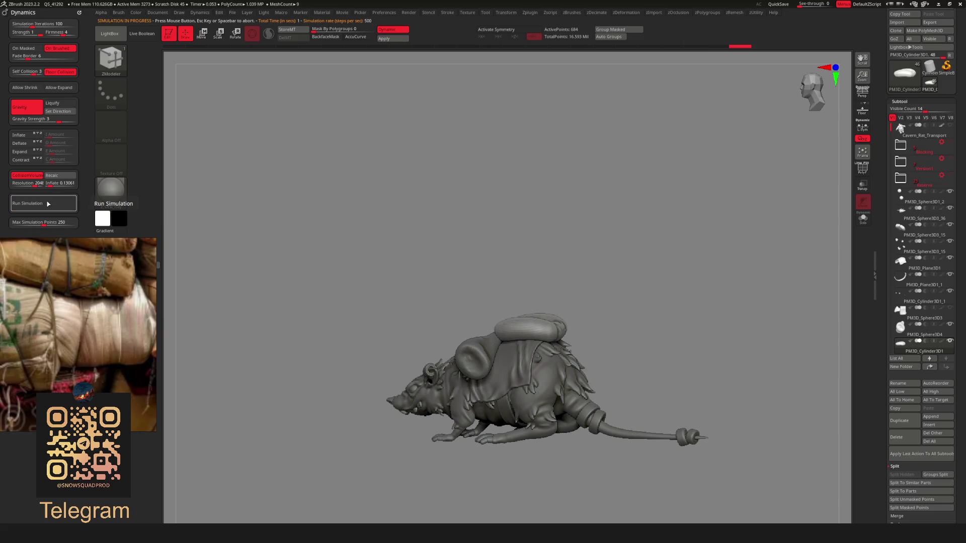
mouse_move(569, 312)
mouse_down()
mouse_move(528, 364)
mouse_move(460, 318)
mouse_move(538, 369)
mouse_move(559, 358)
mouse_up()
click(49, 183)
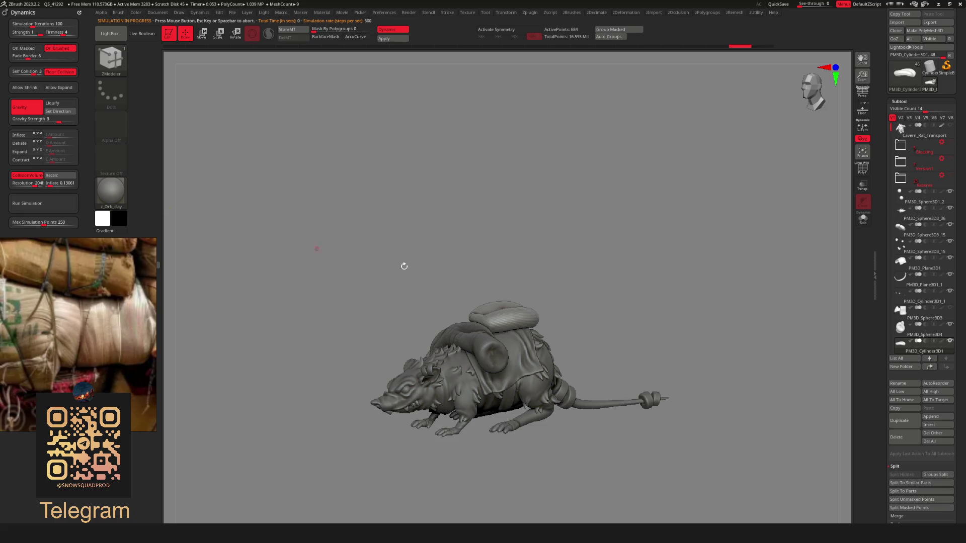
drag(404, 266, 528, 331)
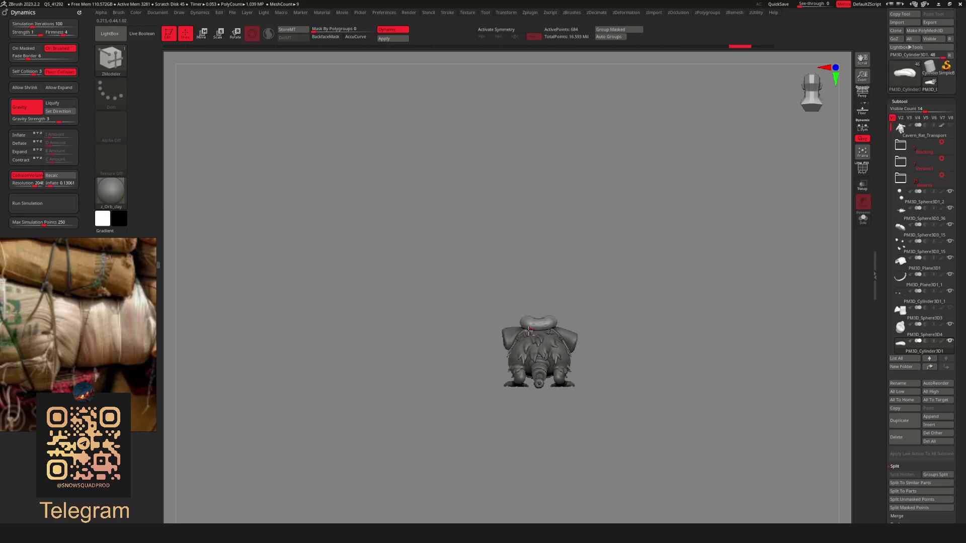
Duplicate the sphere twice, placing copies on its left and right
key(w)
ctrl+right_drag(626, 323, 556, 280)
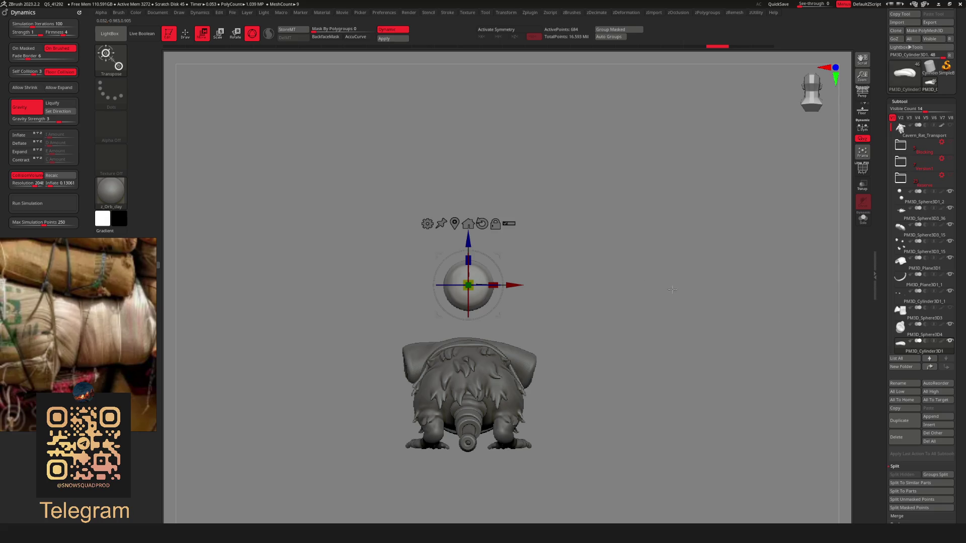
click(913, 424)
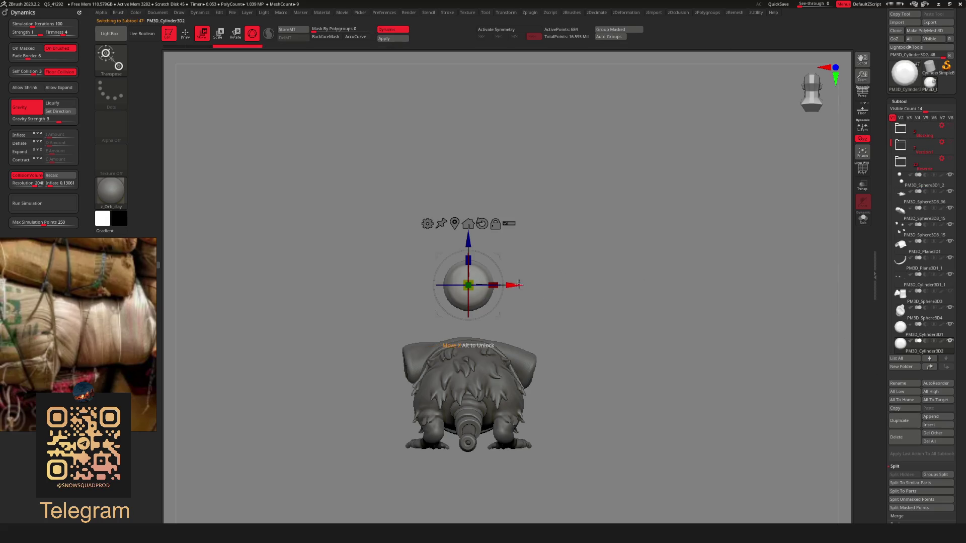
mouse_move(519, 285)
mouse_down()
mouse_move(434, 284)
mouse_move(665, 283)
mouse_move(632, 300)
mouse_up()
click(903, 426)
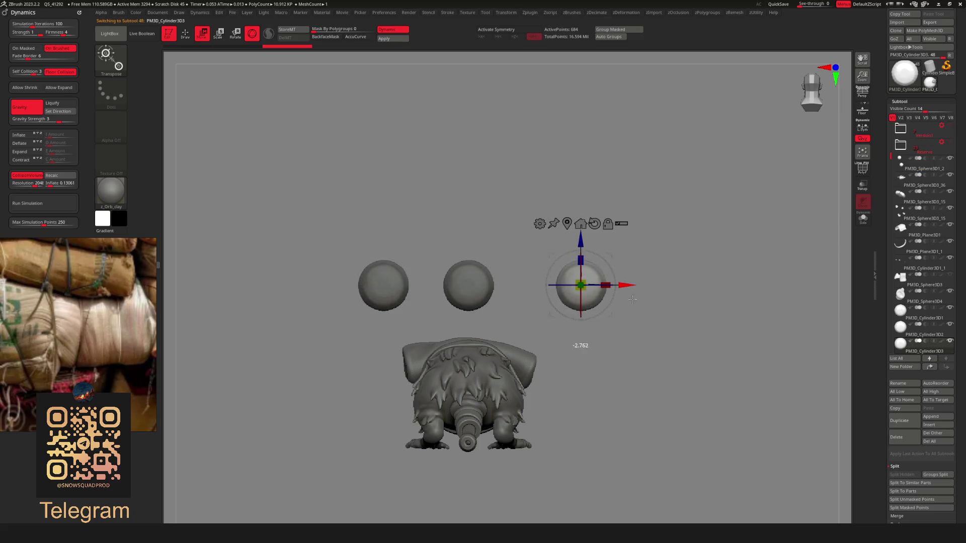
Select the middle sphere and simulate it dropping flat onto the rat's back
alt+click(482, 295)
scroll(482, 294, up, 2)
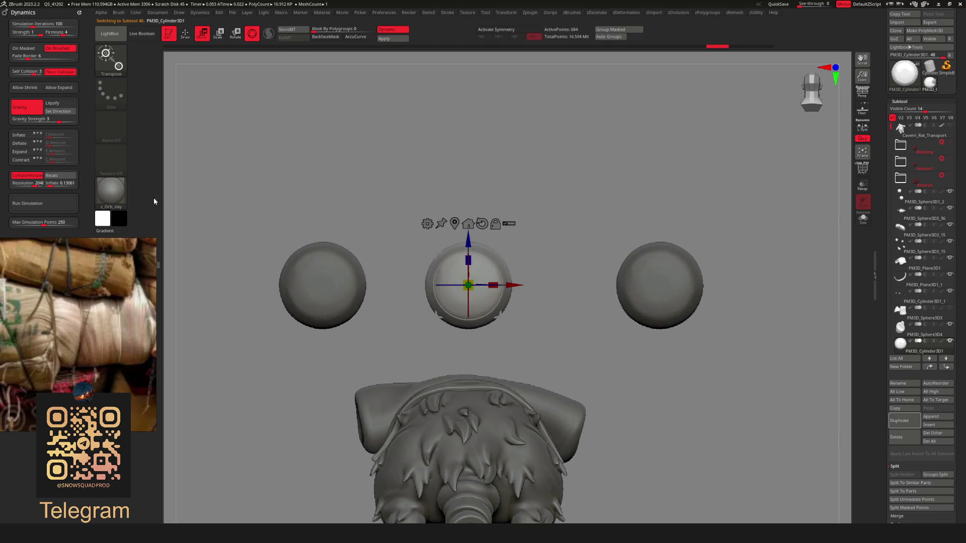
click(60, 210)
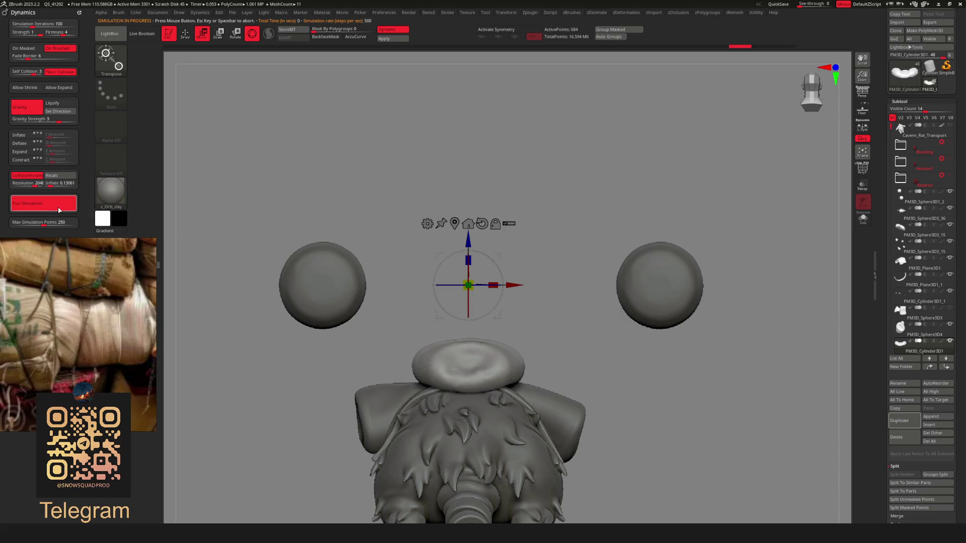
mouse_move(459, 368)
mouse_down()
mouse_move(596, 412)
mouse_move(422, 419)
mouse_move(577, 416)
mouse_up()
Solo the flattened ring with PolyF on and ZRemesh it
key(ctrl+shift+s)
key(shift+f)
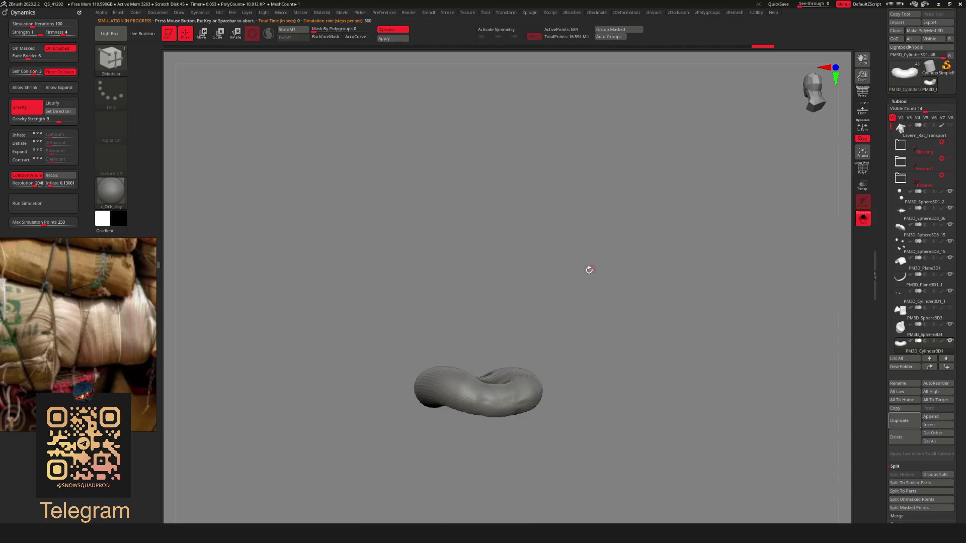
key(r)
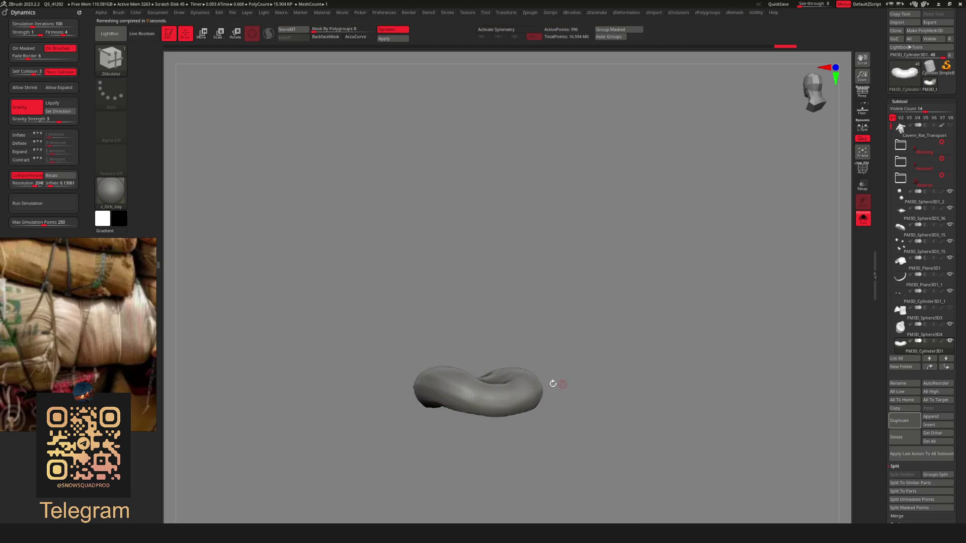
mouse_move(519, 405)
mouse_down()
mouse_move(485, 395)
mouse_move(448, 401)
mouse_move(666, 397)
mouse_move(535, 349)
mouse_move(475, 353)
mouse_move(517, 353)
mouse_up()
Move the left sphere next to the rat's side and simulate it draping as a soft bag
alt+click(495, 354)
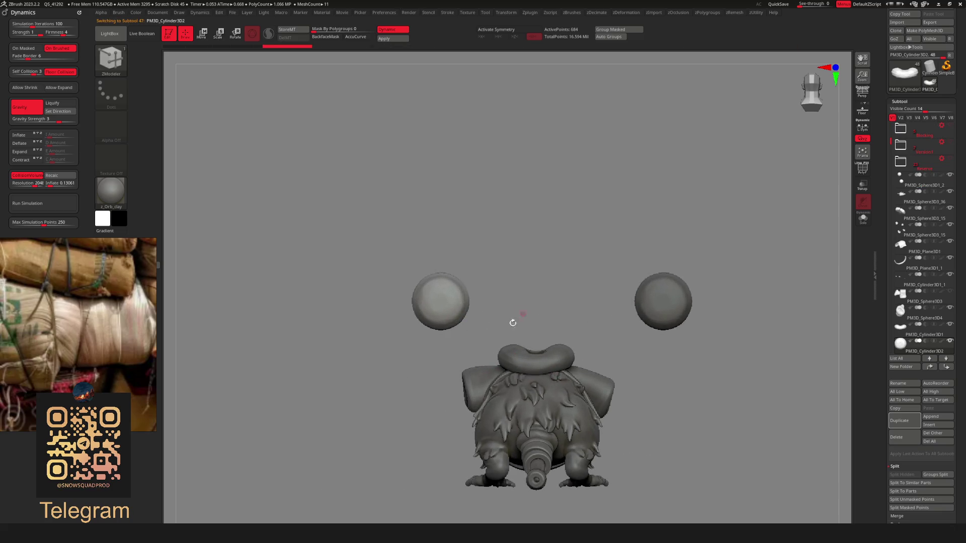
key(w)
drag(440, 301, 473, 323)
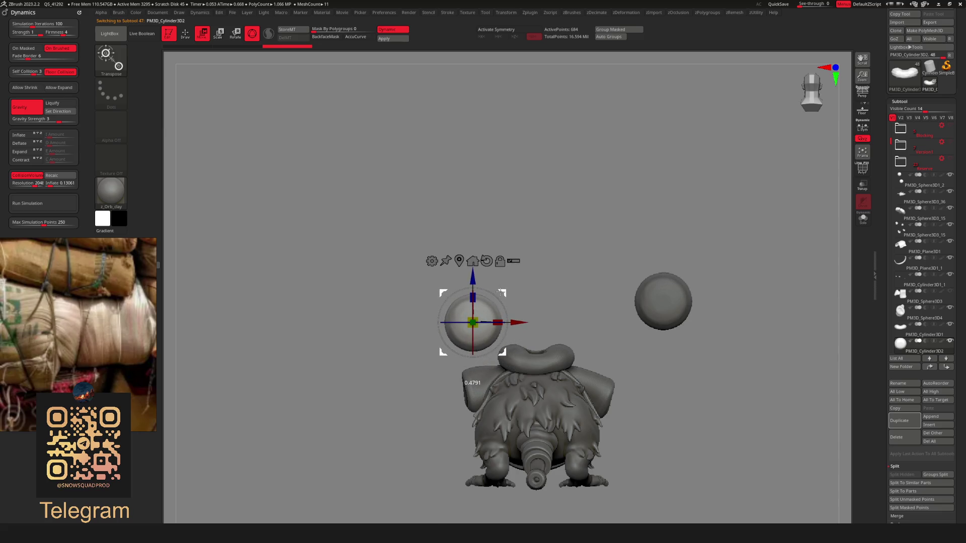
drag(501, 292, 507, 294)
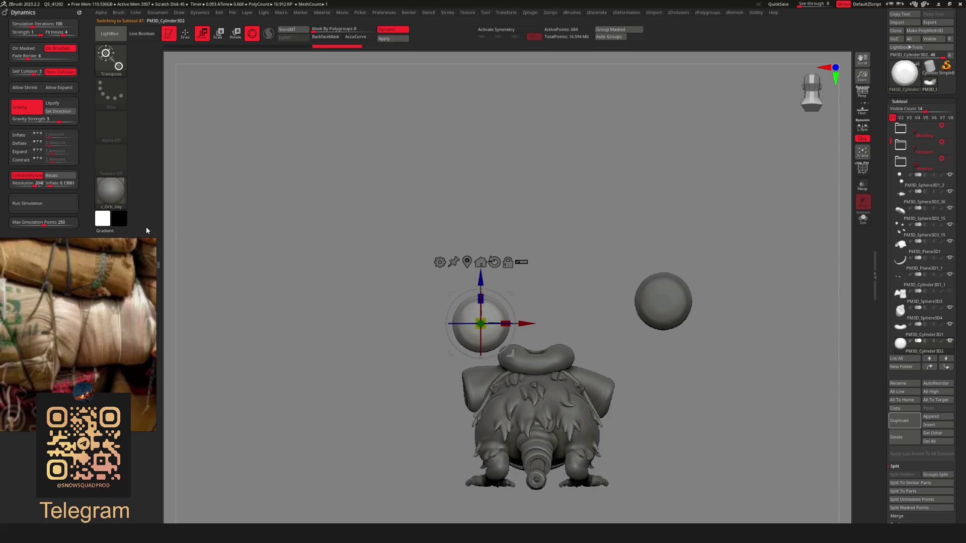
click(58, 204)
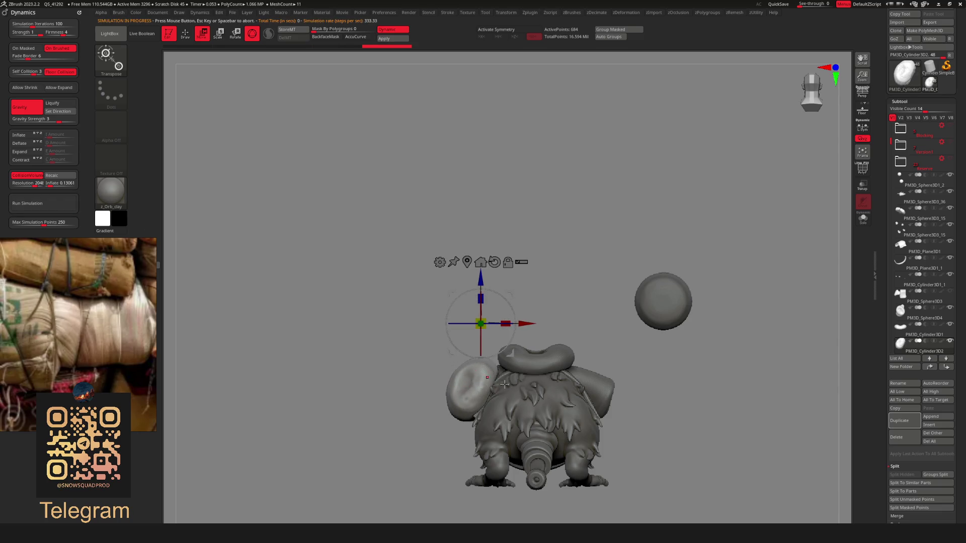
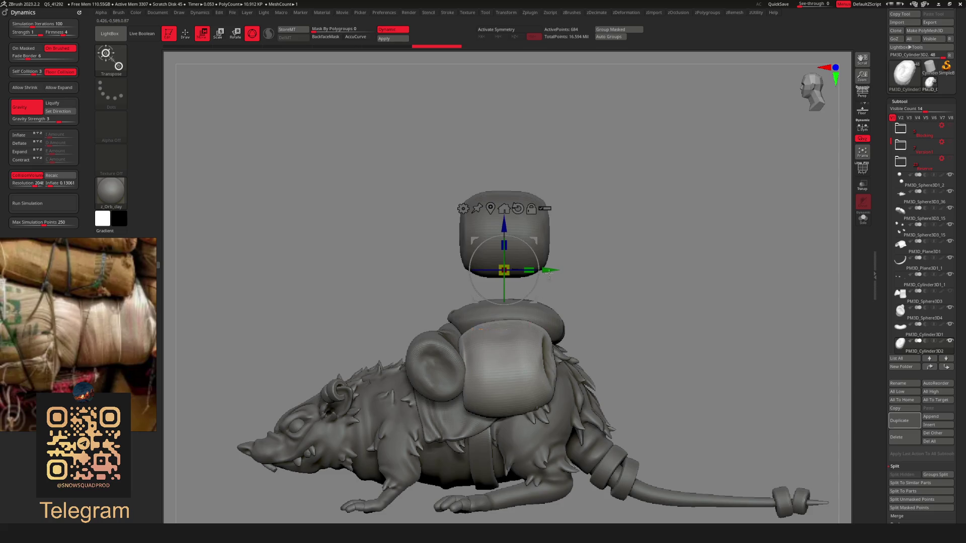
Shrink the first sphere and let gravity drop it onto the rat's shoulder
drag(532, 265, 513, 266)
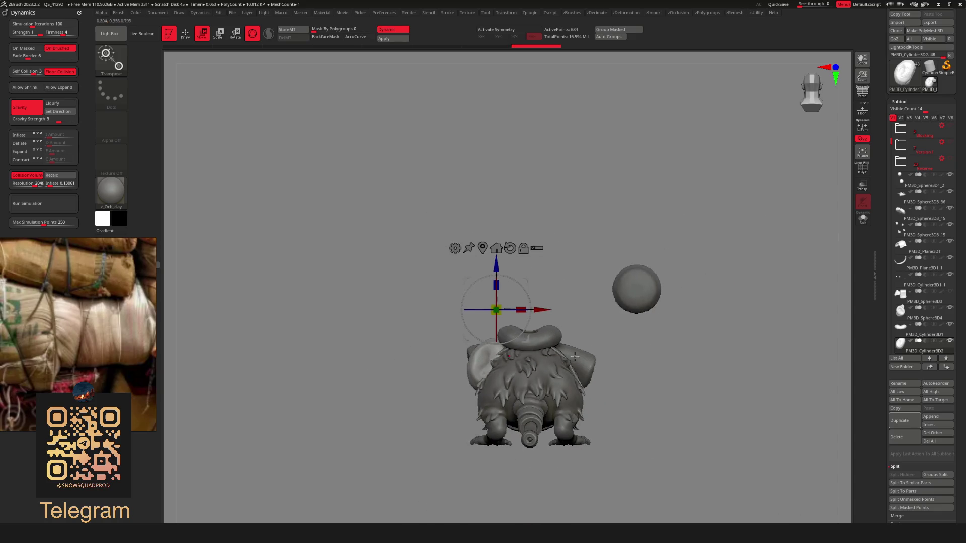
key(ctrl)
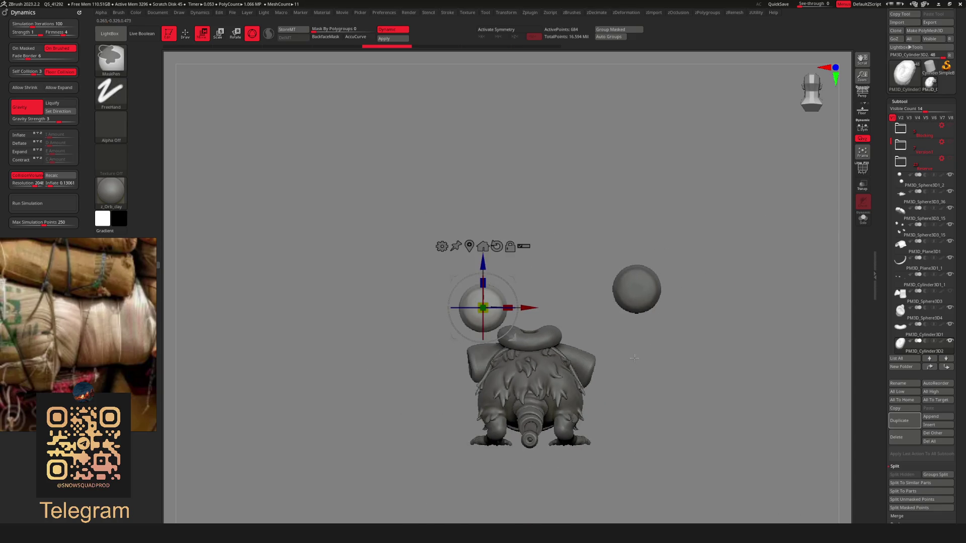
ctrl+right_drag(634, 357, 522, 312)
drag(477, 306, 473, 301)
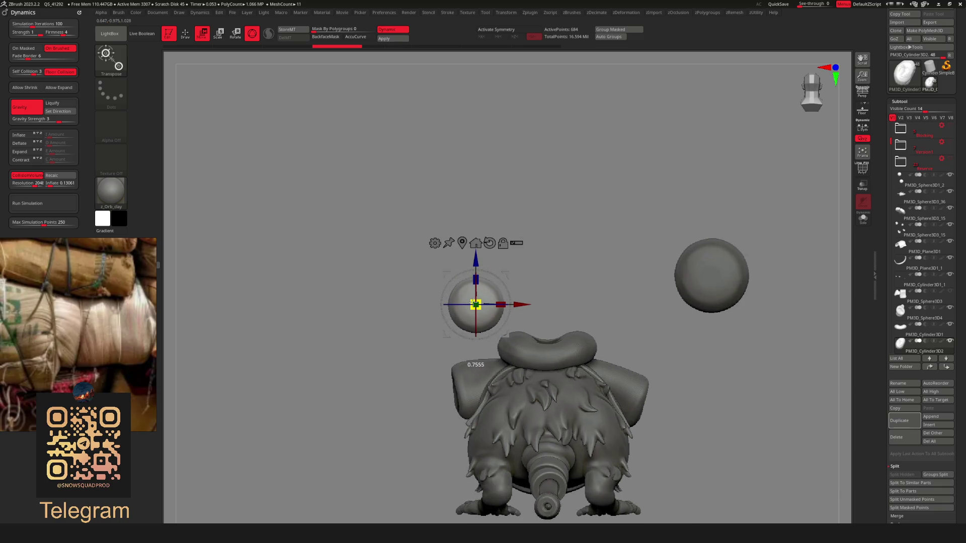
click(62, 204)
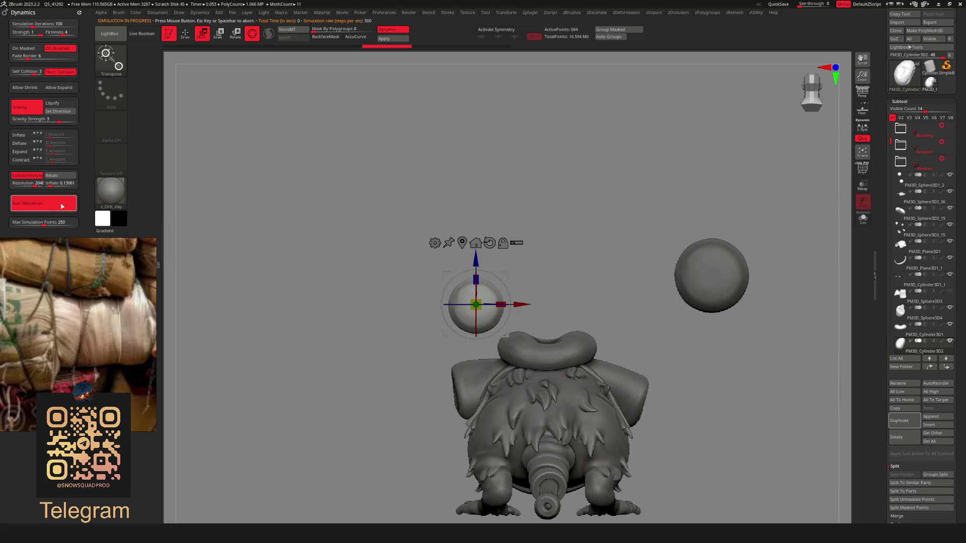
click(50, 122)
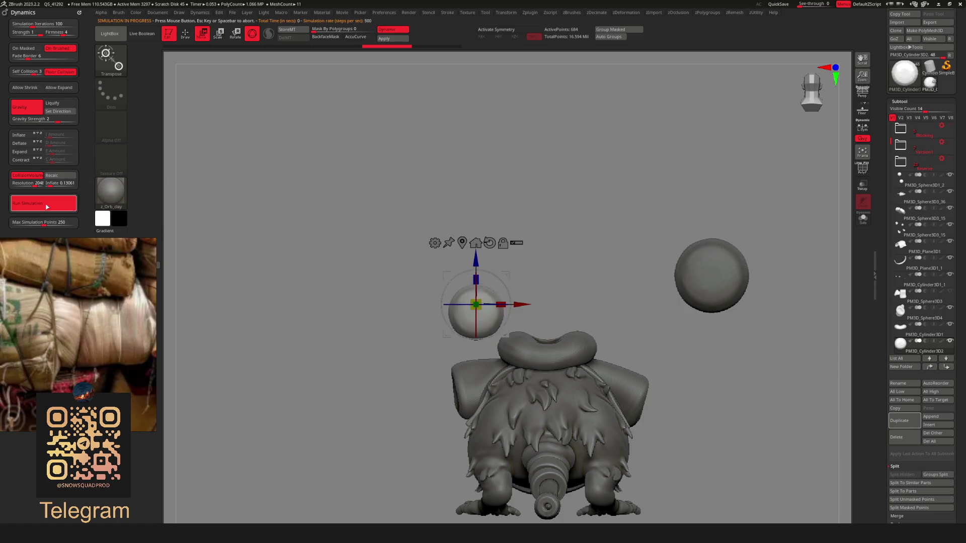
Nudge the draped first sphere slightly left and check it from the rear
drag(485, 385, 512, 381)
drag(454, 233, 443, 230)
drag(501, 272, 470, 262)
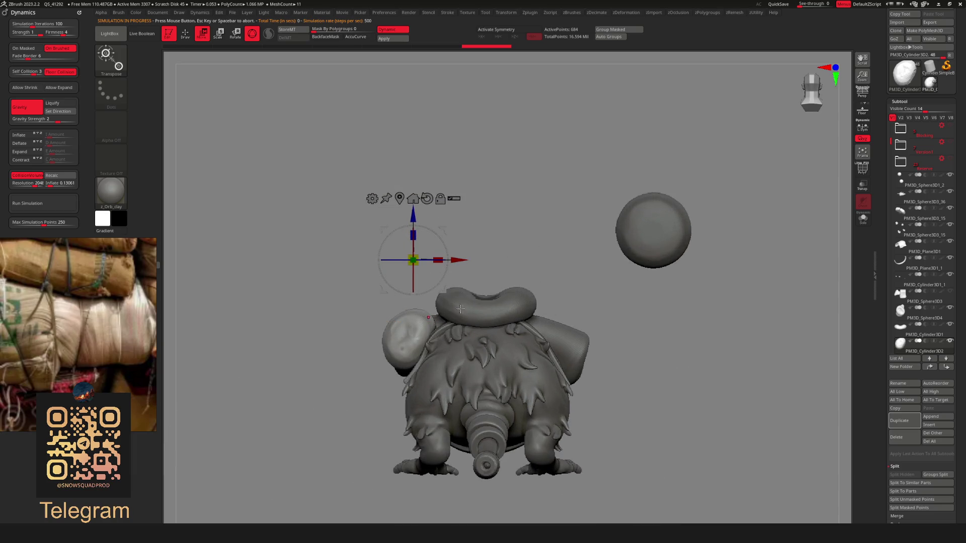
key(q)
drag(524, 290, 524, 321)
Shrink the second sphere, drop it onto the other shoulder, and shift it left
alt+click(518, 288)
mouse_move(518, 287)
mouse_down()
mouse_move(505, 325)
mouse_move(663, 291)
mouse_up()
key(w)
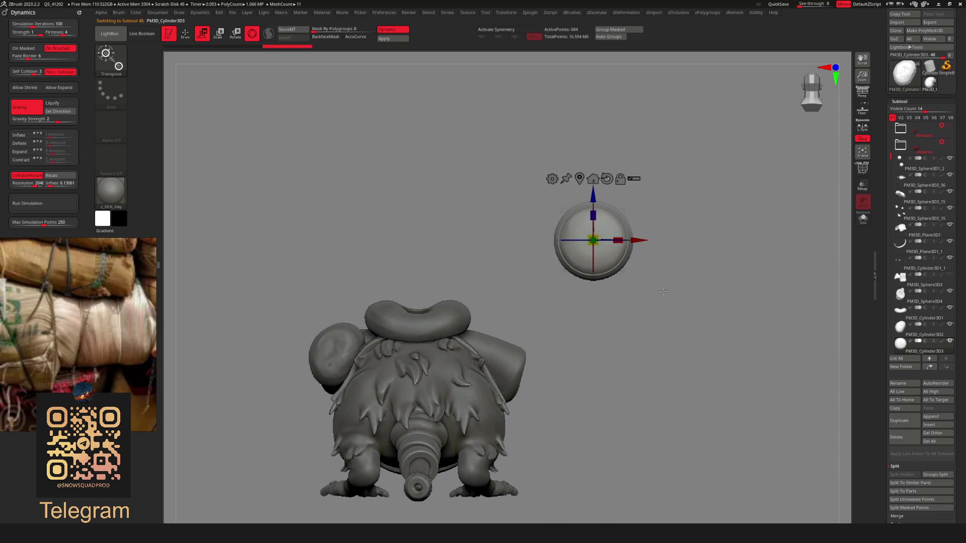
mouse_move(594, 240)
mouse_down()
mouse_move(534, 260)
mouse_move(536, 244)
mouse_up()
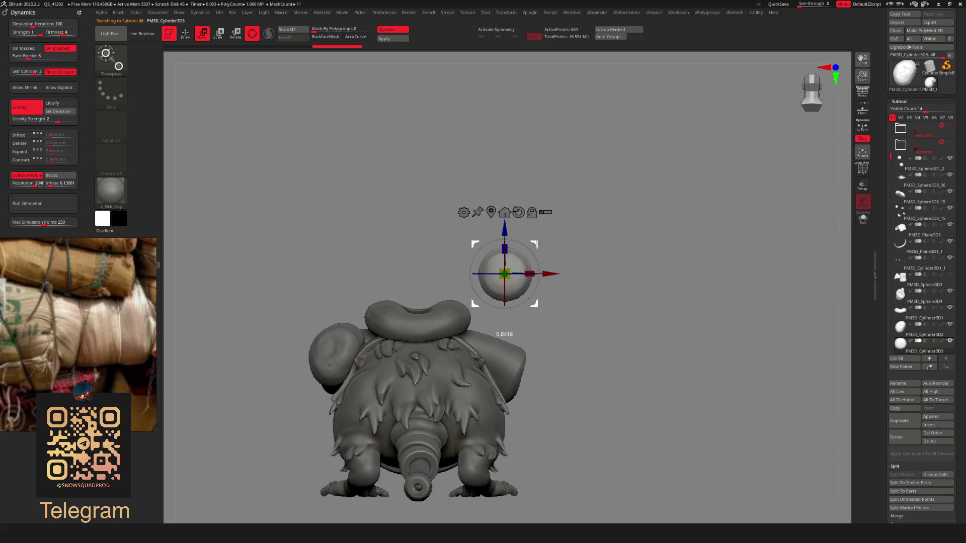
click(53, 211)
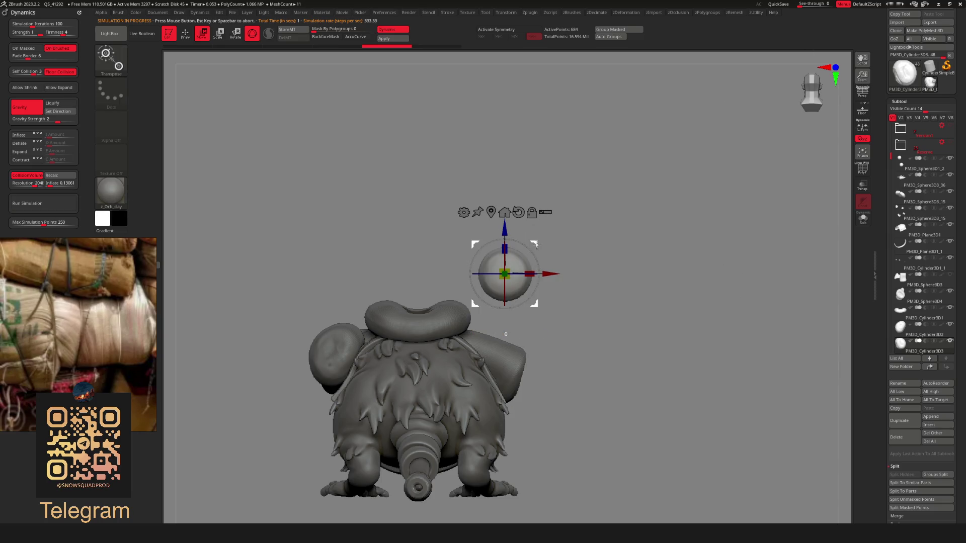
drag(537, 244, 524, 240)
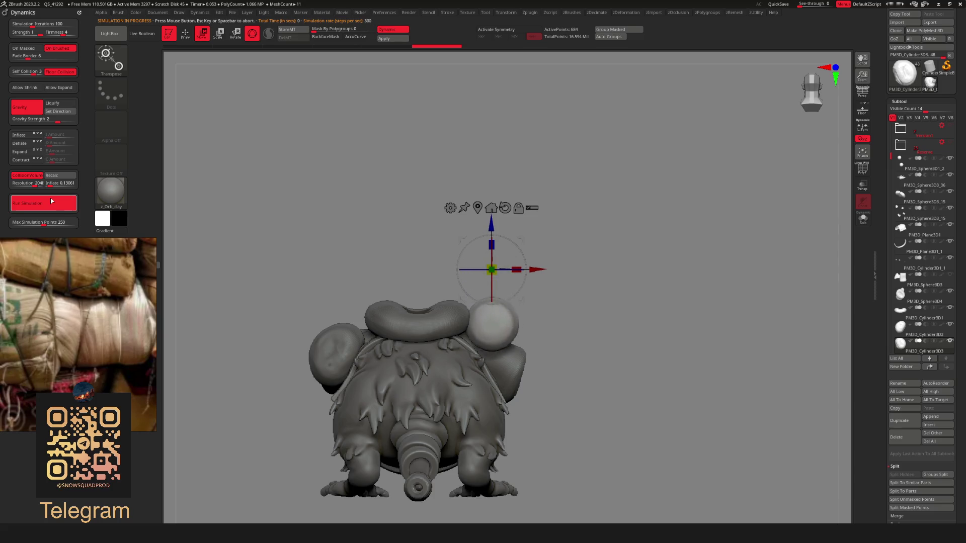
Recentre the gizmo on the sack sphere and scale it up against the rat's side
drag(715, 371, 538, 306)
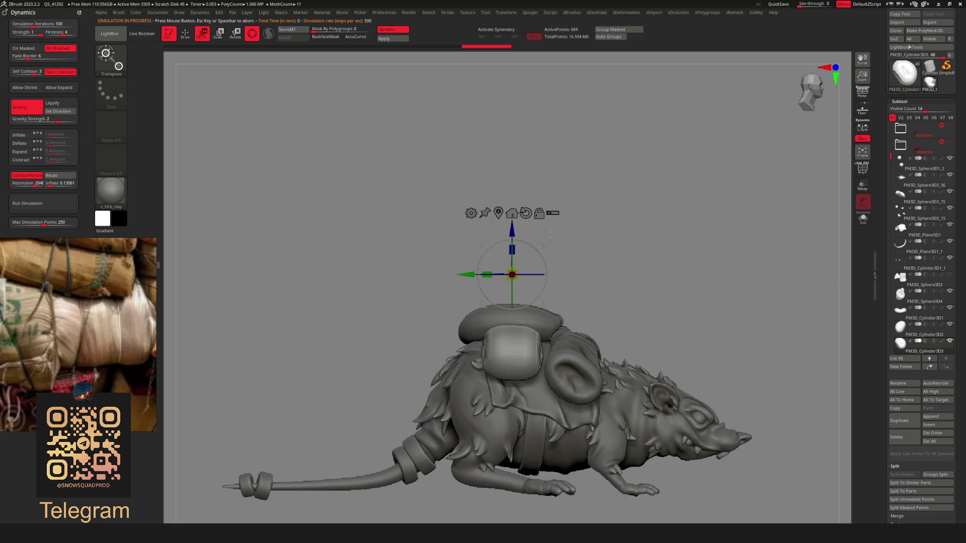
drag(550, 235, 546, 256)
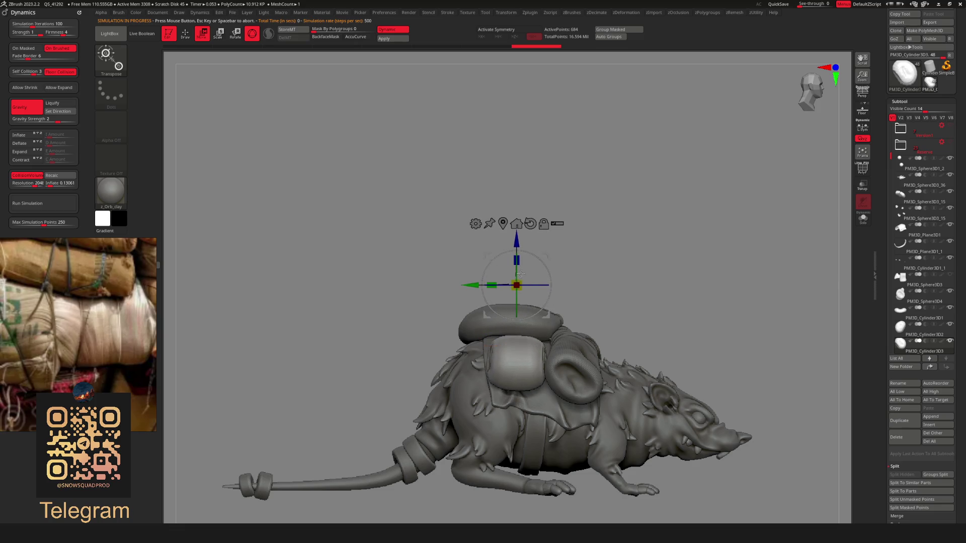
click(504, 222)
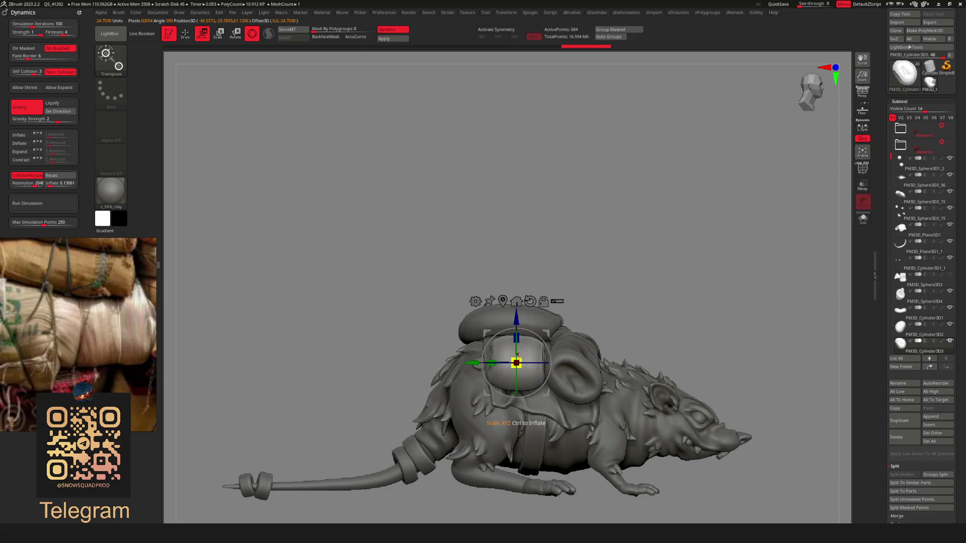
drag(519, 355, 523, 352)
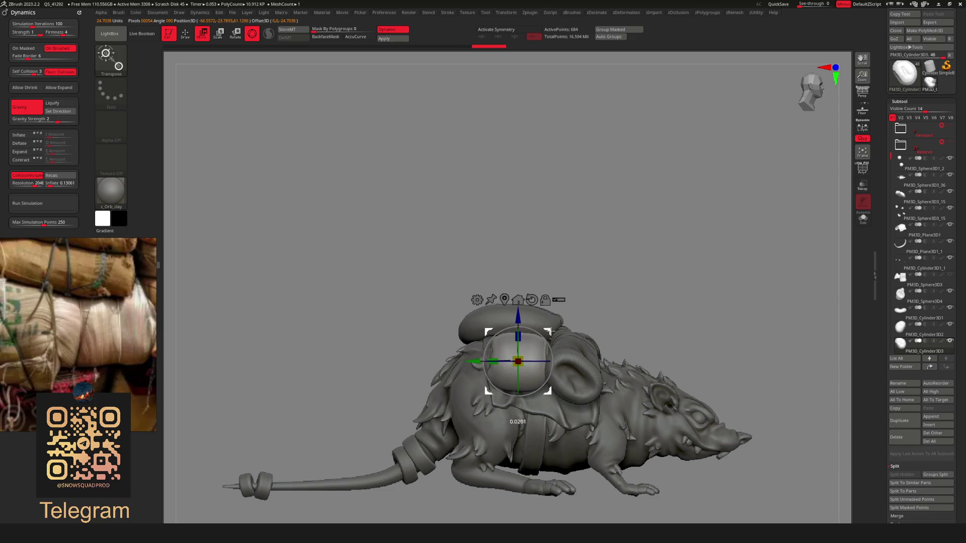
key(q)
mouse_move(526, 350)
alt+mouse_down()
mouse_move(704, 351)
mouse_move(554, 378)
mouse_move(574, 387)
mouse_move(597, 420)
alt+mouse_up()
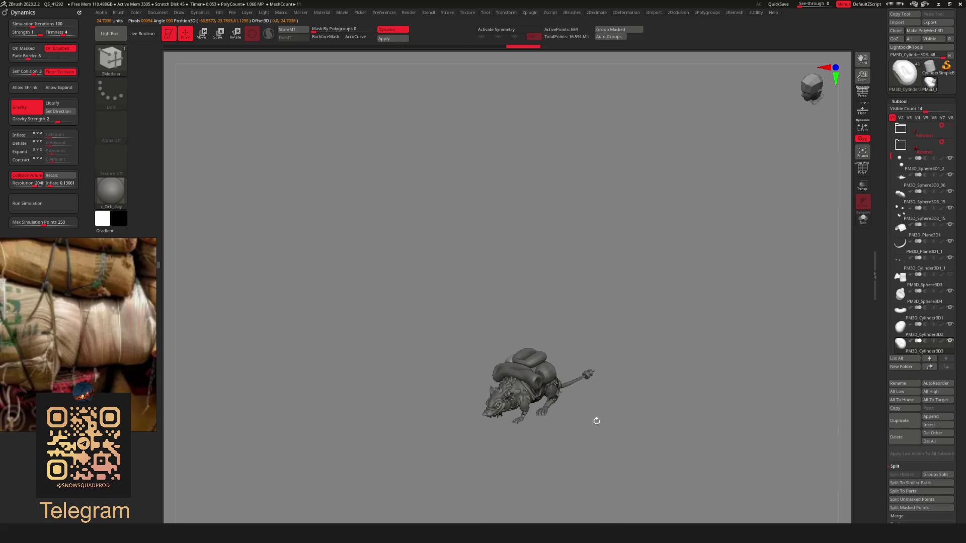
drag(522, 379, 549, 406)
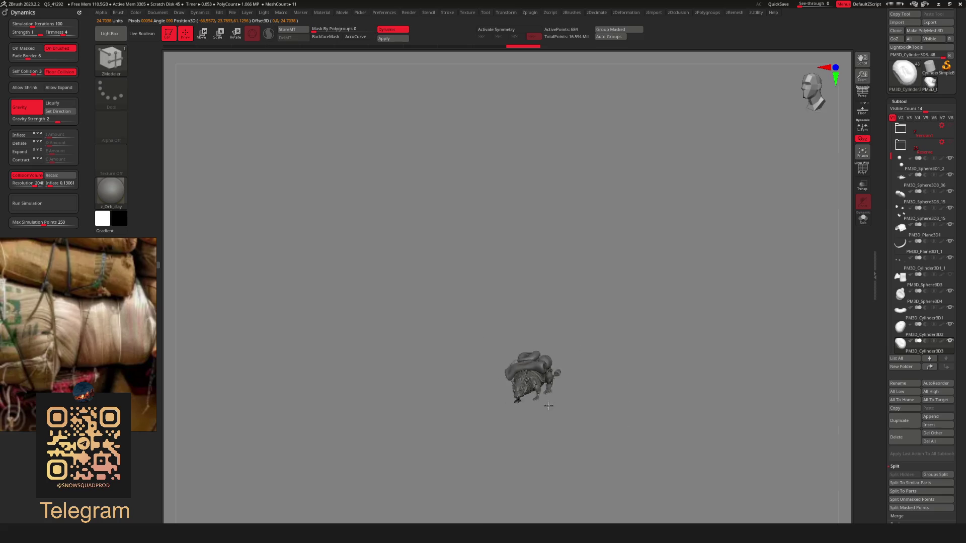
mouse_move(522, 373)
mouse_down()
mouse_move(549, 378)
mouse_move(547, 389)
mouse_up()
Remesh the sack sphere with ZRemesher into denser, even topology
key(space)
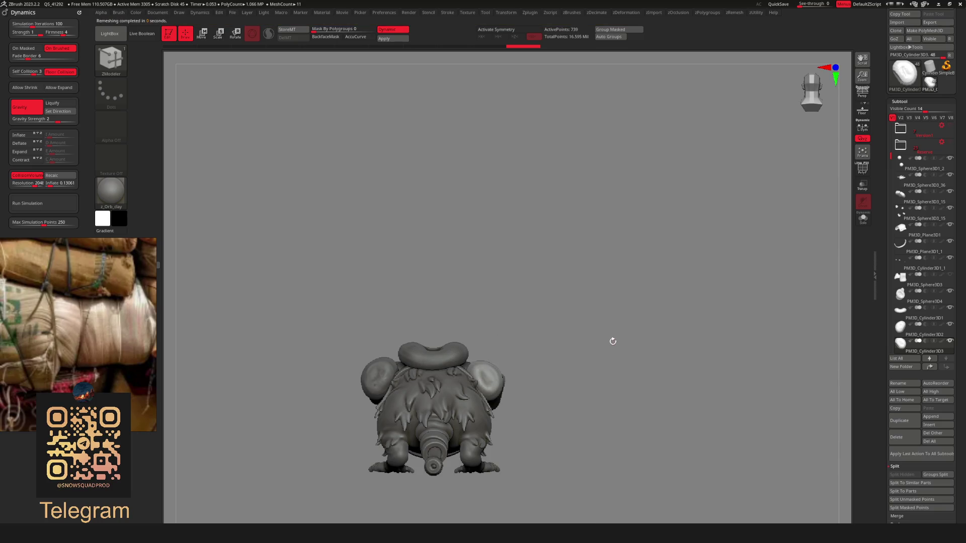
alt+right_drag(459, 369, 576, 341)
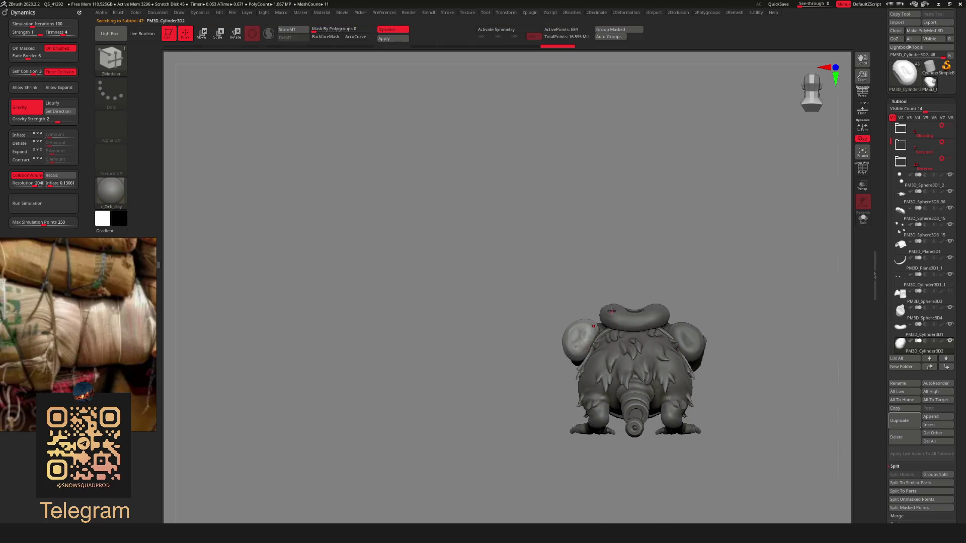
key(r)
click(597, 320)
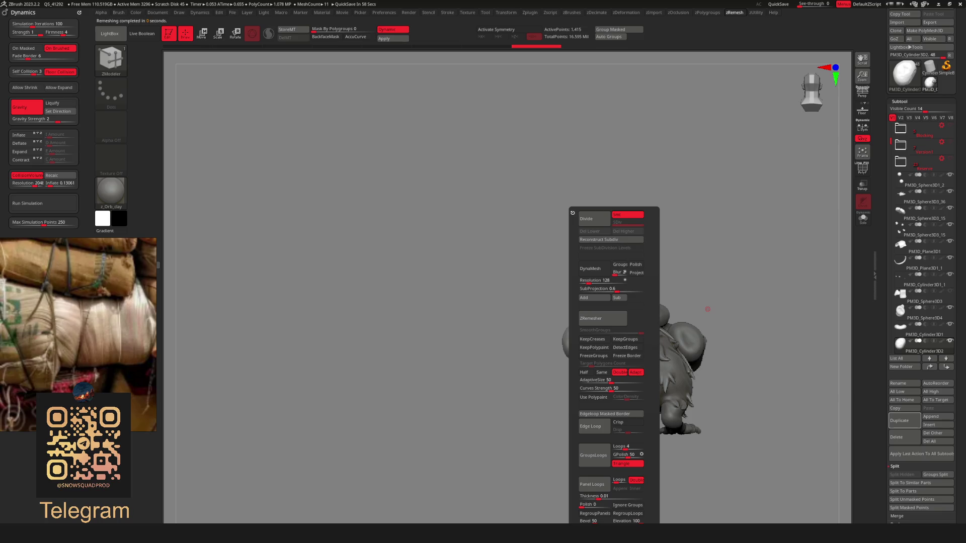
drag(714, 304, 621, 364)
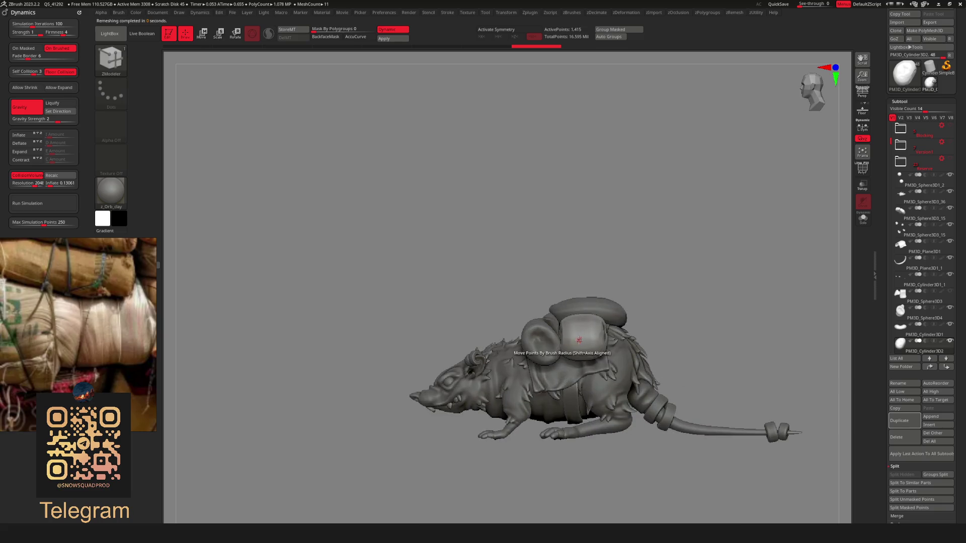
Select the ClothHook brush and raise its Draw Size to about 89
key(b)
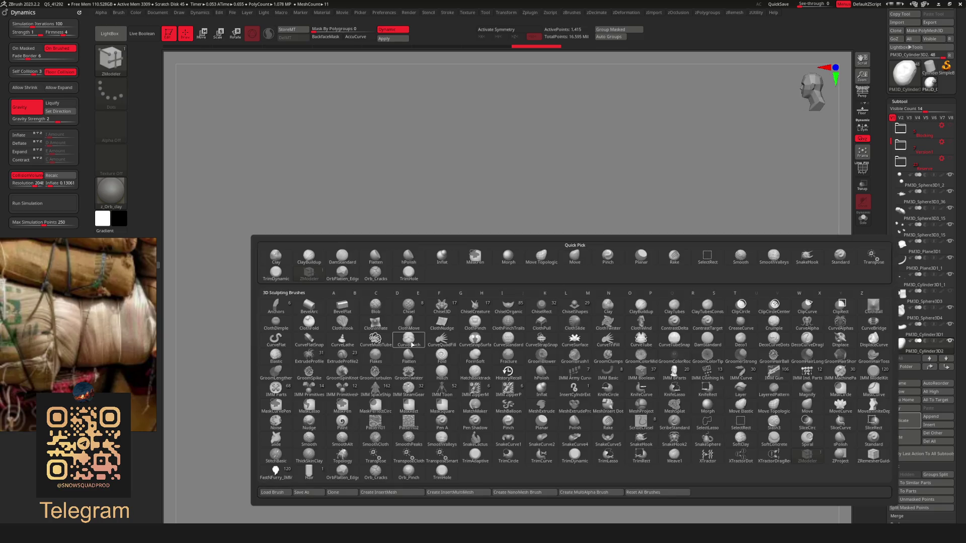
key(c)
key(h)
mouse_move(487, 304)
right_down()
mouse_move(583, 332)
mouse_move(611, 324)
right_up()
key(space)
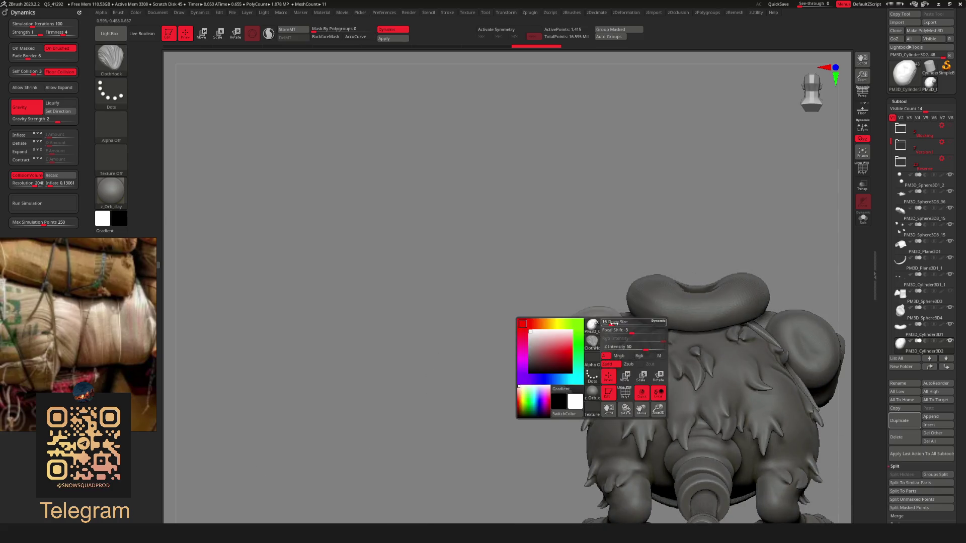
drag(611, 324, 624, 323)
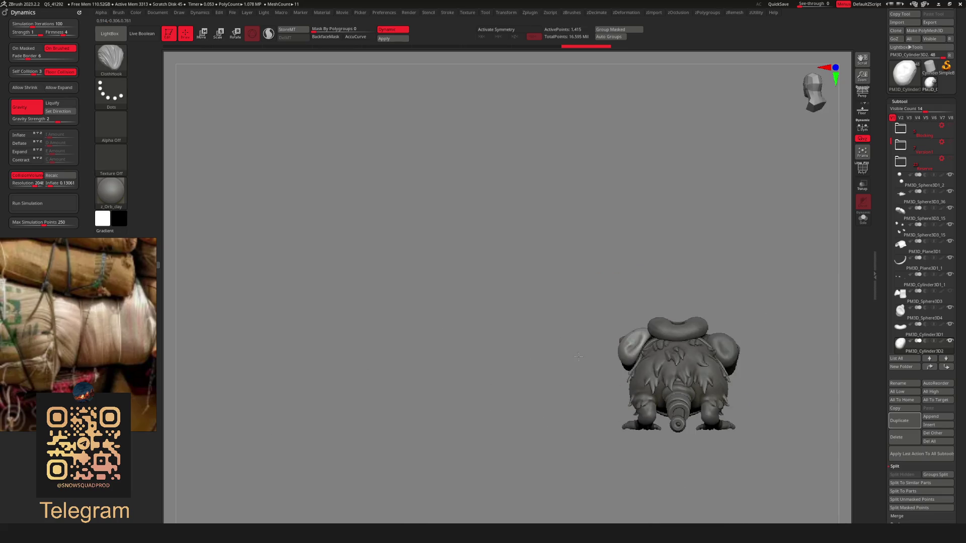
key(Down)
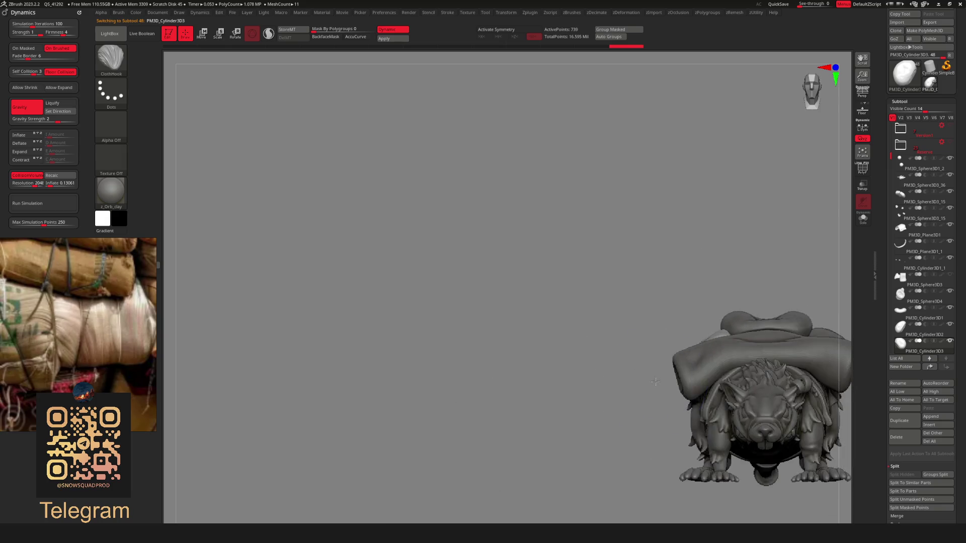
key(Up)
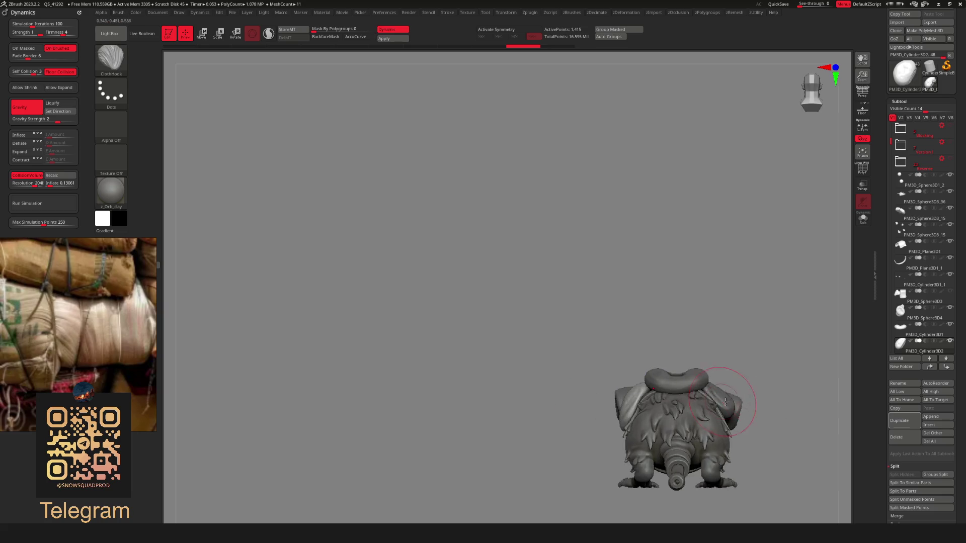
key(ctrl)
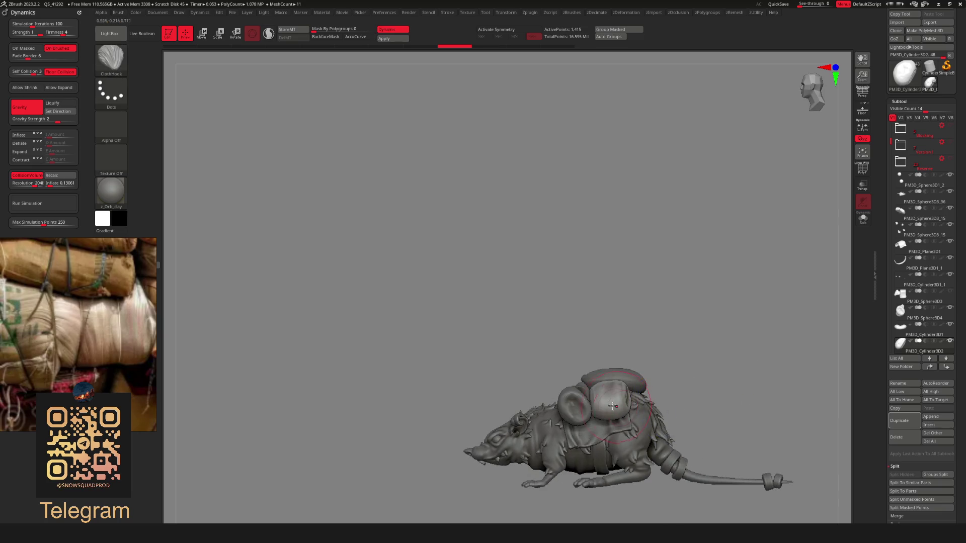
Place the gizmo on the cylinder piece by the ear and check it from front and end views
key(w)
key(q)
mouse_move(707, 339)
mouse_down()
mouse_move(738, 425)
mouse_move(693, 377)
mouse_move(733, 399)
mouse_move(629, 398)
mouse_move(706, 385)
mouse_move(676, 353)
mouse_up()
key(w)
click(629, 397)
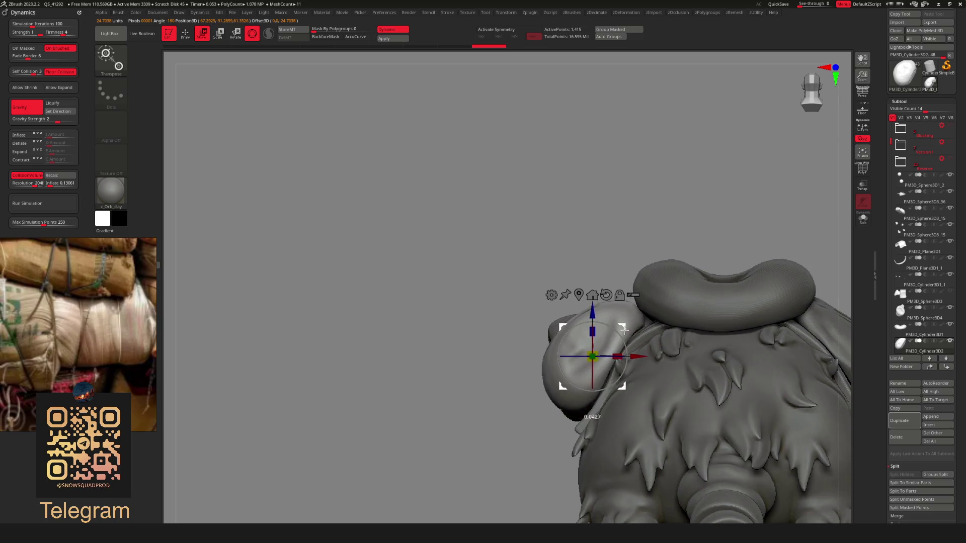
key(q)
mouse_move(618, 347)
alt+mouse_down()
mouse_move(737, 382)
mouse_move(611, 395)
mouse_move(617, 430)
mouse_move(641, 444)
alt+mouse_up()
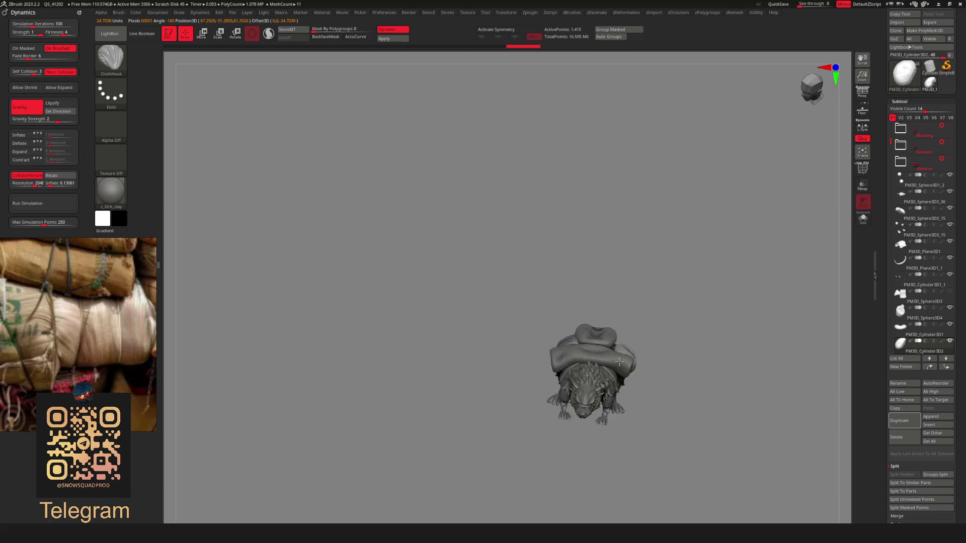
mouse_move(619, 361)
mouse_down()
mouse_move(614, 394)
mouse_move(661, 370)
mouse_move(712, 376)
mouse_up()
drag(586, 394, 615, 354)
mouse_move(669, 389)
mouse_down()
mouse_move(656, 389)
mouse_move(642, 348)
mouse_move(708, 355)
mouse_move(660, 352)
mouse_move(668, 431)
mouse_up()
Move PM3D_Cylinder3D3 against the rat's flank, checking it from the rear
key(w)
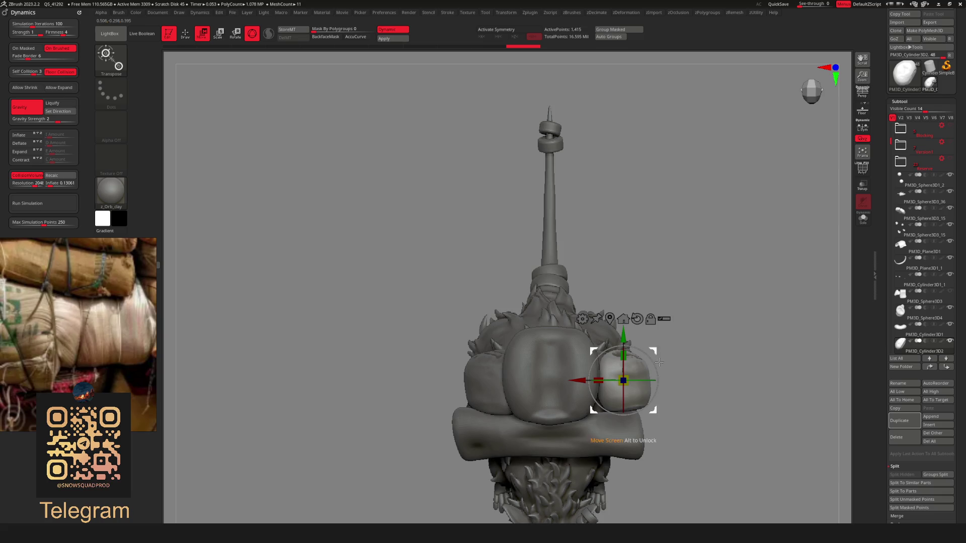
drag(659, 362, 675, 371)
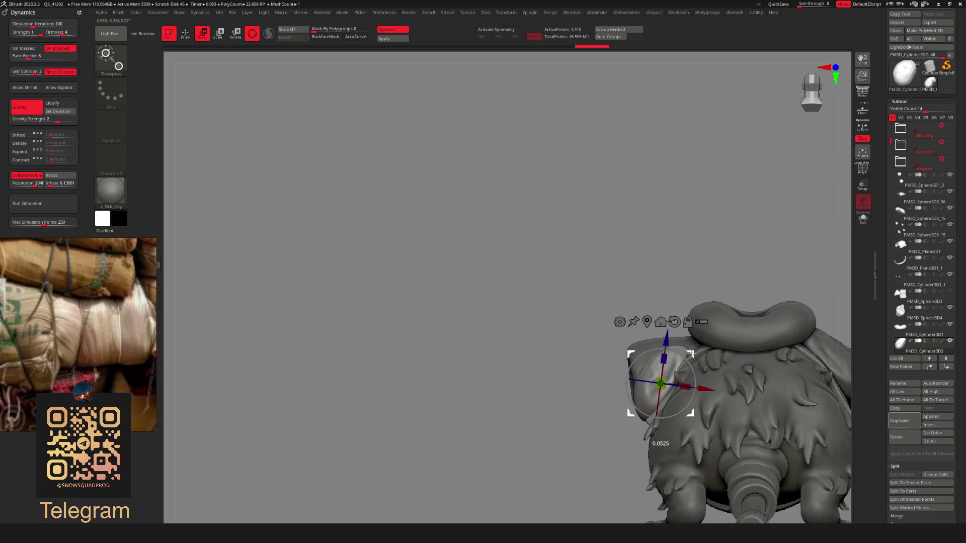
mouse_move(659, 438)
mouse_down()
mouse_move(657, 426)
mouse_move(726, 410)
mouse_move(589, 348)
mouse_up()
drag(633, 381, 679, 322)
mouse_move(645, 369)
mouse_down()
mouse_move(709, 369)
mouse_move(690, 332)
mouse_move(688, 347)
mouse_up()
key(q)
Rotate the right-shoulder piece slightly and check it from side and rear views
alt+click(743, 346)
key(w)
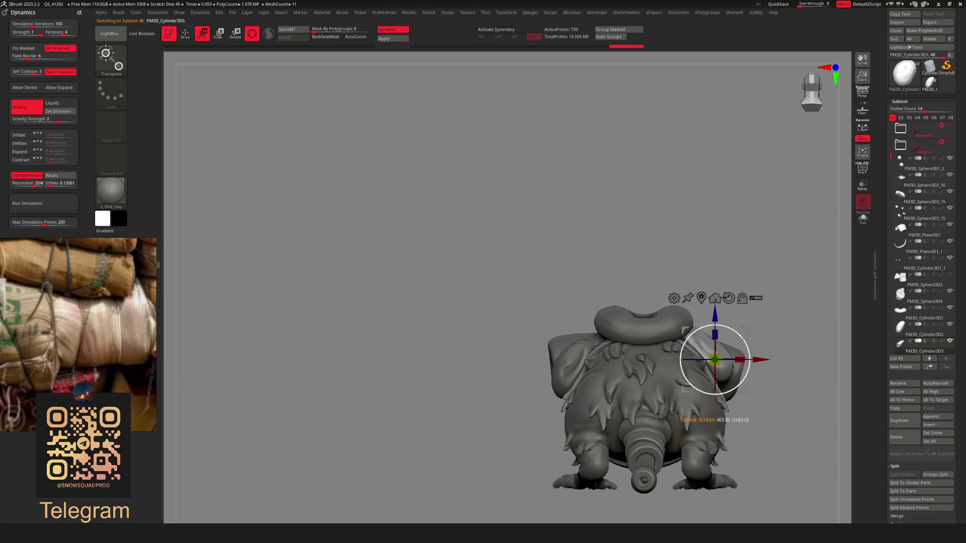
drag(759, 356, 758, 364)
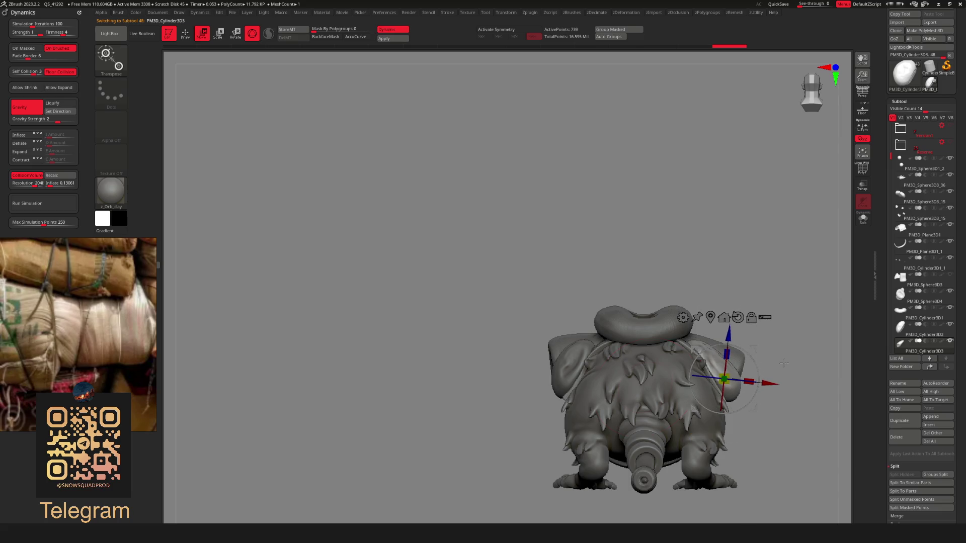
key(q)
mouse_move(784, 363)
mouse_down()
mouse_move(704, 376)
mouse_move(733, 345)
mouse_up()
drag(763, 383, 697, 389)
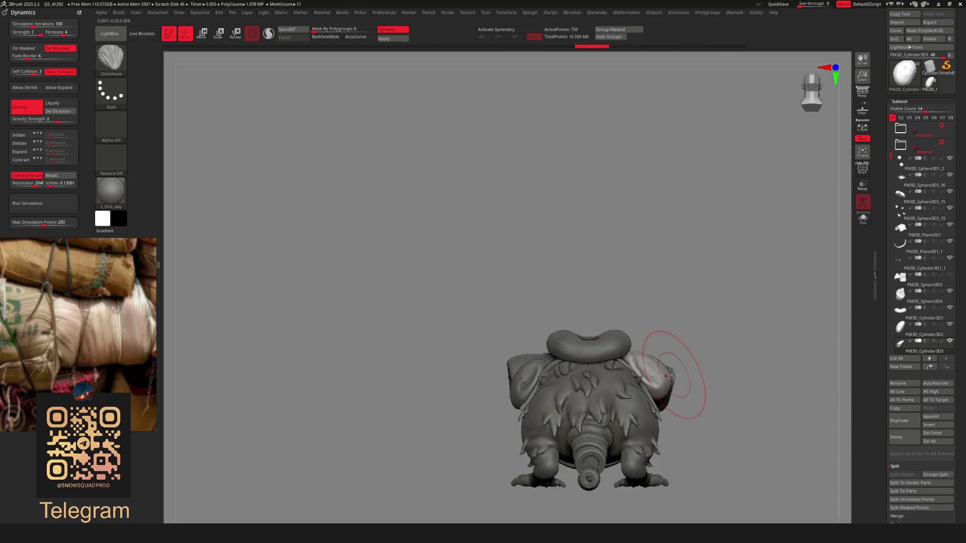
key(w)
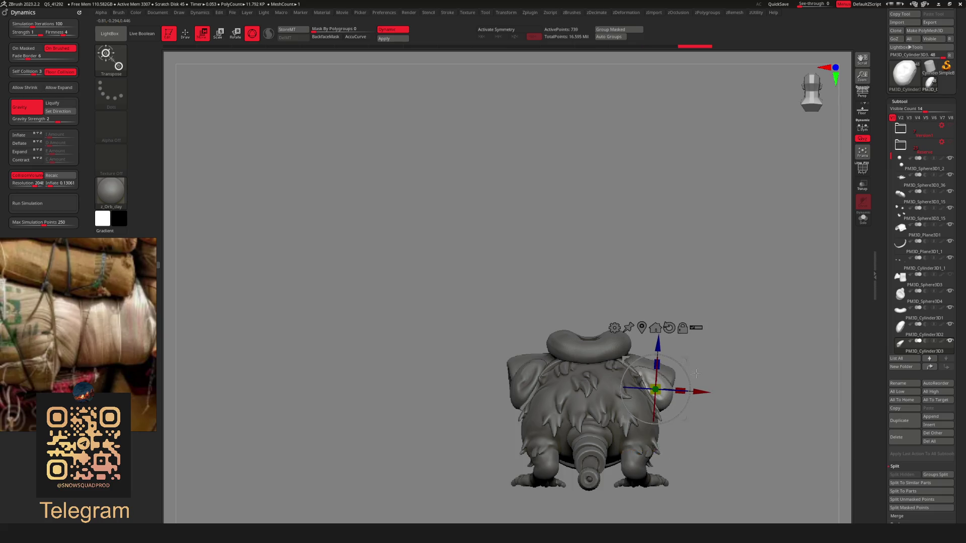
drag(696, 374, 674, 386)
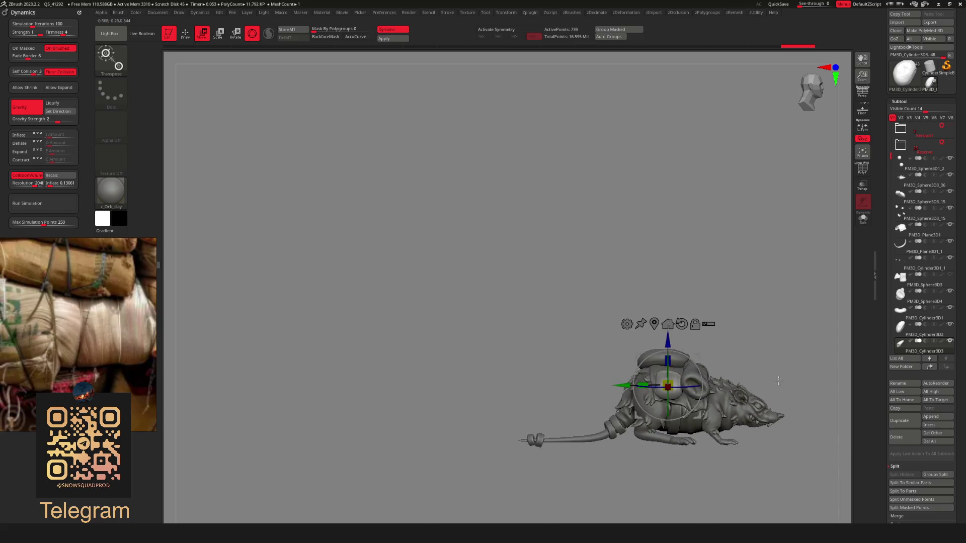
Pull the PM3D_Cylinder3D1 bedroll ring with ClothHook so it sags across the back
key(q)
mouse_move(693, 358)
mouse_down()
mouse_move(735, 386)
mouse_move(661, 374)
mouse_up()
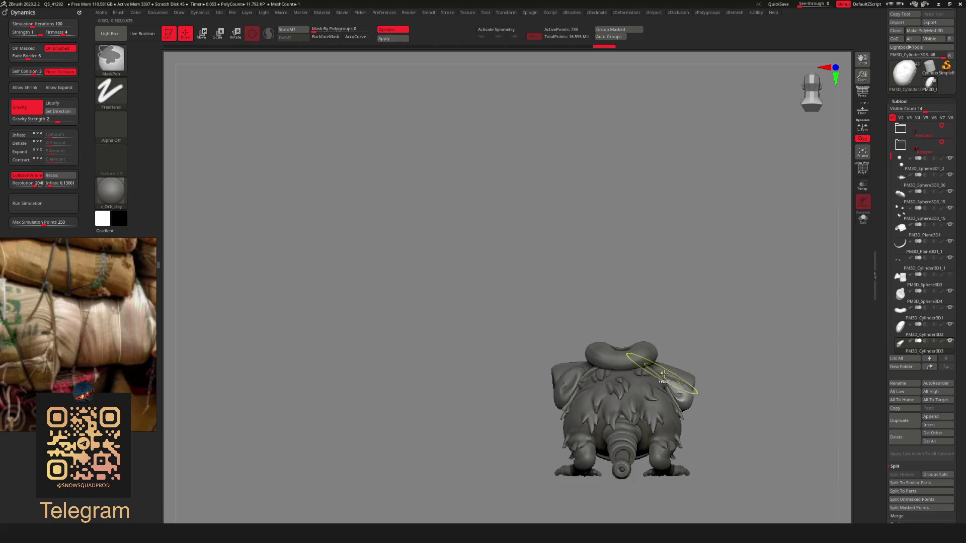
scroll(659, 373, up, 3)
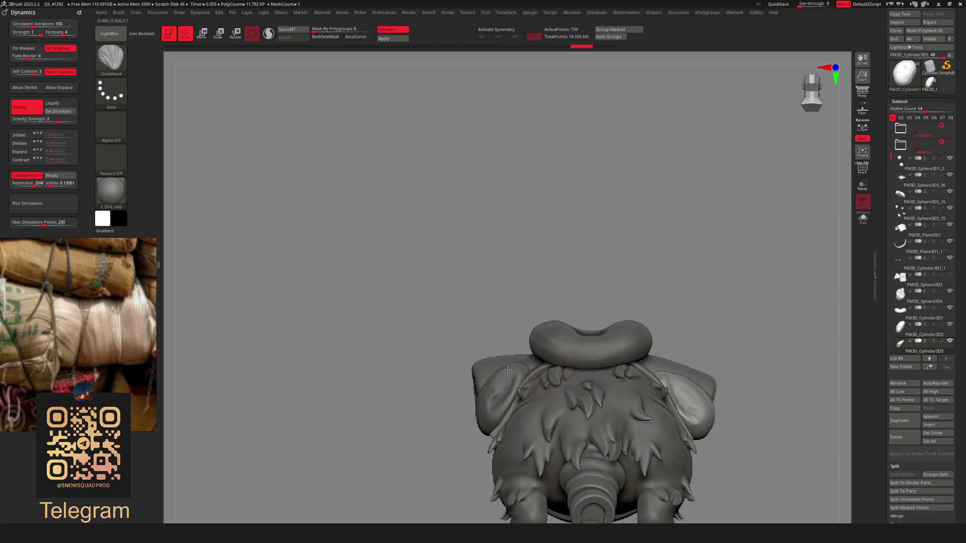
alt+click(524, 363)
alt+click(524, 362)
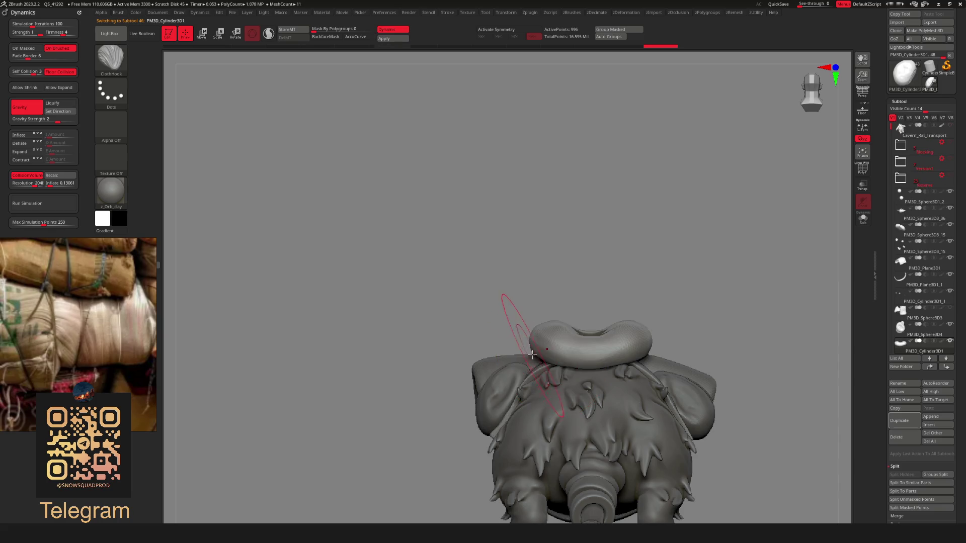
drag(526, 360, 529, 356)
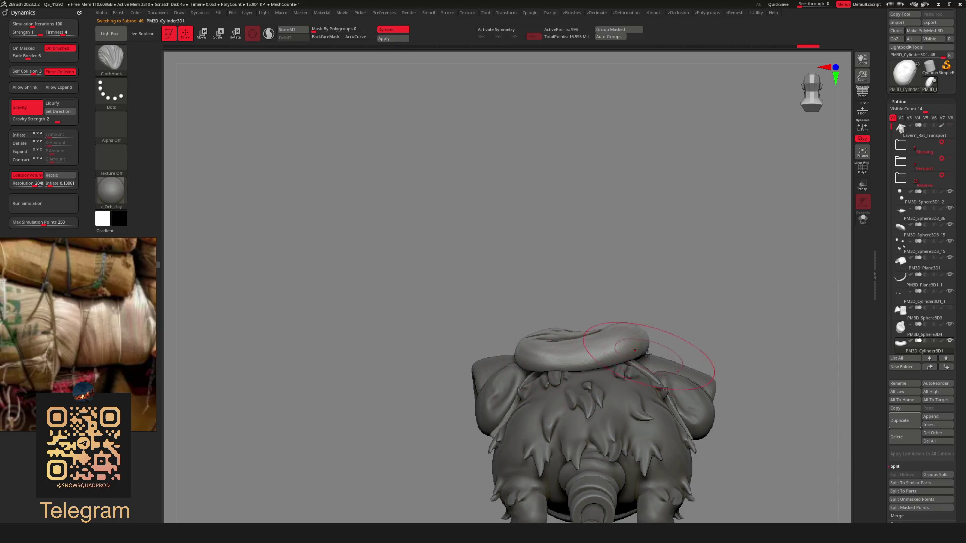
scroll(604, 372, down, 3)
drag(483, 372, 573, 375)
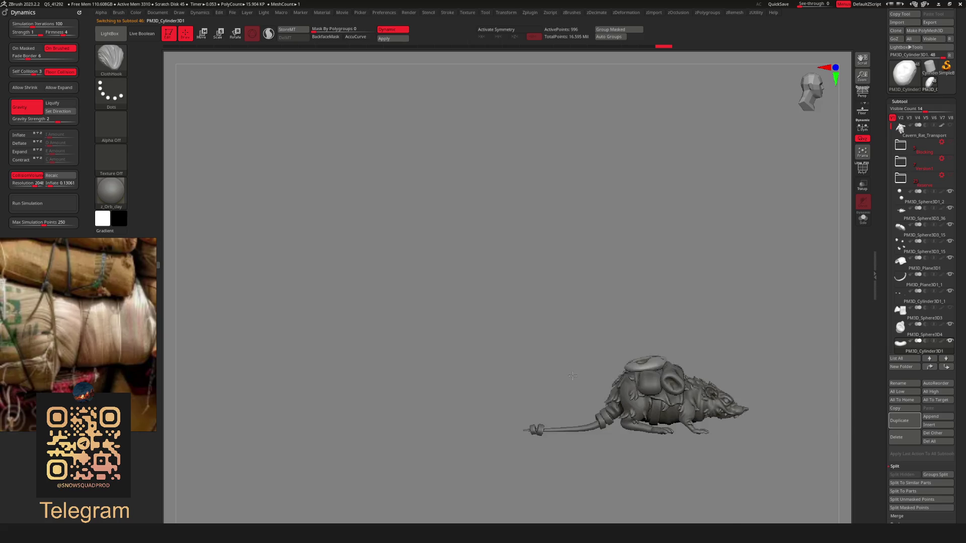
scroll(705, 368, up, 2)
mouse_move(711, 367)
mouse_down()
mouse_move(645, 377)
mouse_move(701, 384)
mouse_move(708, 373)
mouse_up()
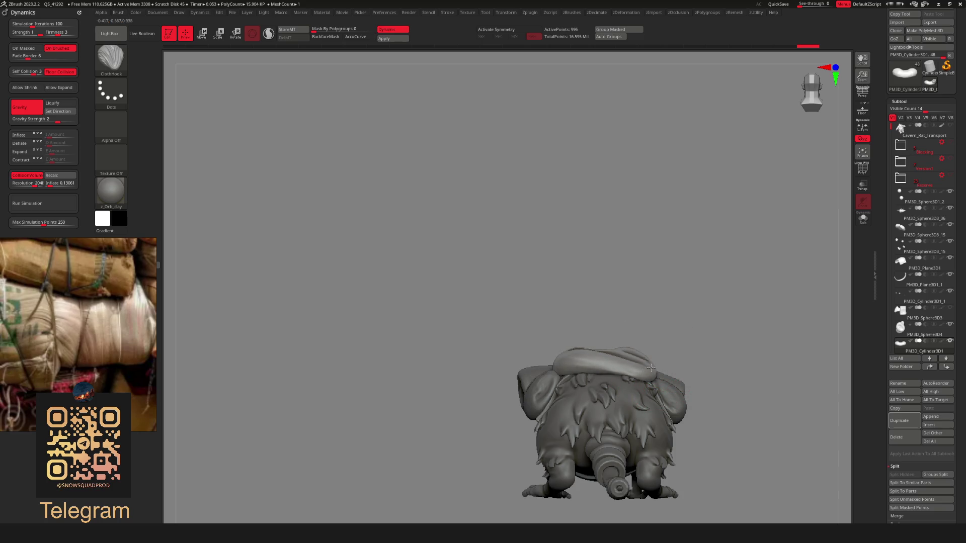
mouse_move(646, 362)
shift+right_down()
mouse_move(730, 373)
mouse_move(693, 424)
mouse_move(695, 417)
shift+right_up()
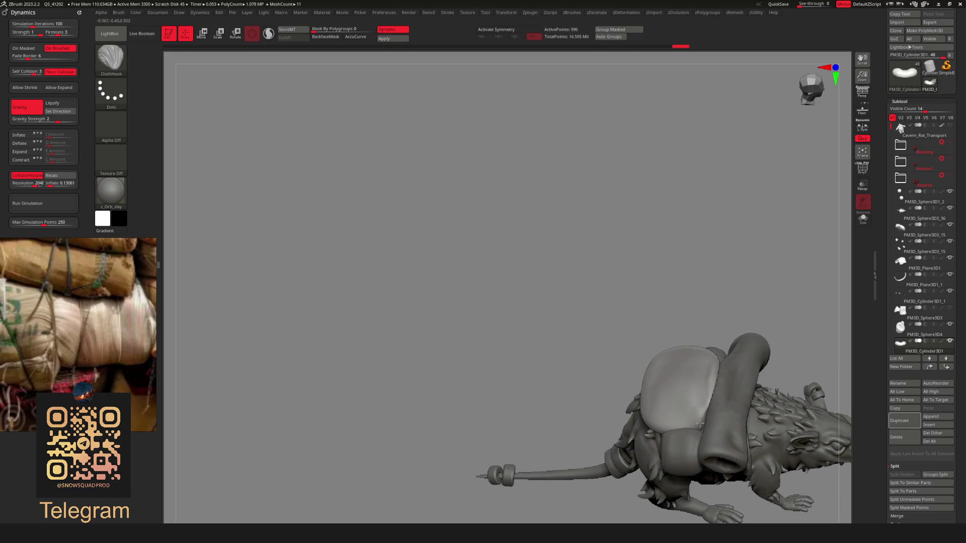
mouse_move(698, 420)
right_down()
mouse_move(668, 394)
mouse_move(609, 413)
mouse_move(730, 403)
mouse_move(686, 370)
mouse_move(716, 394)
mouse_move(632, 403)
mouse_move(679, 419)
mouse_move(650, 407)
right_up()
Inflate the sack under the bedroll with the ClothInflate brush
key(space)
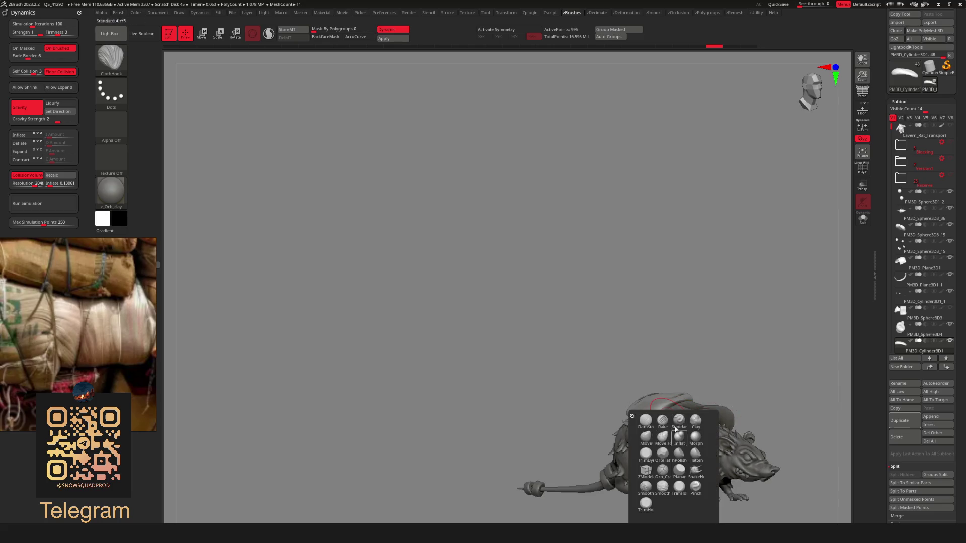
key(b)
click(438, 359)
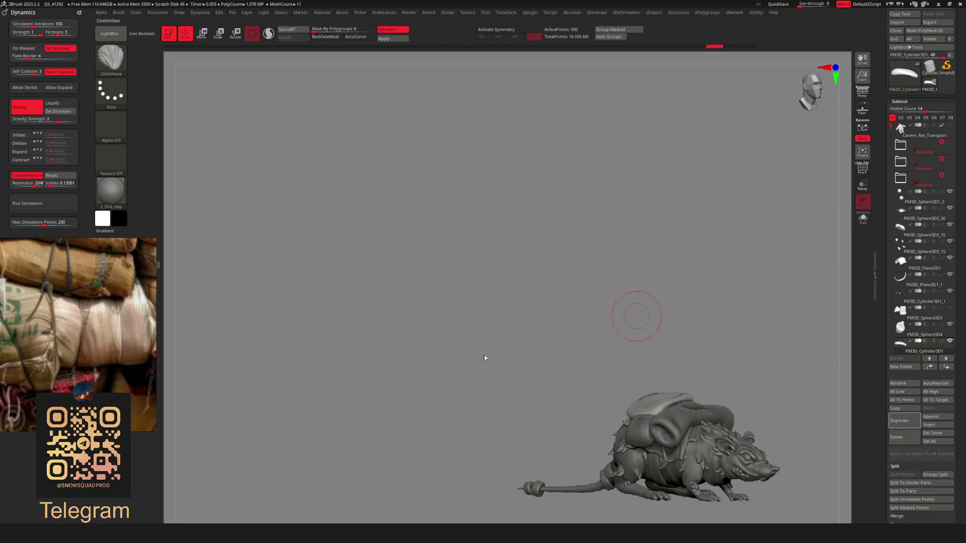
right_drag(637, 317, 652, 402)
drag(653, 403, 662, 403)
Set Dynamics Firmness to 1 and inspect the pack from all sides
key(space)
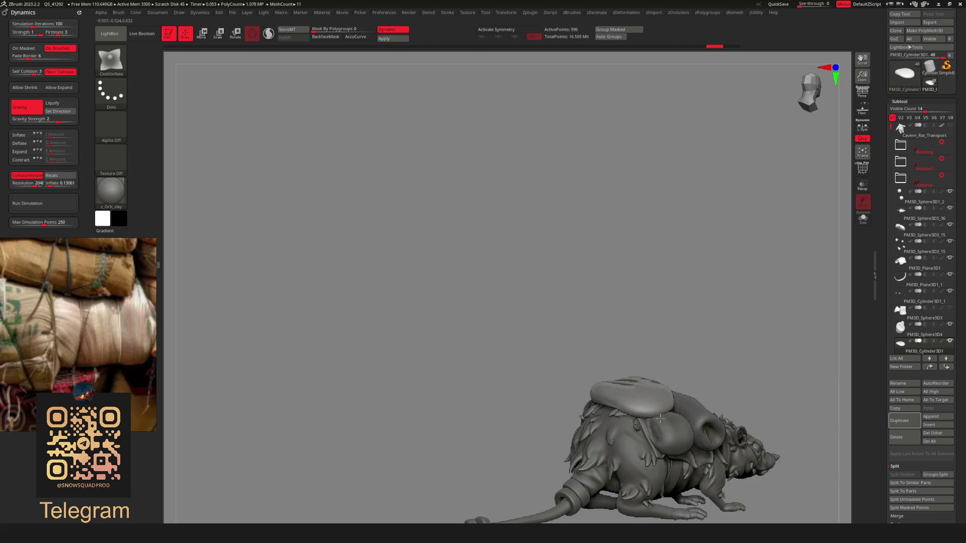
shift+drag(755, 353, 716, 409)
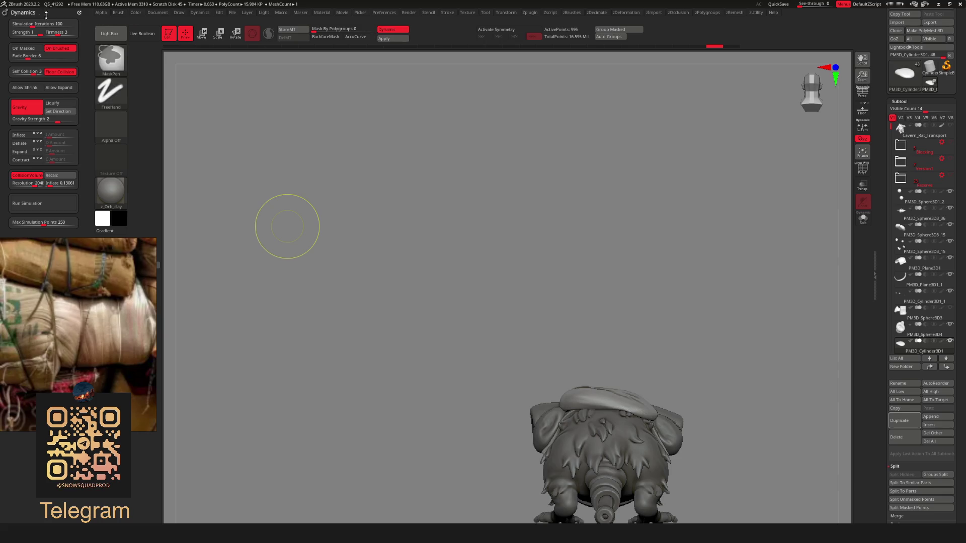
text(1)
key(Return)
shift+drag(517, 270, 657, 407)
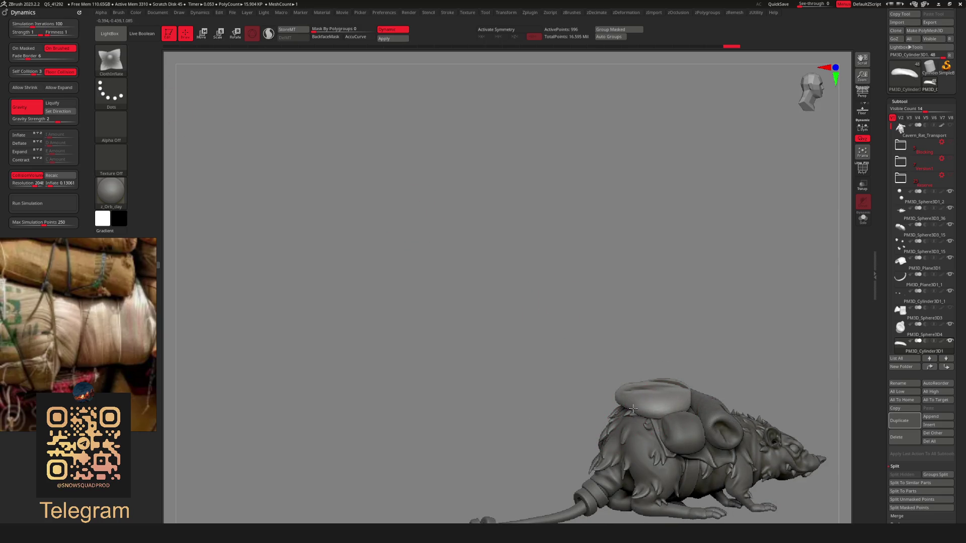
shift+drag(696, 414, 733, 406)
alt+drag(686, 384, 608, 403)
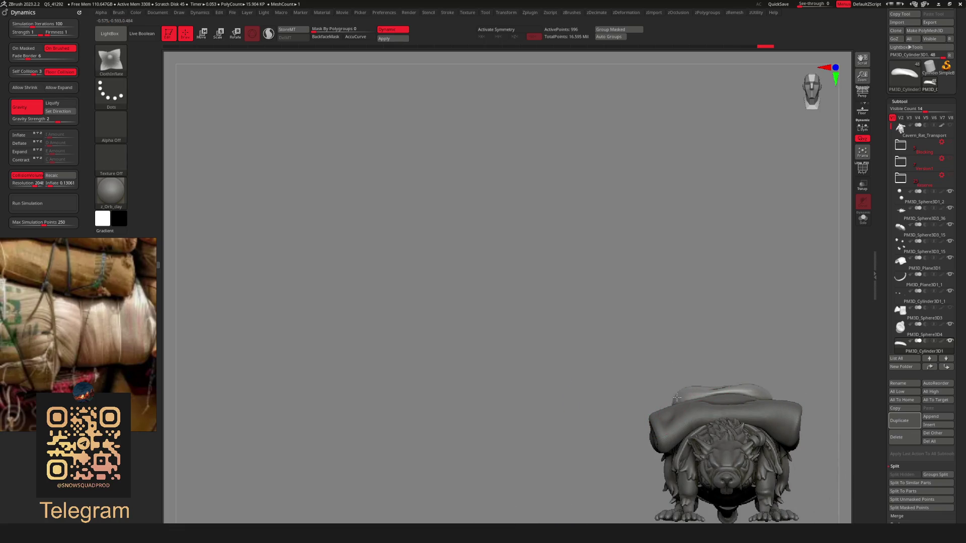
mouse_move(782, 394)
mouse_down()
mouse_move(787, 381)
mouse_move(817, 420)
mouse_move(644, 396)
mouse_up()
ctrl+right_drag(644, 395, 525, 371)
mouse_move(618, 438)
mouse_down()
mouse_move(761, 399)
mouse_move(744, 412)
mouse_move(724, 400)
mouse_move(602, 416)
mouse_move(697, 408)
mouse_up()
key(w)
key(q)
Shift the ear-side cylinder piece slightly right with the gizmo
alt+click(703, 412)
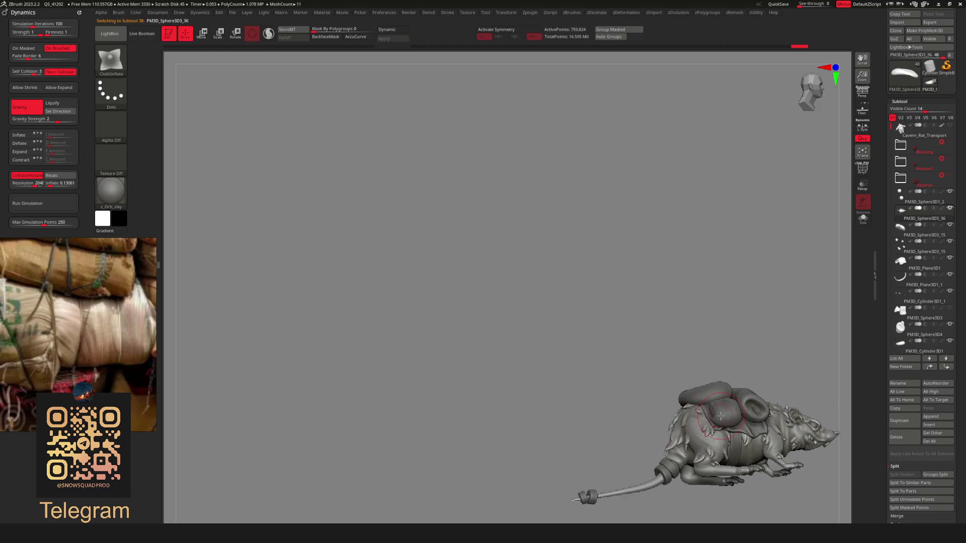
mouse_move(669, 438)
mouse_down()
mouse_move(645, 431)
mouse_move(804, 442)
mouse_move(765, 423)
mouse_move(676, 421)
mouse_move(805, 379)
mouse_move(649, 348)
mouse_move(705, 355)
mouse_move(715, 365)
mouse_up()
alt+click(674, 346)
key(w)
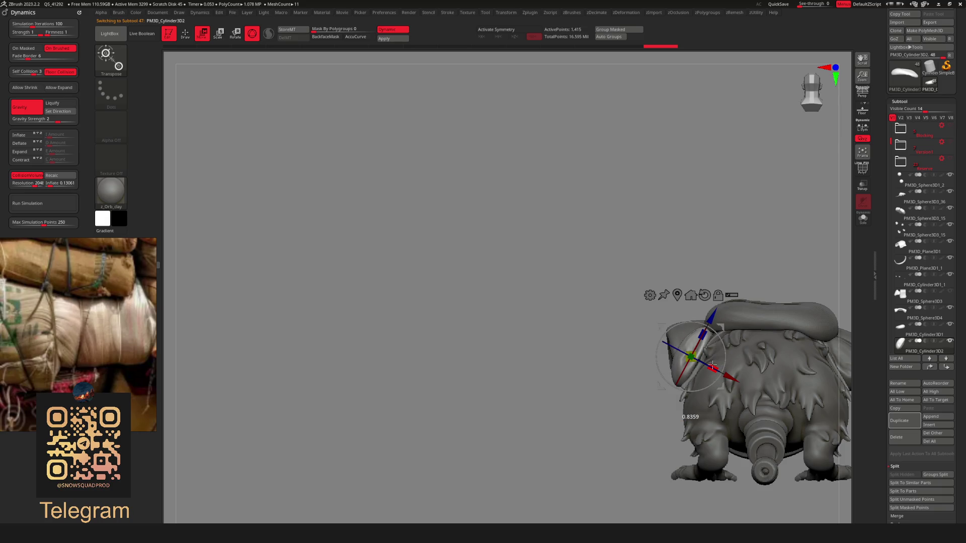
mouse_move(722, 327)
mouse_down()
mouse_move(694, 358)
mouse_move(694, 328)
mouse_up()
ctrl+right_drag(694, 328, 694, 413)
Adjust the other rounded cylinder piece, checking it from an angled and back view
key(q)
alt+click(698, 389)
key(w)
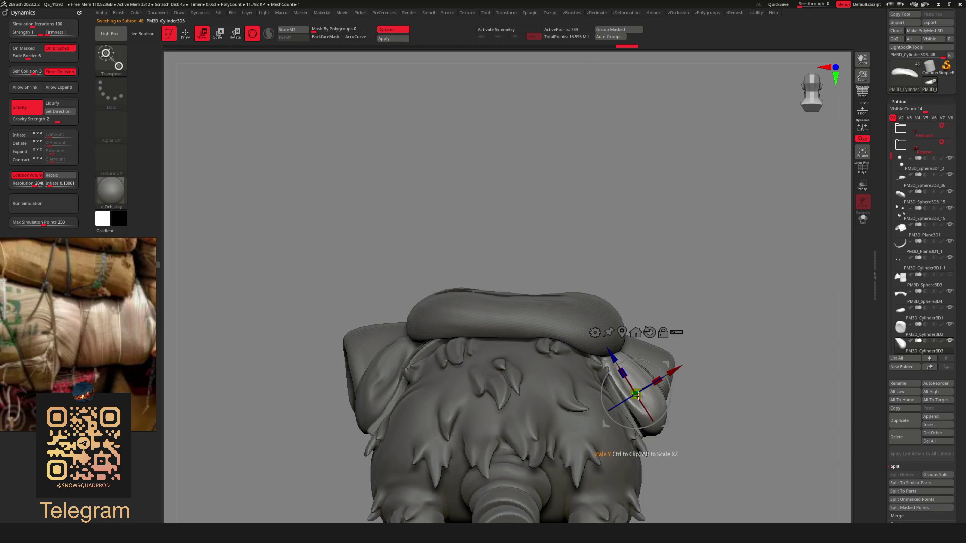
right_drag(635, 394, 657, 372)
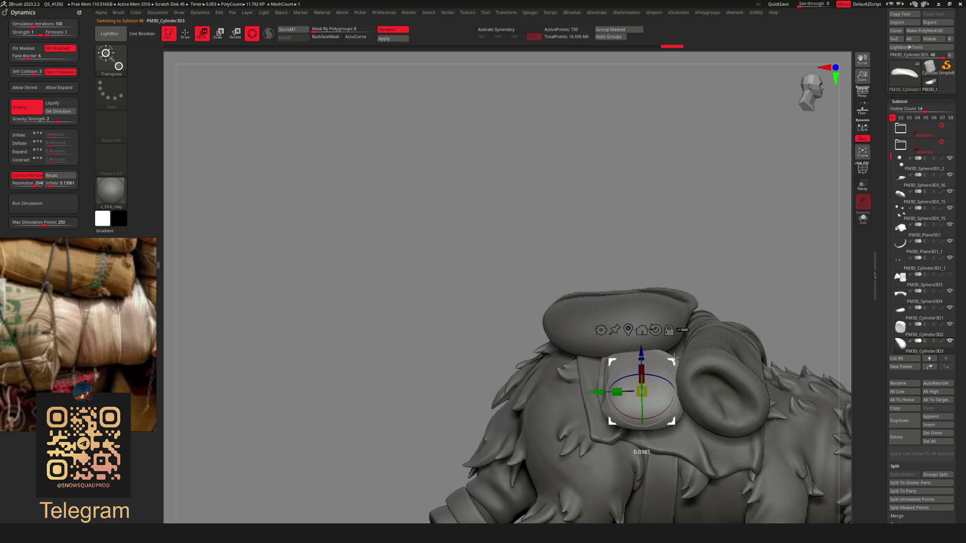
mouse_move(670, 359)
right_down()
mouse_move(668, 417)
mouse_move(715, 389)
mouse_move(696, 433)
mouse_move(689, 383)
right_up()
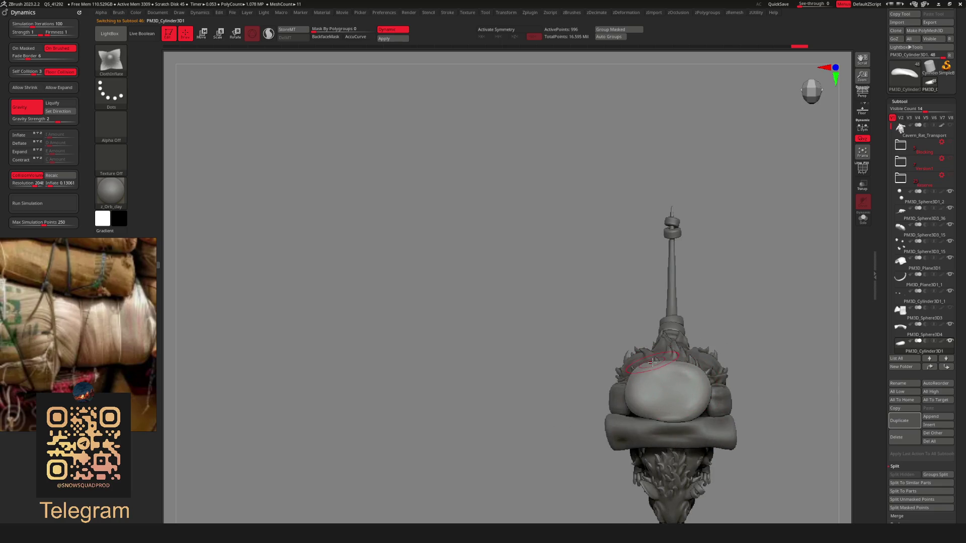
Try a ClothHook pull on the pillow cloth, then undo back to the smooth version
key(b)
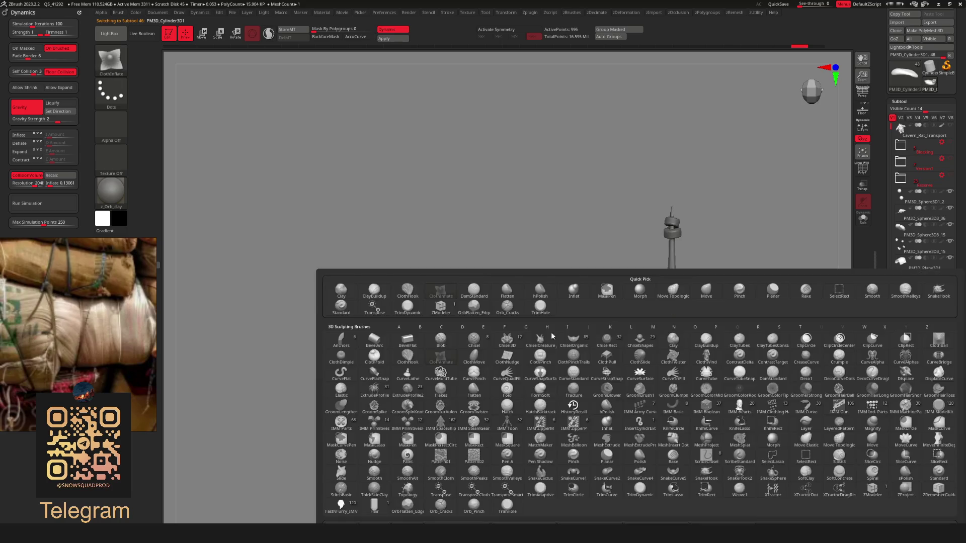
click(412, 359)
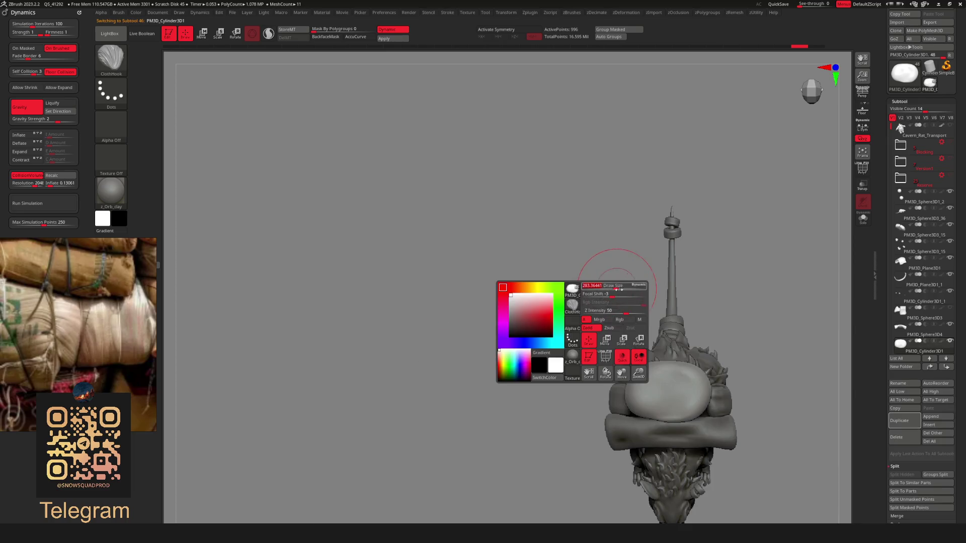
drag(674, 364, 667, 367)
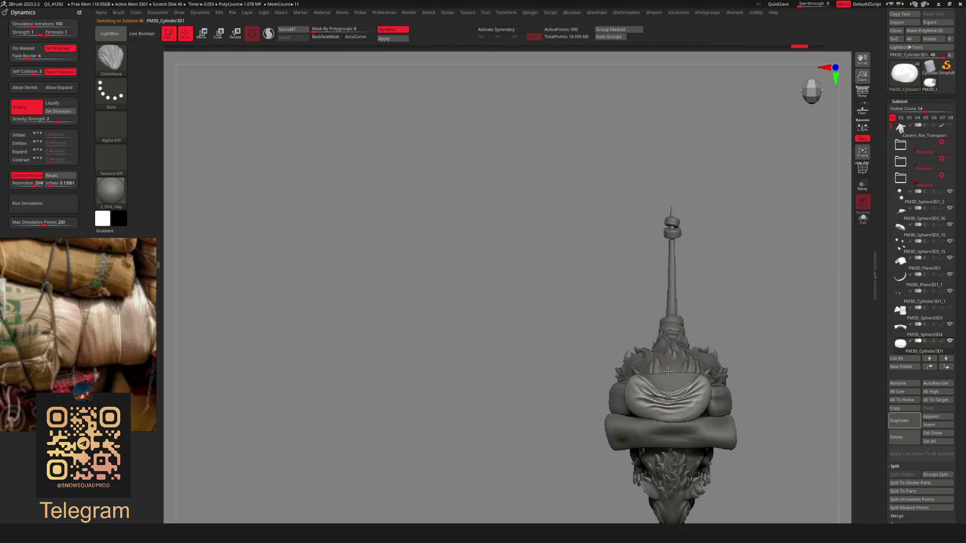
key(ctrl+z)
drag(58, 32, 64, 35)
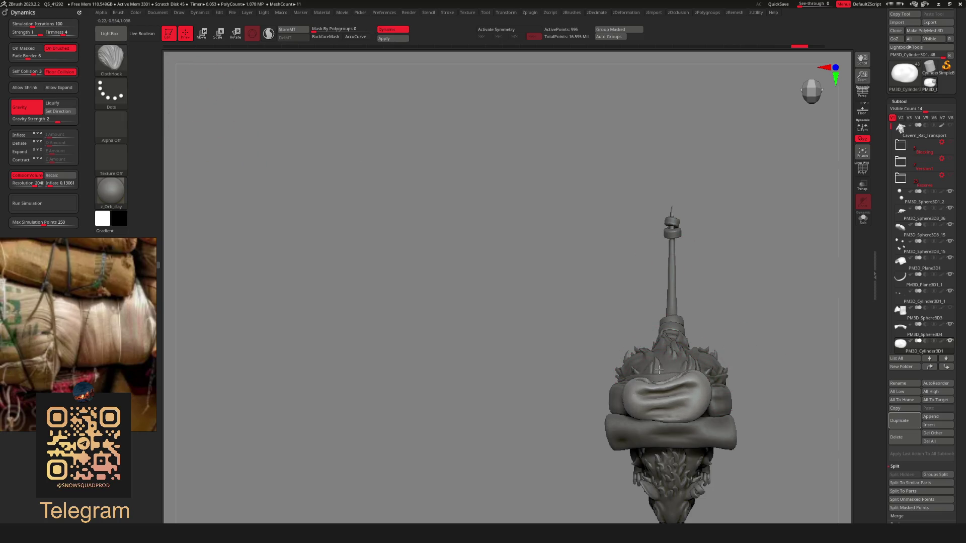
key(ctrl+z)
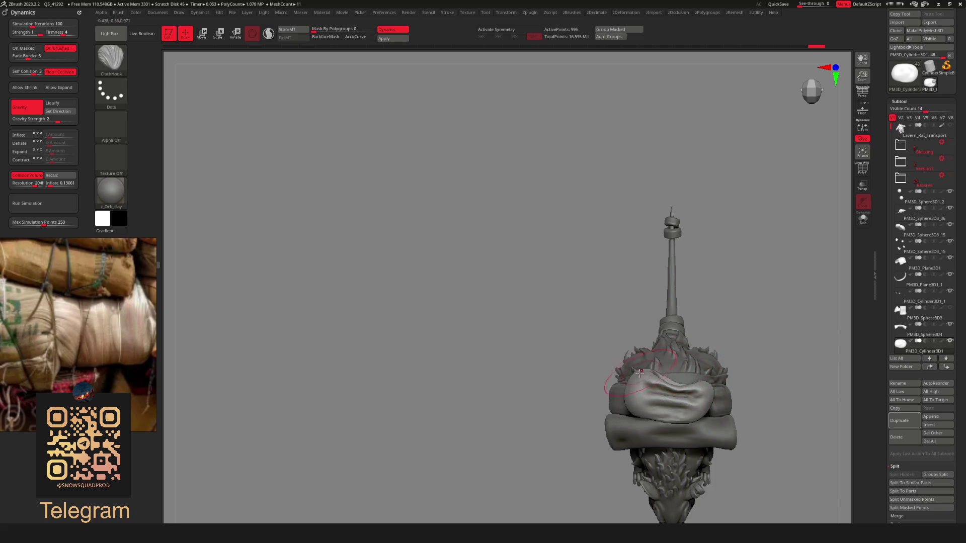
mouse_move(675, 382)
mouse_down()
mouse_move(697, 404)
mouse_move(674, 343)
mouse_move(686, 388)
mouse_move(706, 410)
mouse_up()
Drag the cloth's bottom edge down over the rat's side with the ClothMove brush
key(b)
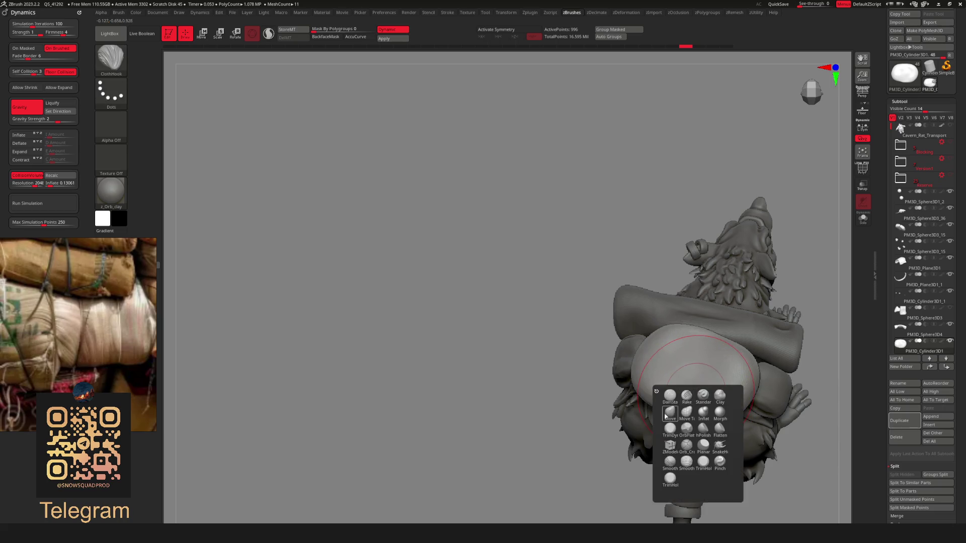
click(474, 356)
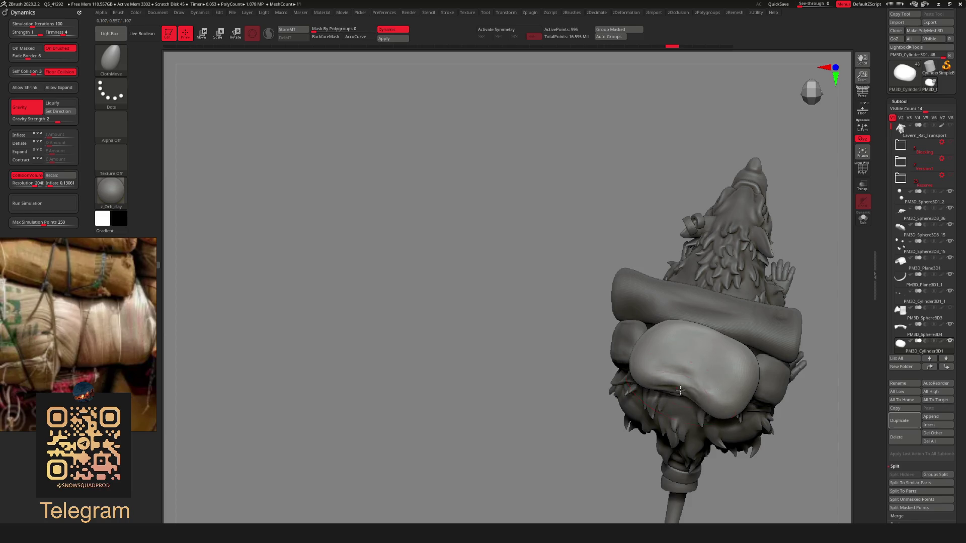
mouse_move(680, 391)
mouse_down()
mouse_move(717, 413)
mouse_move(671, 389)
mouse_up()
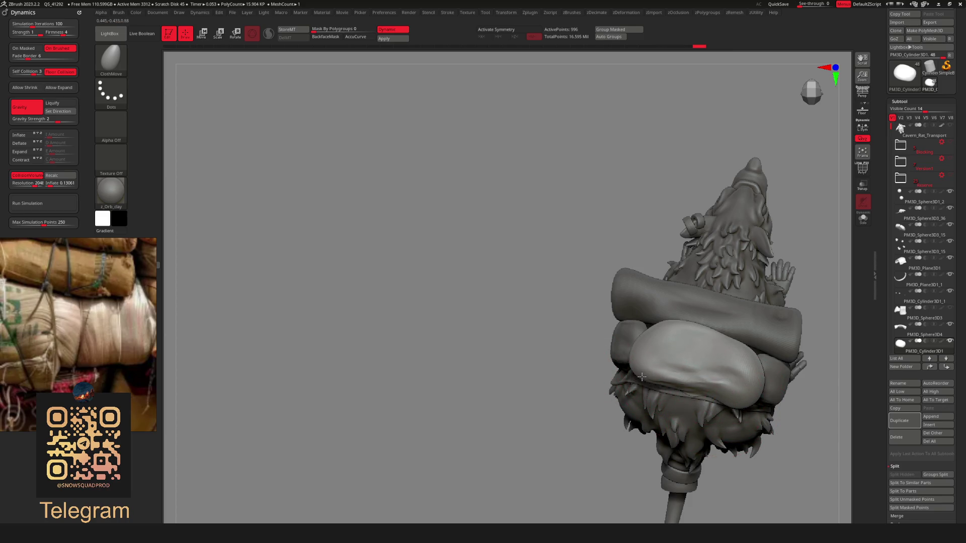
mouse_move(642, 382)
right_down()
mouse_move(694, 341)
mouse_move(697, 419)
mouse_move(679, 403)
mouse_move(675, 416)
mouse_move(659, 396)
mouse_move(656, 406)
mouse_move(635, 410)
mouse_move(690, 399)
mouse_move(641, 405)
mouse_move(746, 404)
mouse_move(604, 462)
mouse_move(636, 421)
mouse_move(629, 448)
mouse_move(657, 431)
mouse_move(634, 335)
mouse_move(656, 369)
right_up()
key(space)
key(space)
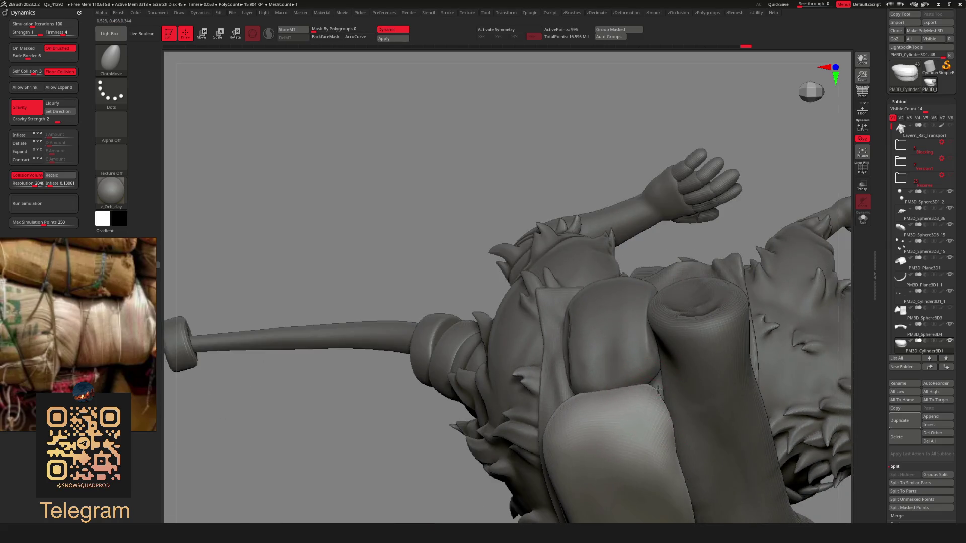
alt+click(656, 369)
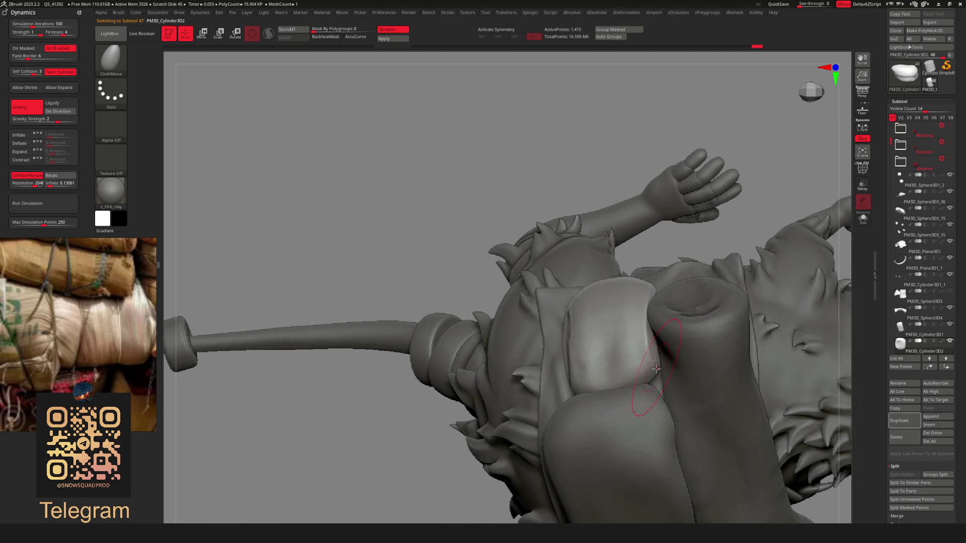
alt+click(663, 397)
mouse_move(664, 397)
right_down()
mouse_move(657, 388)
mouse_move(725, 412)
mouse_move(672, 390)
mouse_move(694, 399)
right_up()
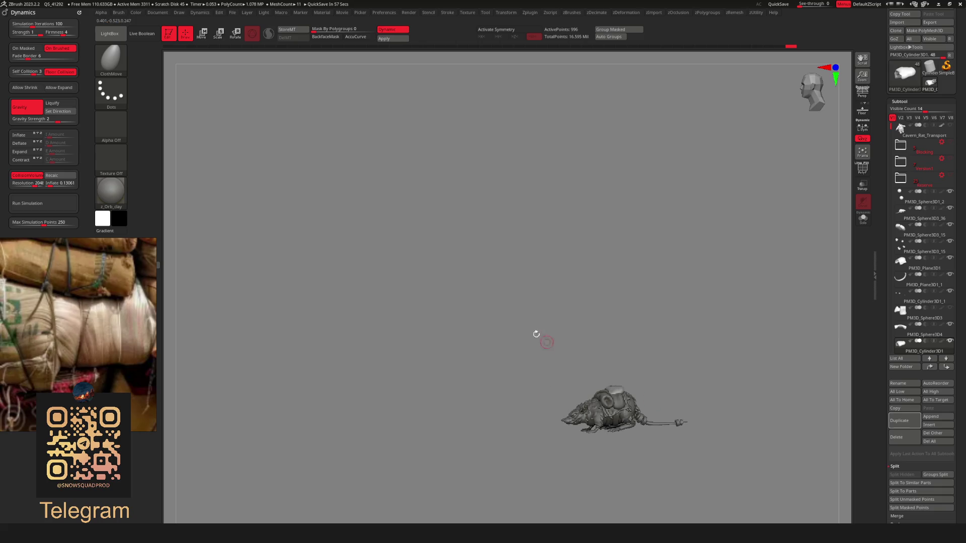
mouse_move(539, 336)
right_down()
mouse_move(589, 441)
mouse_move(611, 379)
mouse_move(647, 434)
right_up()
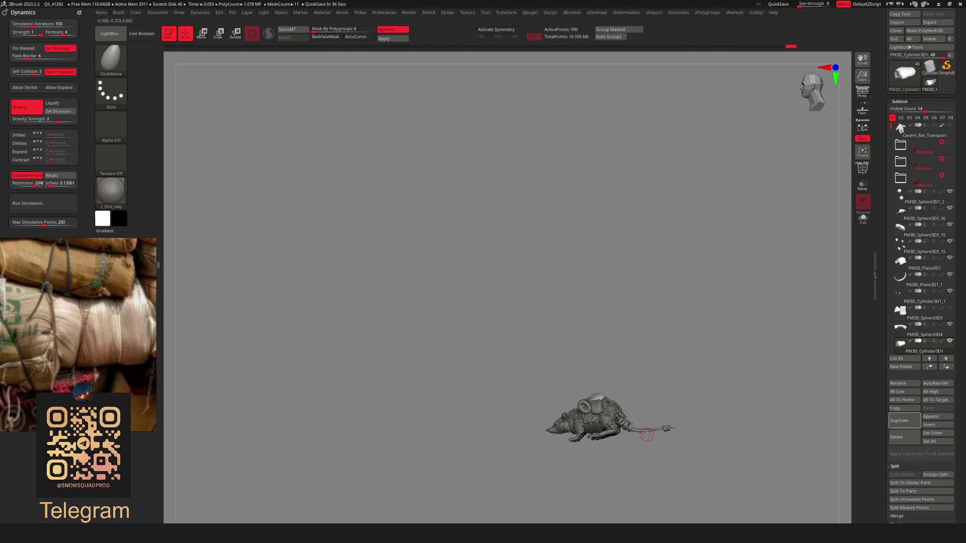
alt+drag(599, 339, 535, 362)
mouse_move(535, 361)
right_down()
mouse_move(554, 334)
mouse_move(499, 369)
mouse_move(658, 317)
mouse_move(582, 326)
mouse_move(639, 331)
right_up()
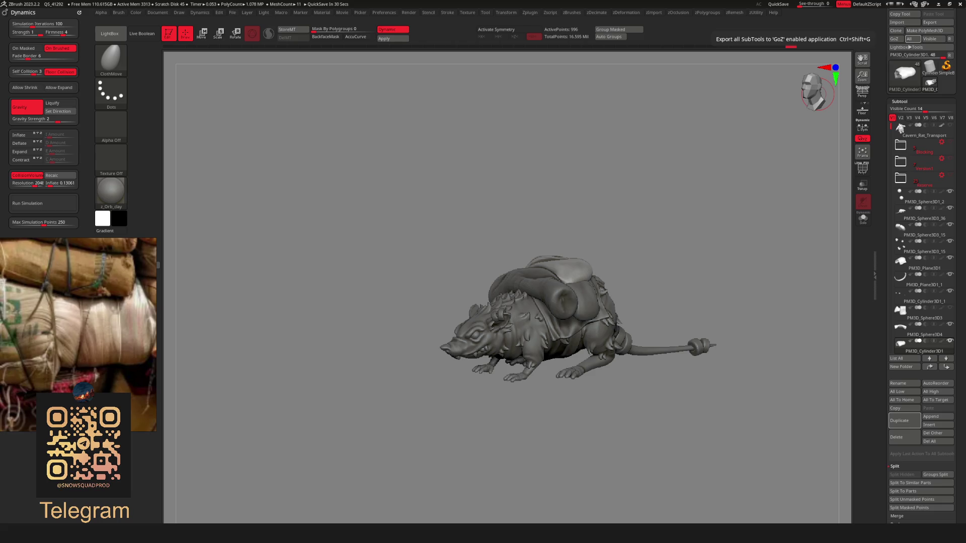
mouse_move(624, 282)
mouse_down()
mouse_move(631, 374)
mouse_move(602, 339)
mouse_move(588, 352)
mouse_move(547, 349)
mouse_move(603, 351)
mouse_move(589, 373)
mouse_move(767, 382)
mouse_up()
mouse_move(656, 356)
mouse_down()
mouse_move(573, 401)
mouse_move(645, 376)
mouse_move(588, 385)
mouse_move(696, 395)
mouse_move(515, 408)
mouse_up()
Turn off dynamic subdivision on the bedroll and Divide it for a denser mesh
alt+click(571, 386)
key(space)
key(shift+d)
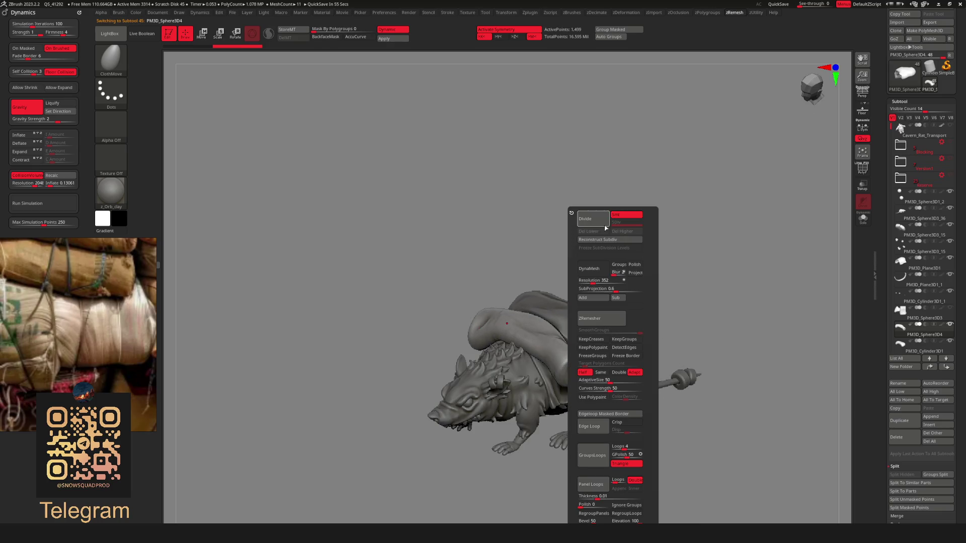
key(shift+f)
key(shift+f)
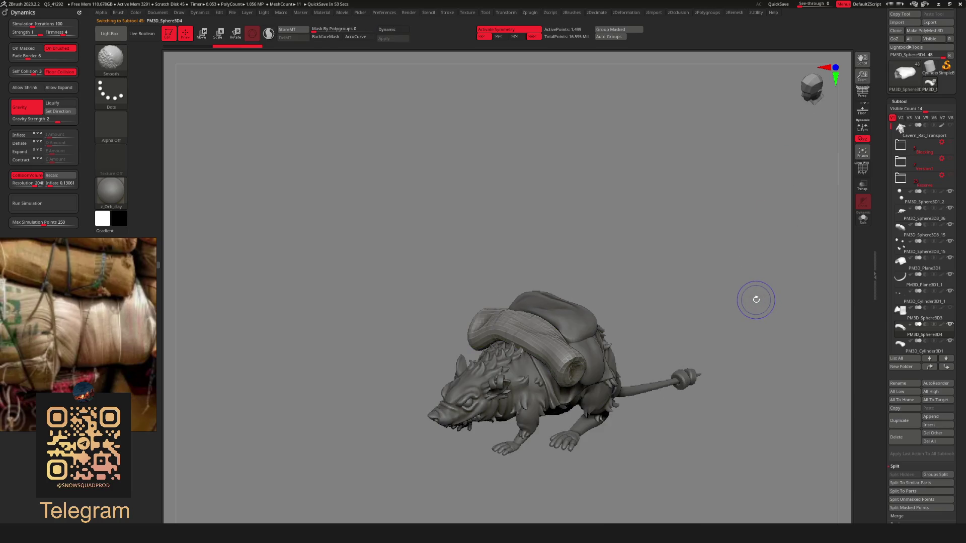
click(598, 235)
Smooth the front end and surface of the bedroll with the Smooth brush
drag(776, 310, 490, 319)
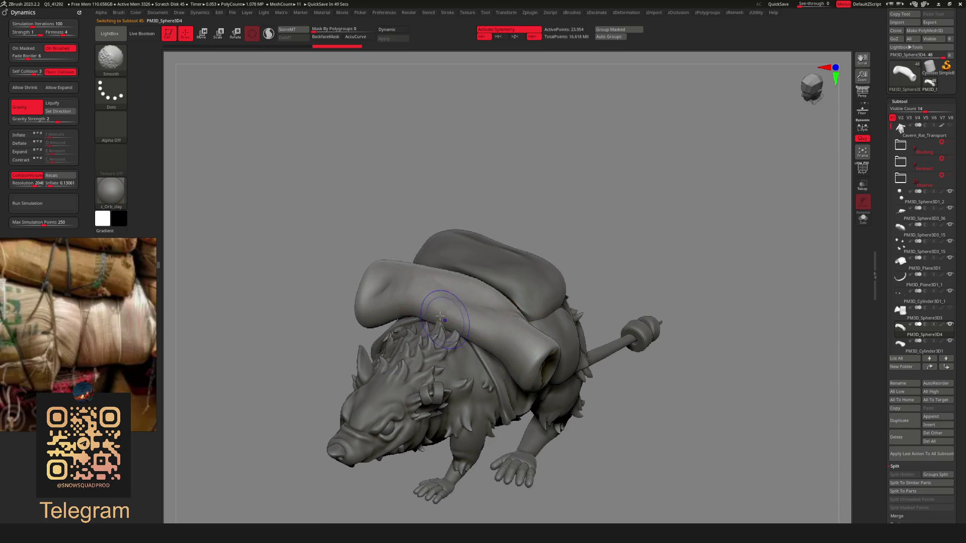
right_drag(463, 297, 485, 293)
shift+drag(484, 294, 523, 317)
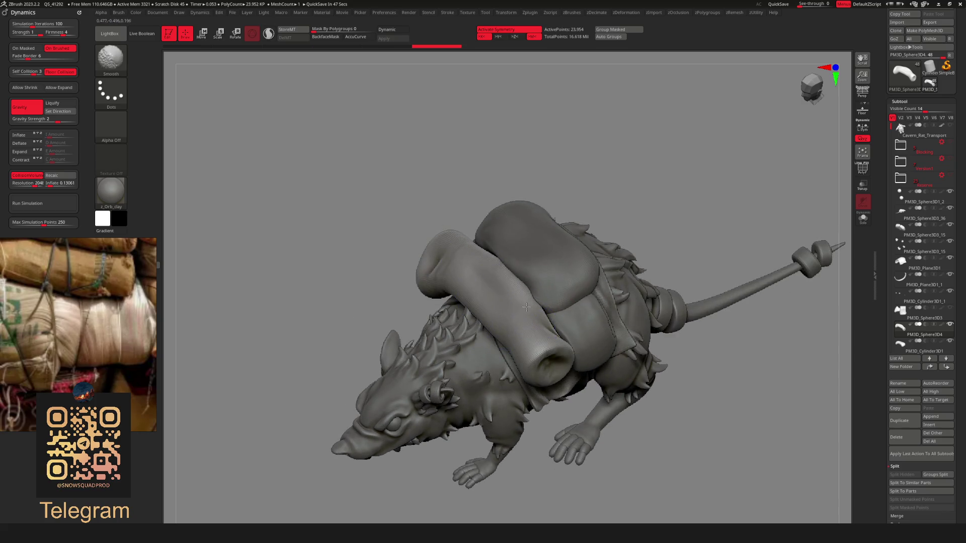
shift+drag(452, 281, 456, 257)
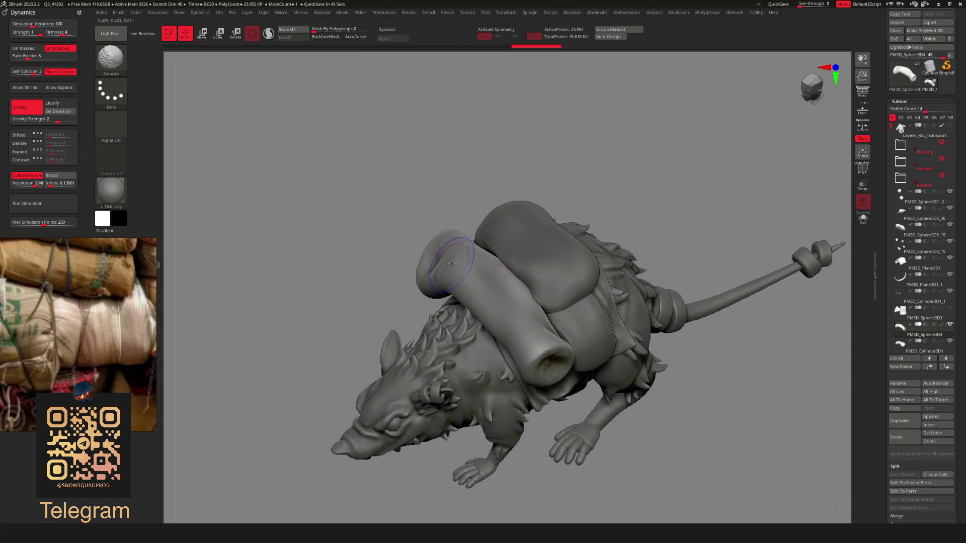
mouse_move(513, 307)
right_down()
mouse_move(648, 348)
mouse_move(610, 359)
mouse_move(627, 342)
right_up()
right_click(648, 348)
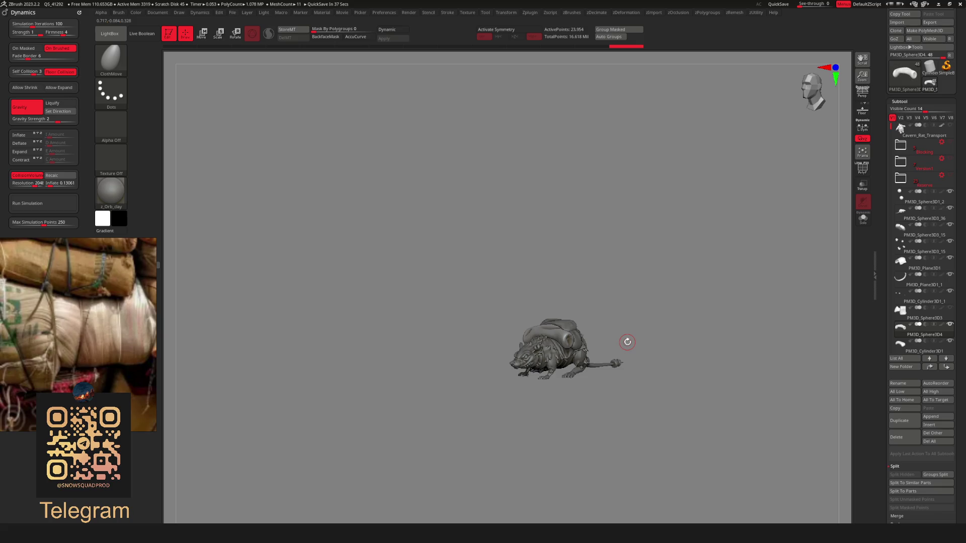
right_drag(627, 342, 601, 343)
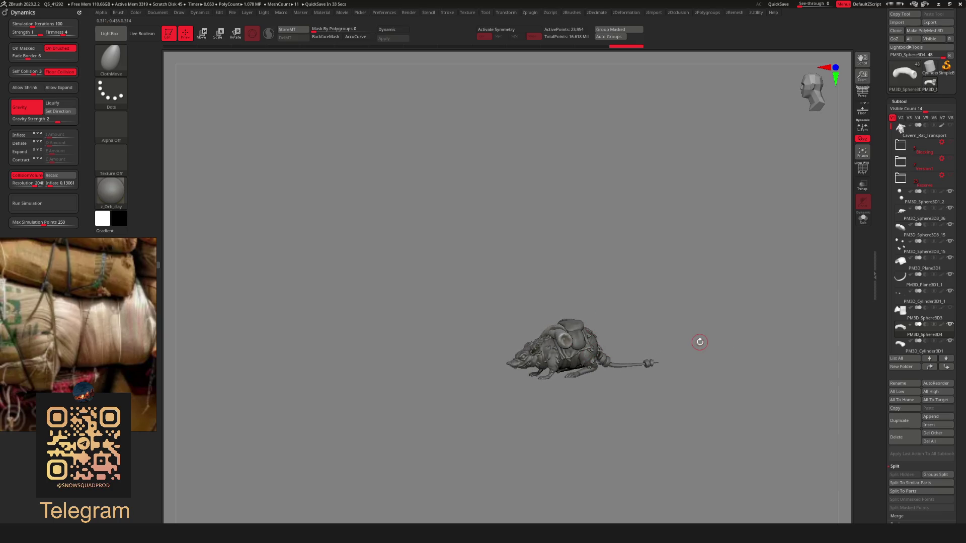
mouse_move(560, 332)
right_down()
mouse_move(610, 379)
mouse_move(568, 383)
mouse_move(579, 387)
mouse_move(591, 360)
mouse_move(556, 369)
mouse_move(496, 335)
mouse_move(493, 345)
right_up()
scroll(614, 345, up, 4)
scroll(613, 345, down, 3)
scroll(493, 332, down, 2)
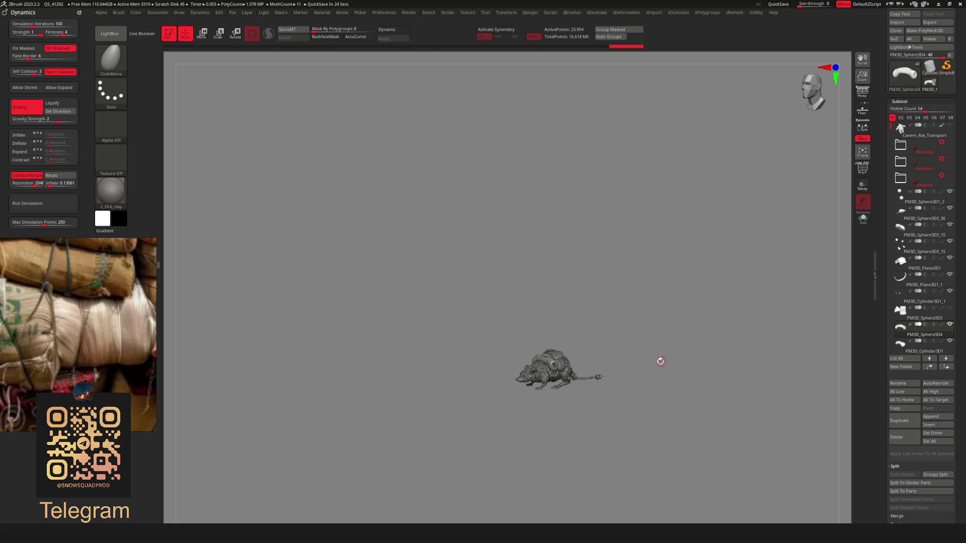
scroll(660, 360, up, 3)
right_drag(663, 366, 697, 354)
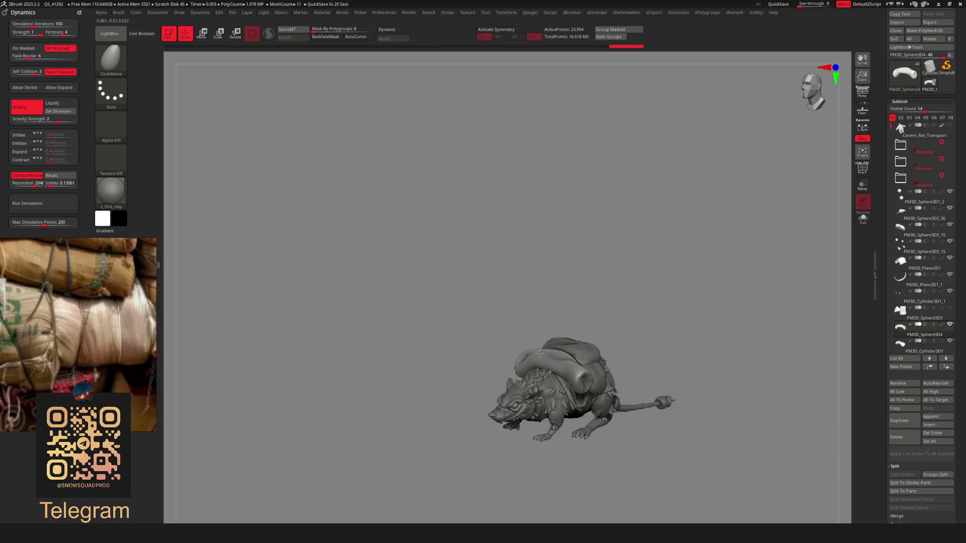
scroll(604, 370, down, 3)
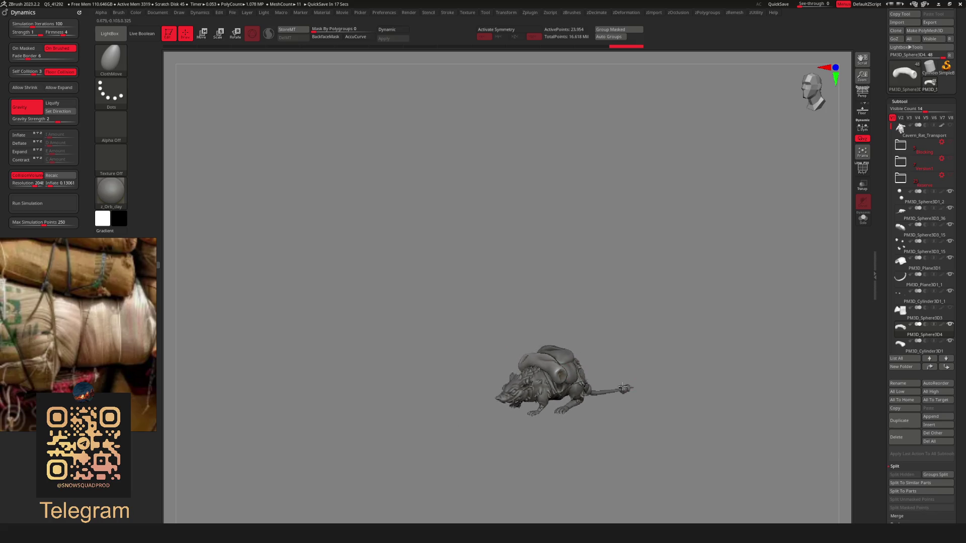
right_drag(739, 379, 781, 383)
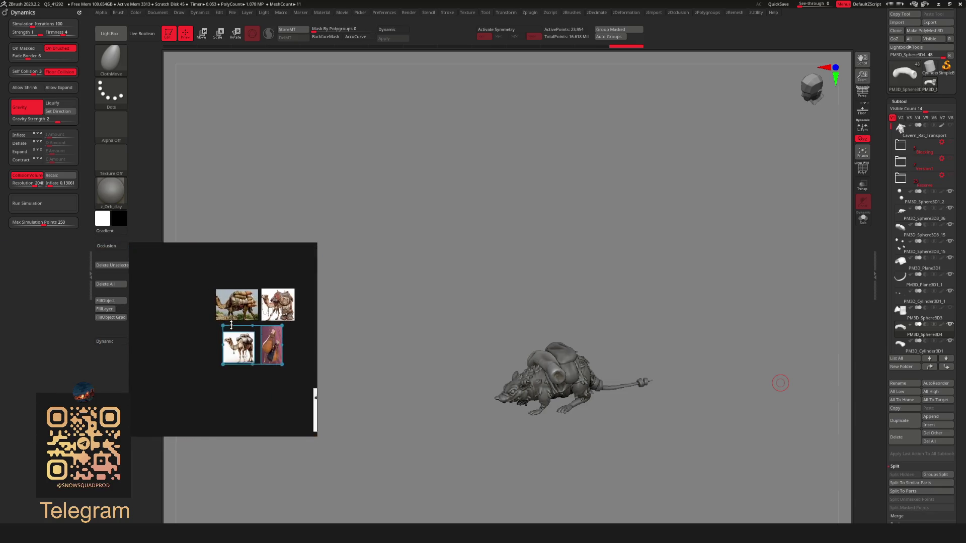
Select the satchel reference image in PureRef and fit it to the board
click(200, 363)
double_click(201, 364)
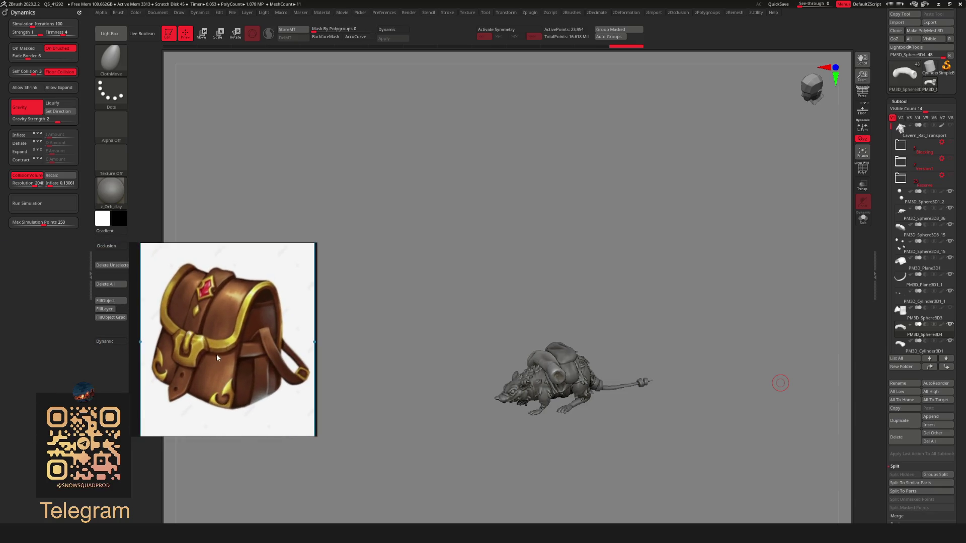
scroll(146, 343, down, 3)
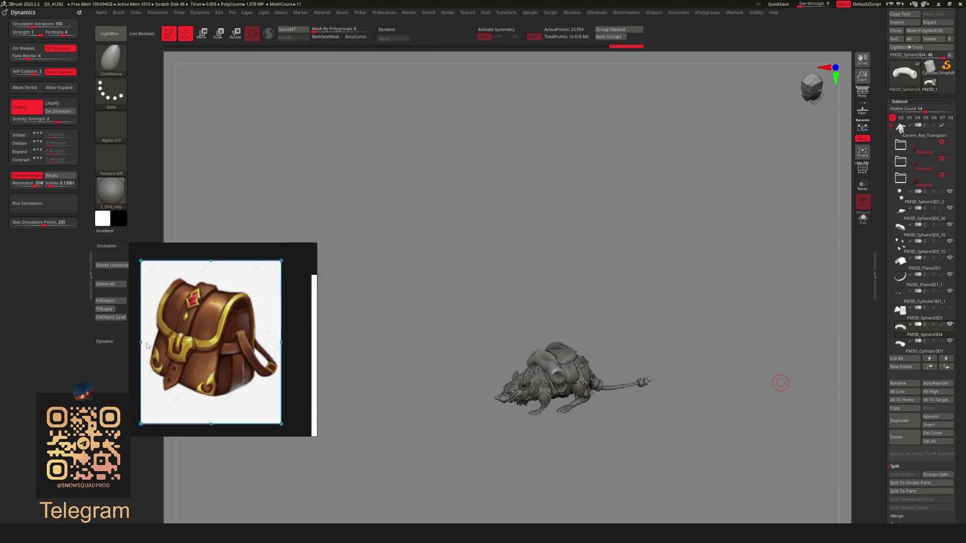
scroll(200, 356, up, 5)
scroll(201, 355, down, 4)
double_click(242, 364)
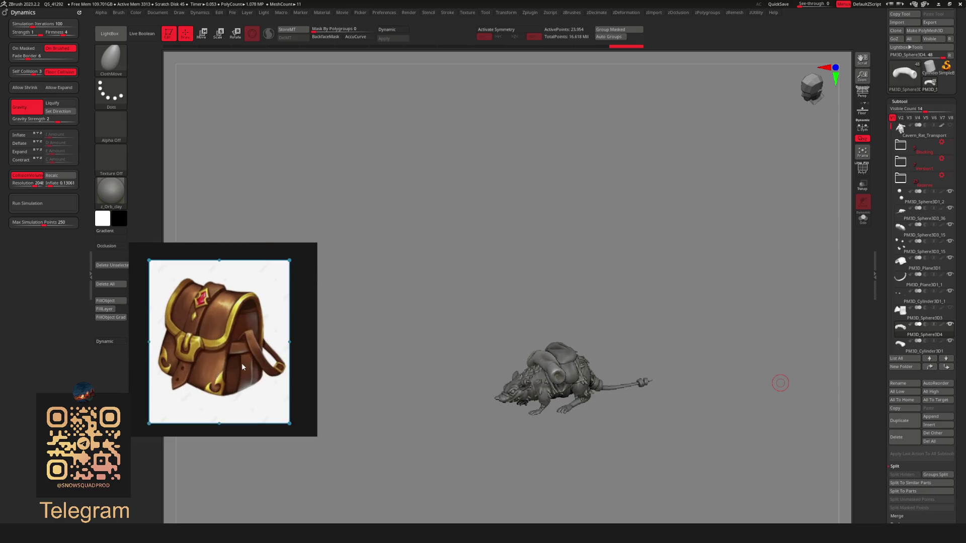
Enlarge the PureRef window, move it to the screen edge and zoom the reference board
drag(258, 375, 246, 378)
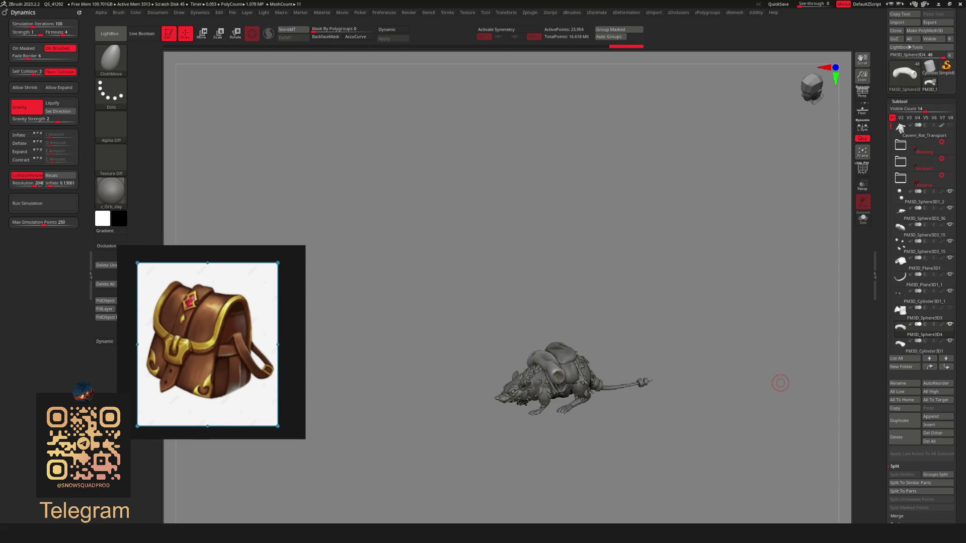
drag(119, 439, 80, 465)
scroll(174, 391, down, 3)
mouse_move(174, 391)
mouse_down()
mouse_move(147, 367)
mouse_move(121, 375)
mouse_up()
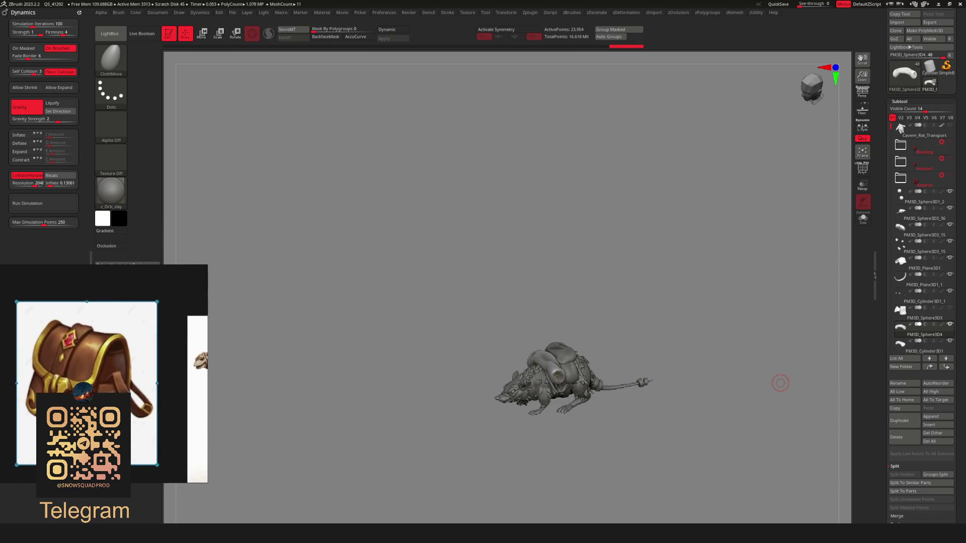
scroll(116, 375, down, 3)
scroll(116, 375, down, 2)
scroll(137, 403, up, 4)
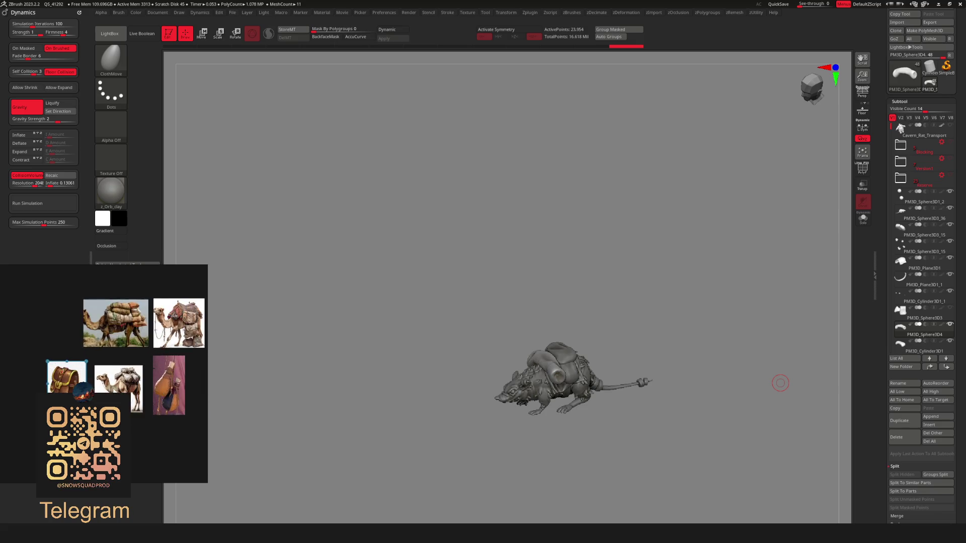
scroll(137, 398, down, 2)
scroll(137, 398, up, 2)
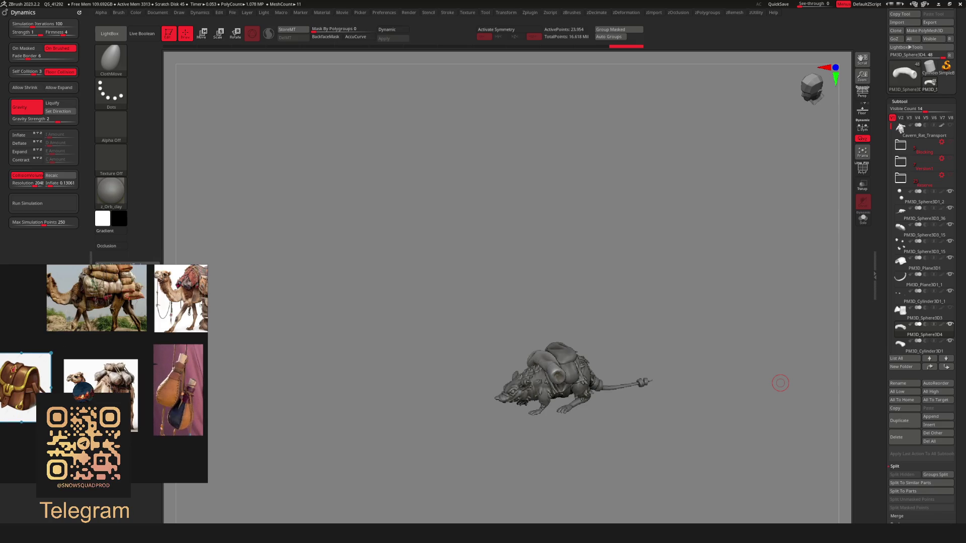
mouse_move(778, 384)
mouse_down()
mouse_move(639, 347)
mouse_move(649, 343)
mouse_up()
mouse_move(901, 161)
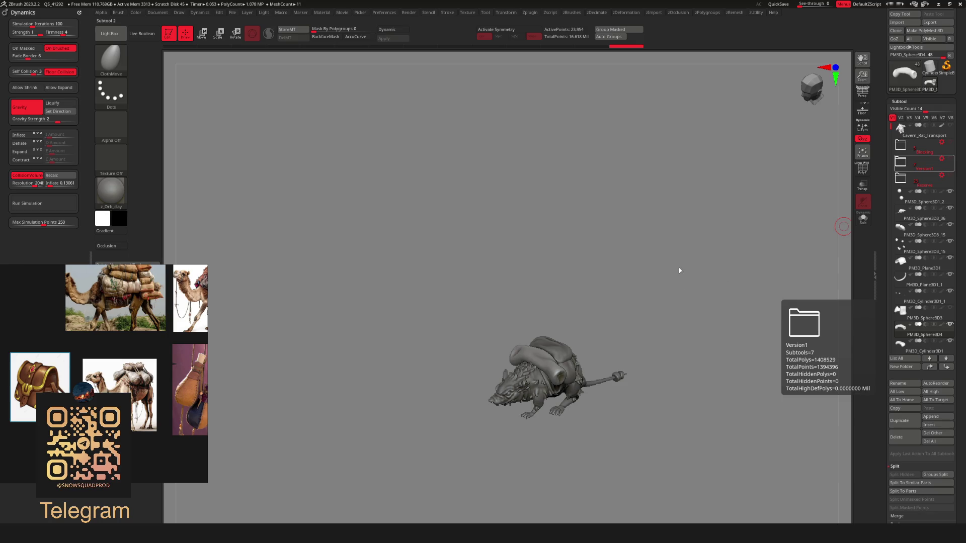
Orbit to an angled rear view and open the Subtool Insert mesh picker
drag(678, 270, 556, 318)
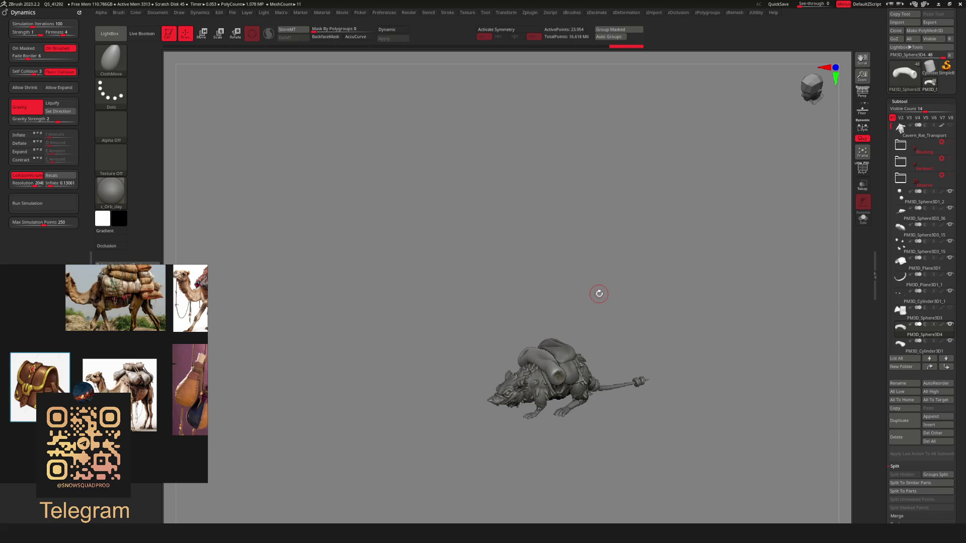
mouse_move(657, 341)
mouse_down()
mouse_move(574, 396)
mouse_move(584, 416)
mouse_move(579, 386)
mouse_up()
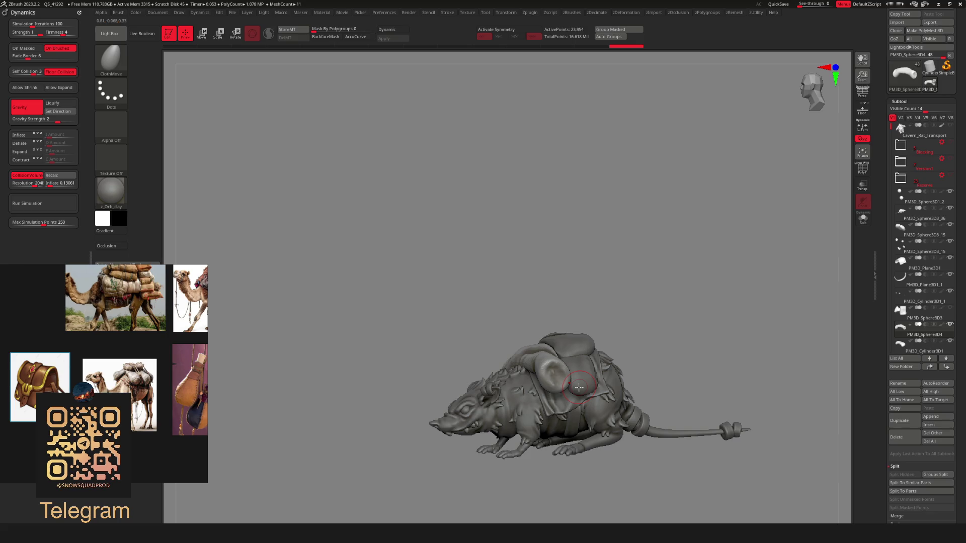
mouse_move(579, 387)
right_down()
mouse_move(587, 314)
mouse_move(619, 339)
mouse_move(602, 319)
right_up()
key(space)
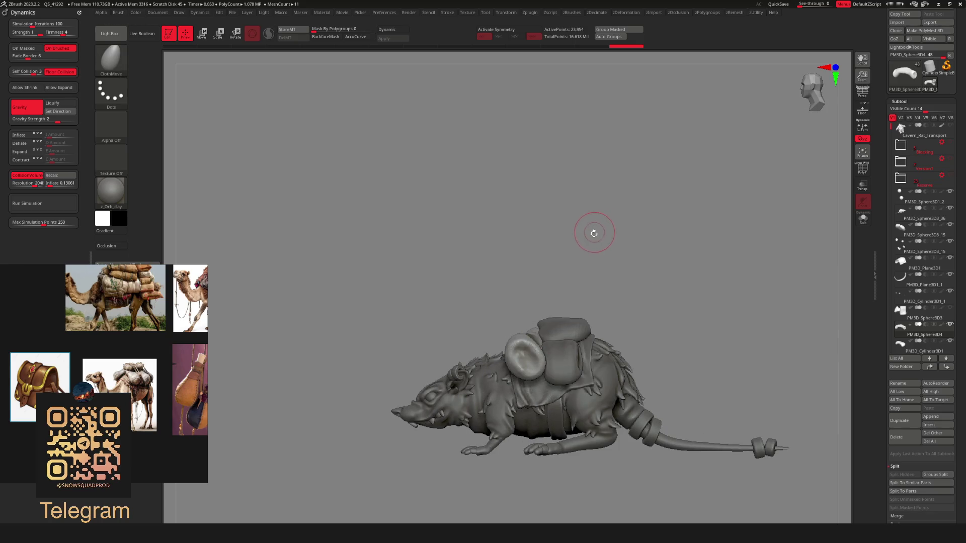
key(space)
click(613, 243)
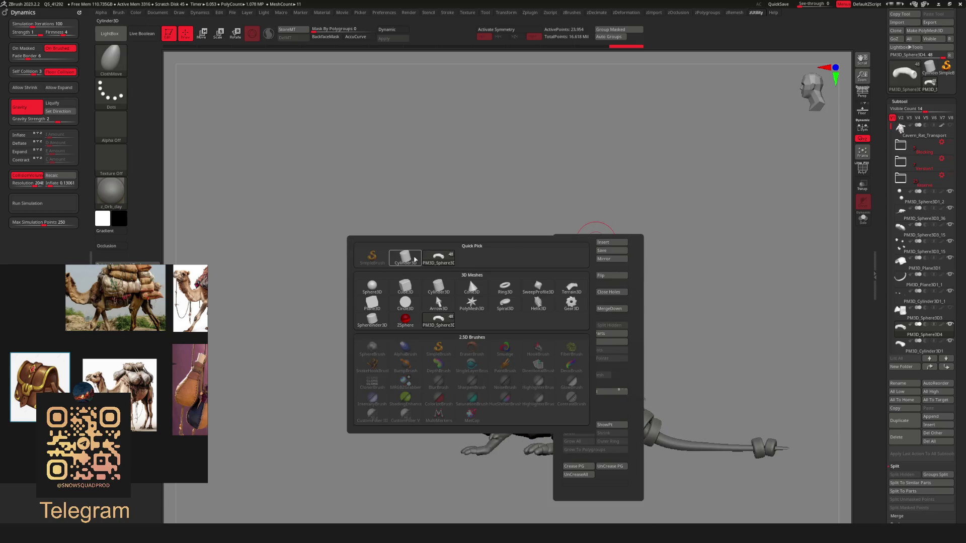
Insert a Cube3D part, then shrink, widen and place it as a flat block on the pack
click(405, 287)
key(w)
right_drag(543, 302, 560, 360)
mouse_move(513, 372)
mouse_down()
mouse_move(604, 186)
mouse_move(584, 216)
mouse_move(564, 216)
mouse_move(579, 221)
mouse_up()
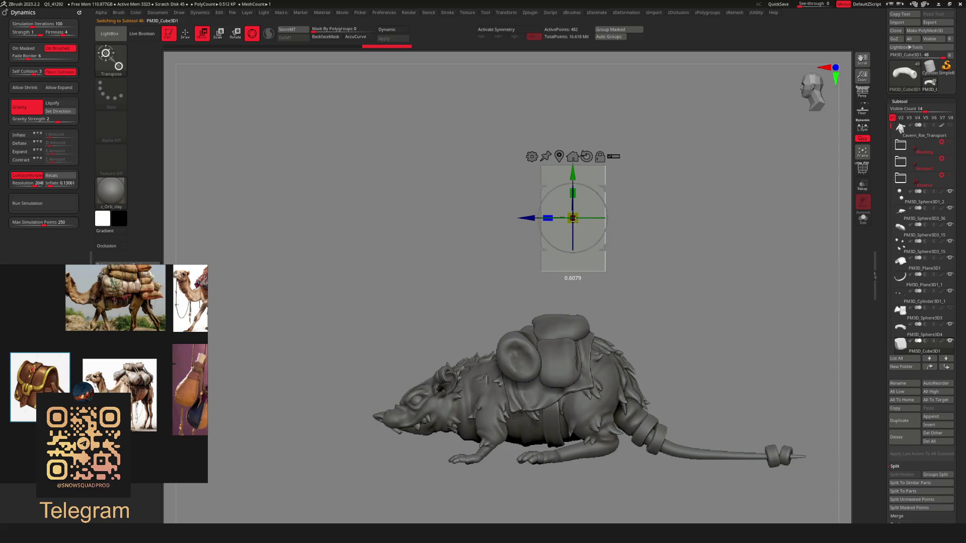
mouse_move(599, 302)
mouse_down()
mouse_move(634, 309)
mouse_move(621, 318)
mouse_move(654, 302)
mouse_move(627, 272)
mouse_up()
mouse_move(606, 215)
mouse_down()
mouse_move(569, 335)
mouse_move(585, 281)
mouse_up()
mouse_move(629, 312)
mouse_down()
mouse_move(554, 308)
mouse_move(630, 347)
mouse_up()
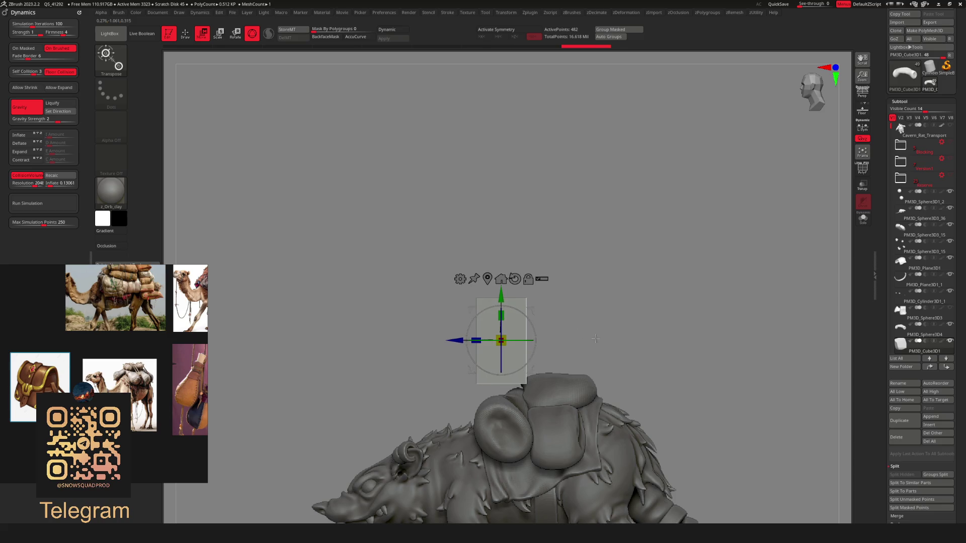
mouse_move(595, 339)
mouse_down()
mouse_move(644, 384)
mouse_move(628, 382)
mouse_move(639, 362)
mouse_up()
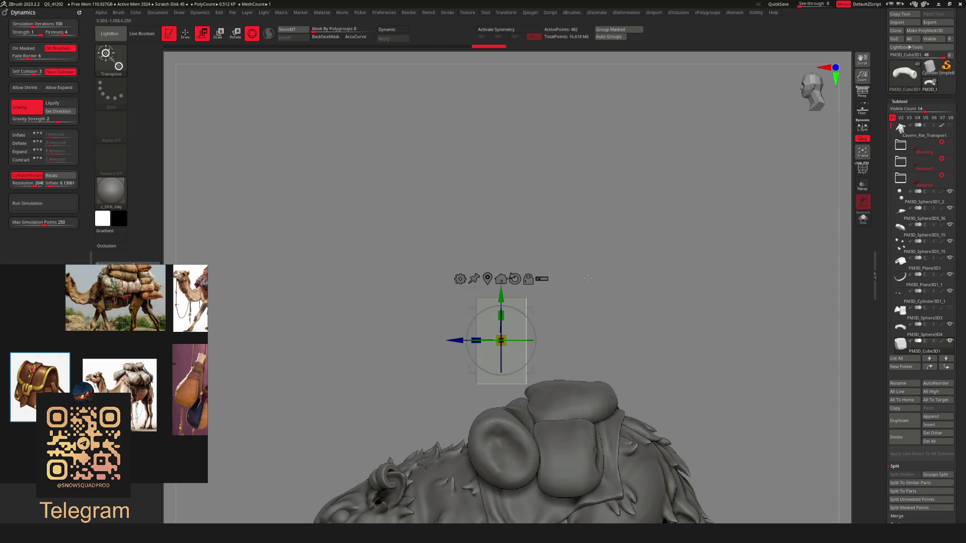
mouse_move(587, 279)
mouse_down()
mouse_move(590, 346)
mouse_move(649, 360)
mouse_up()
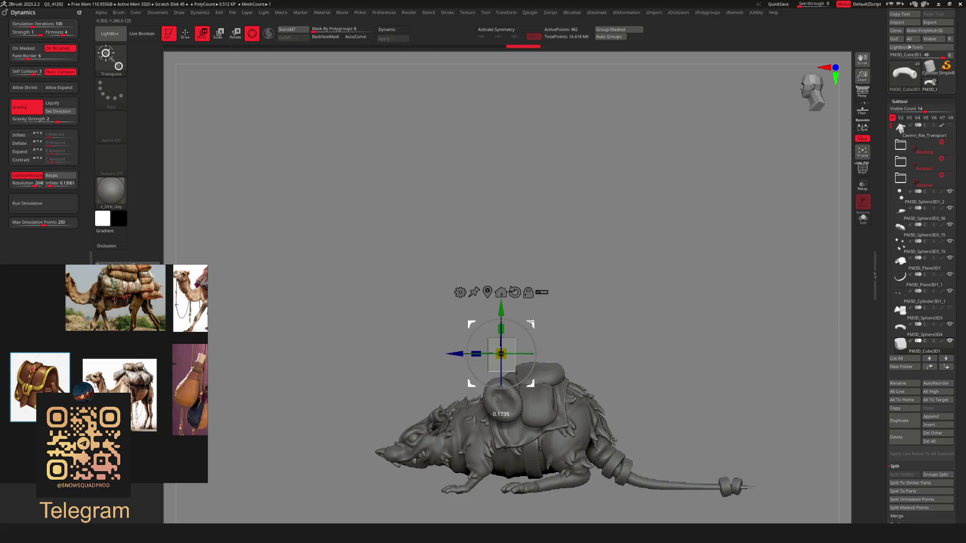
mouse_move(549, 342)
mouse_down()
mouse_move(569, 347)
mouse_move(513, 349)
mouse_up()
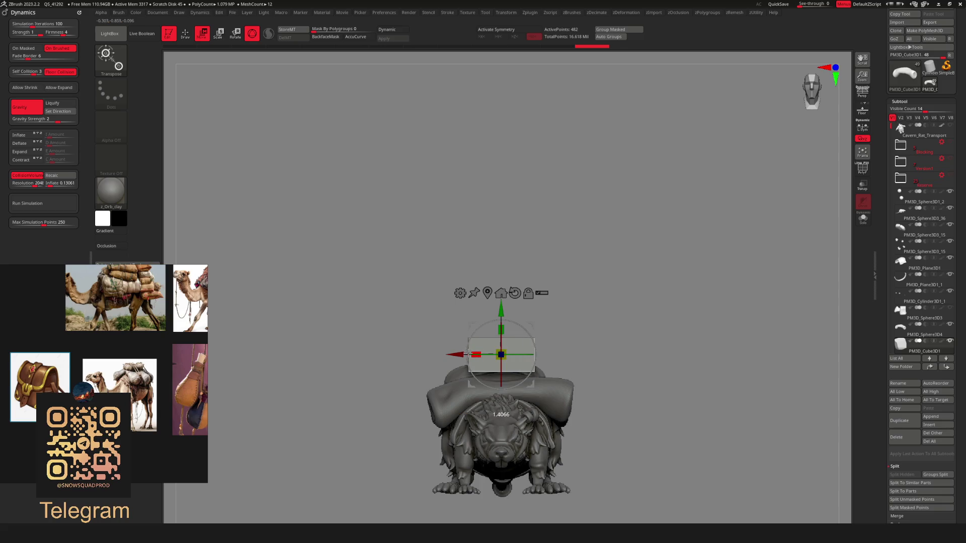
mouse_move(468, 354)
mouse_down()
mouse_move(571, 348)
mouse_move(560, 320)
mouse_up()
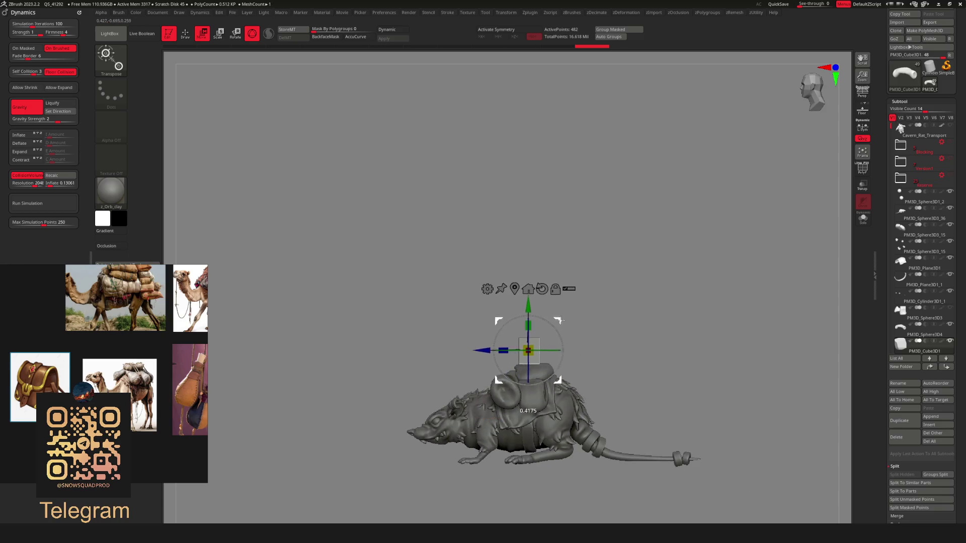
Raise the cube with the Move gizmo until it floats just above the pack
drag(596, 354, 622, 381)
key(q)
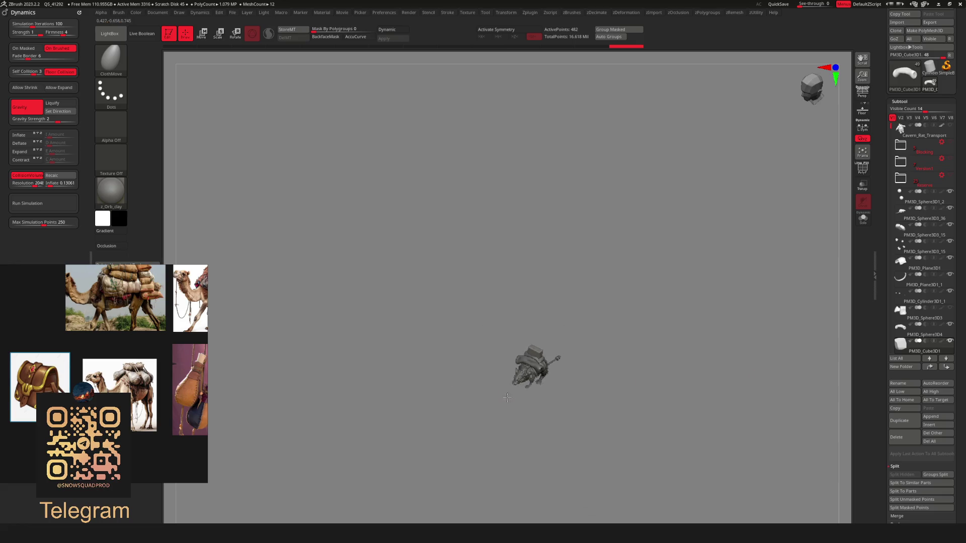
mouse_move(508, 397)
mouse_down()
mouse_move(681, 392)
mouse_move(530, 342)
mouse_up()
key(w)
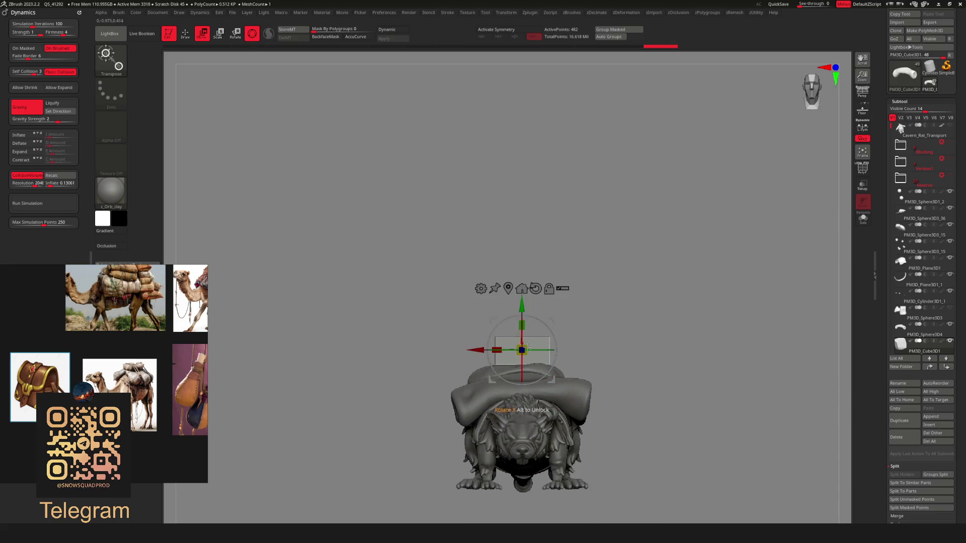
mouse_move(527, 346)
mouse_down()
mouse_move(546, 311)
mouse_move(499, 320)
mouse_move(611, 384)
mouse_move(505, 420)
mouse_up()
key(q)
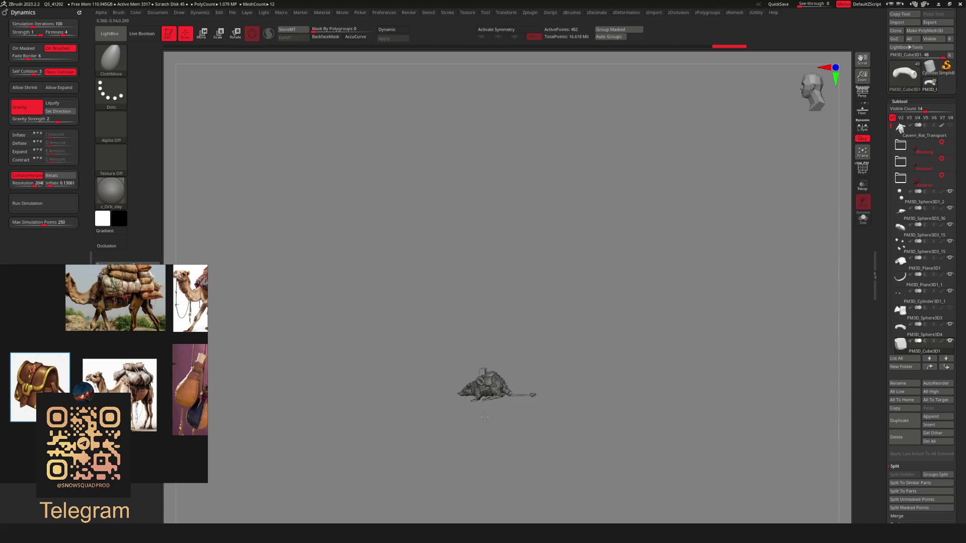
key(f)
key(w)
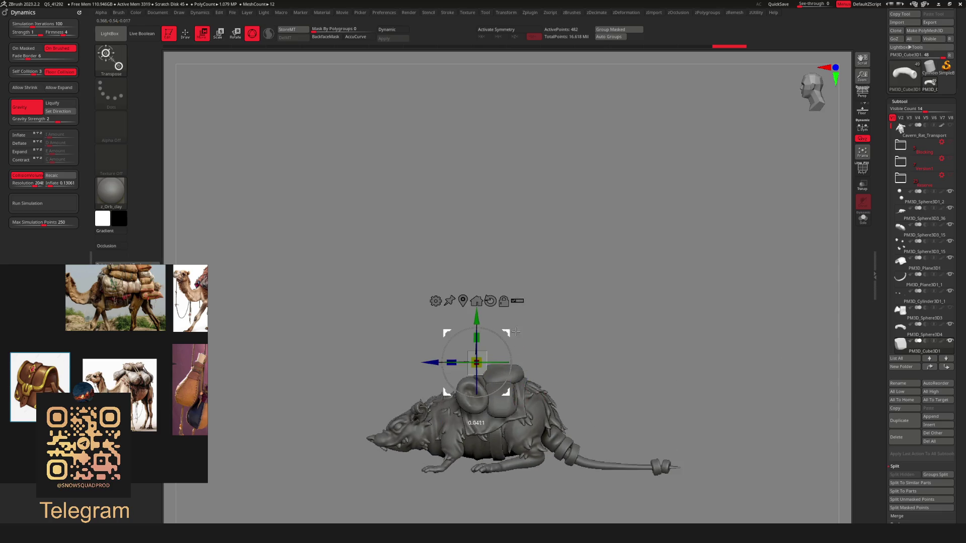
mouse_move(516, 332)
mouse_down()
mouse_move(589, 306)
mouse_move(576, 293)
mouse_move(539, 366)
mouse_move(610, 264)
mouse_move(631, 204)
mouse_move(548, 324)
mouse_move(540, 317)
mouse_up()
key(q)
mouse_move(577, 391)
alt+mouse_down()
mouse_move(574, 369)
mouse_move(589, 371)
alt+mouse_up()
mouse_move(531, 377)
mouse_down()
mouse_move(551, 387)
mouse_move(560, 366)
mouse_move(481, 388)
mouse_up()
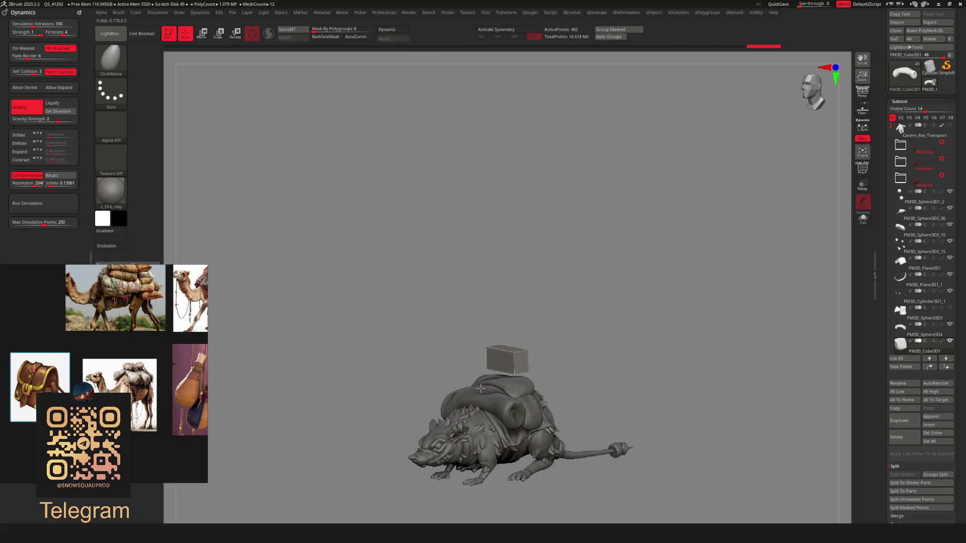
mouse_move(582, 395)
mouse_down()
mouse_move(634, 384)
mouse_move(636, 397)
mouse_move(593, 392)
mouse_move(746, 449)
mouse_move(603, 425)
mouse_move(702, 336)
mouse_move(557, 428)
mouse_up()
Switch to the Inflate brush, then inflate and smooth the bedding fold under the box
key(b)
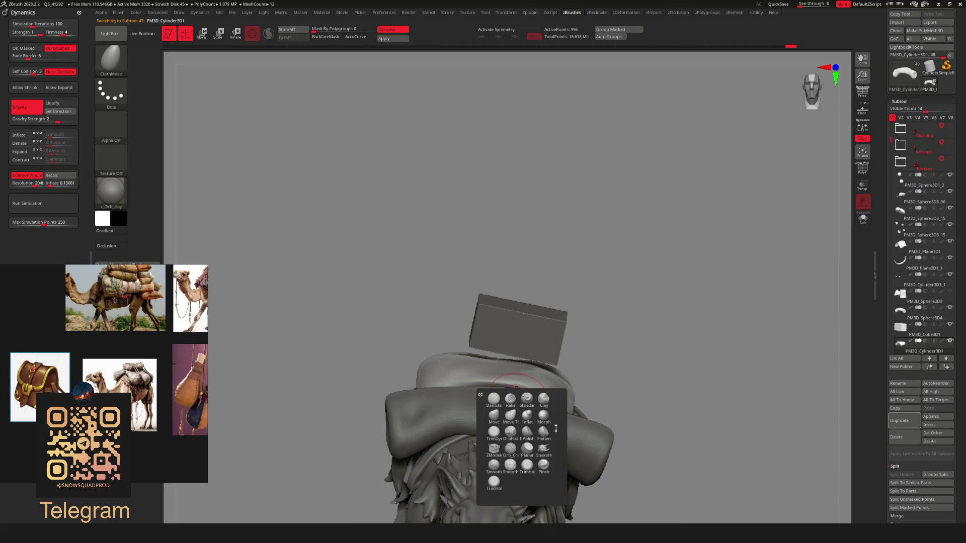
key(b)
click(508, 347)
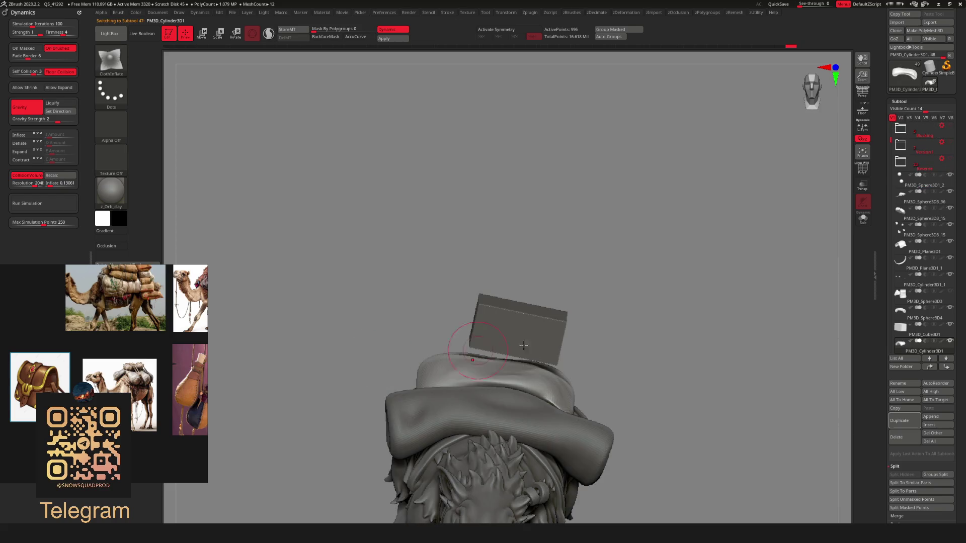
right_drag(522, 392, 509, 382)
key(b)
key(i)
key(n)
right_click(548, 402)
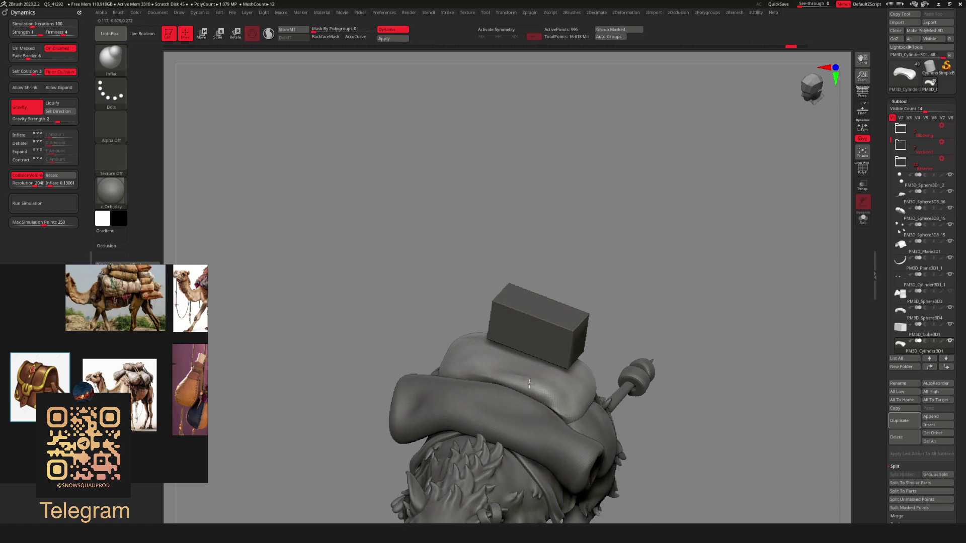
drag(514, 387, 516, 386)
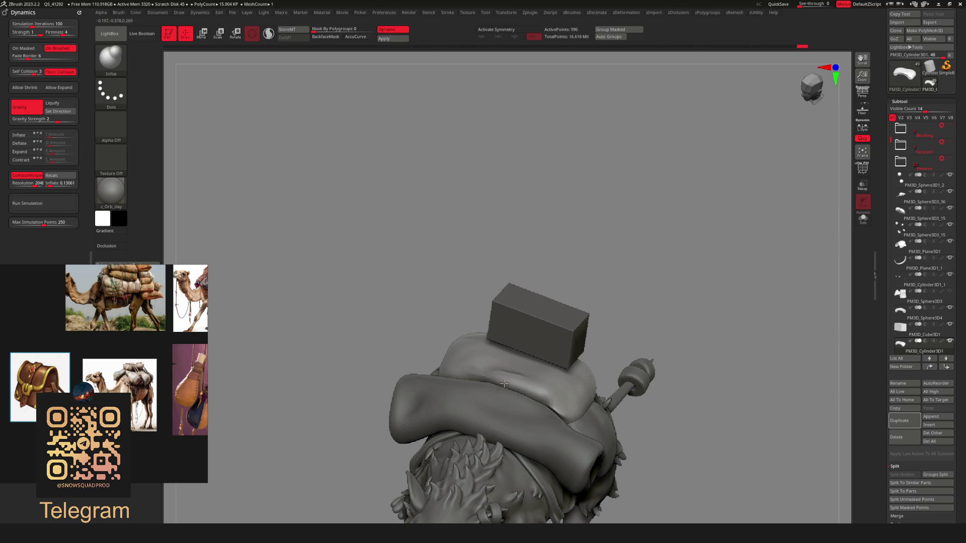
shift+drag(573, 396, 492, 378)
Keep inflating and smoothing the bedding roll, checking it from underside and side views
mouse_move(600, 421)
right_down()
mouse_move(571, 205)
mouse_move(611, 284)
right_up()
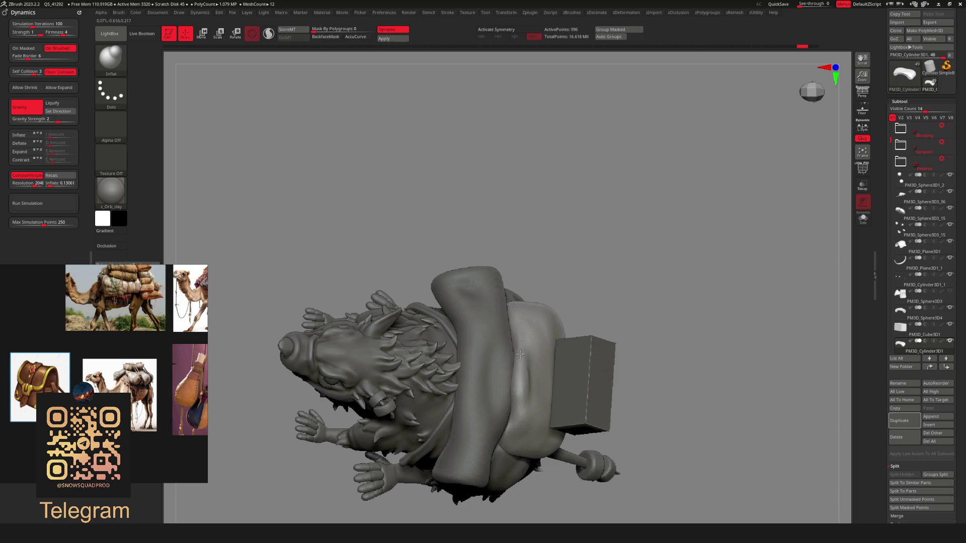
mouse_move(632, 337)
right_down()
mouse_move(610, 244)
mouse_move(669, 262)
mouse_move(514, 375)
right_up()
key(shift)
key(shift)
mouse_move(631, 300)
right_down()
mouse_move(584, 230)
mouse_move(619, 302)
mouse_move(651, 315)
mouse_move(678, 275)
mouse_move(651, 272)
mouse_move(591, 293)
mouse_move(617, 300)
mouse_move(643, 266)
mouse_move(665, 302)
mouse_move(524, 410)
right_up()
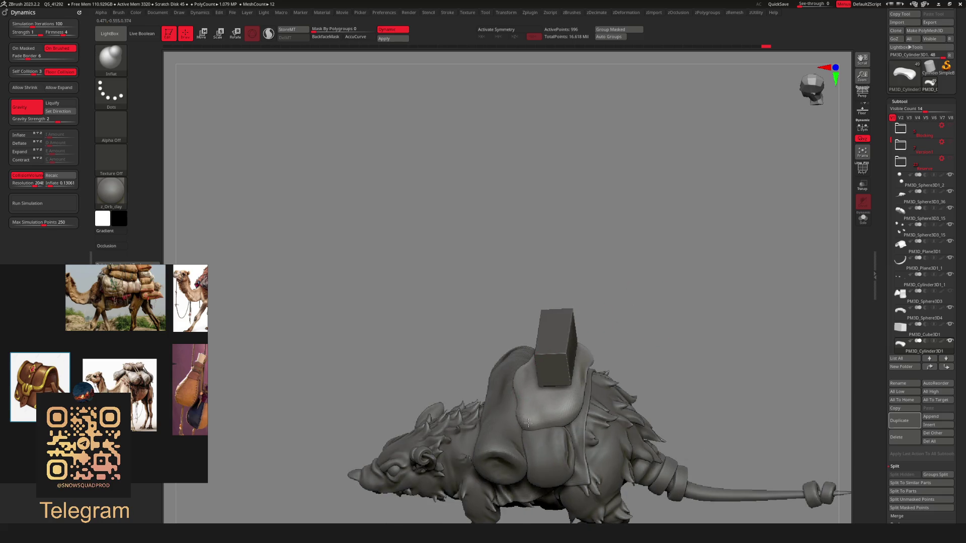
mouse_move(557, 371)
ctrl+right_down()
mouse_move(604, 266)
mouse_move(634, 294)
mouse_move(606, 337)
mouse_move(617, 363)
mouse_move(544, 407)
ctrl+right_up()
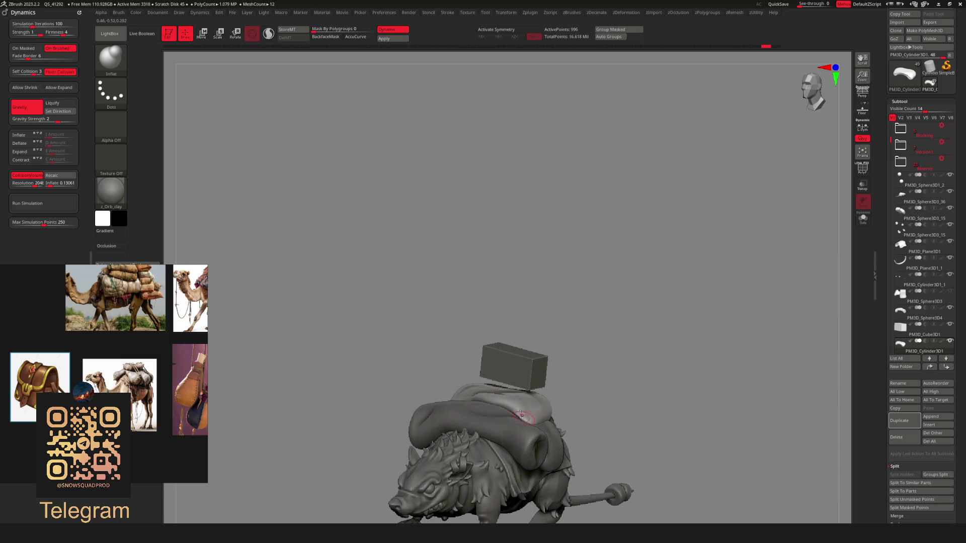
key(shift)
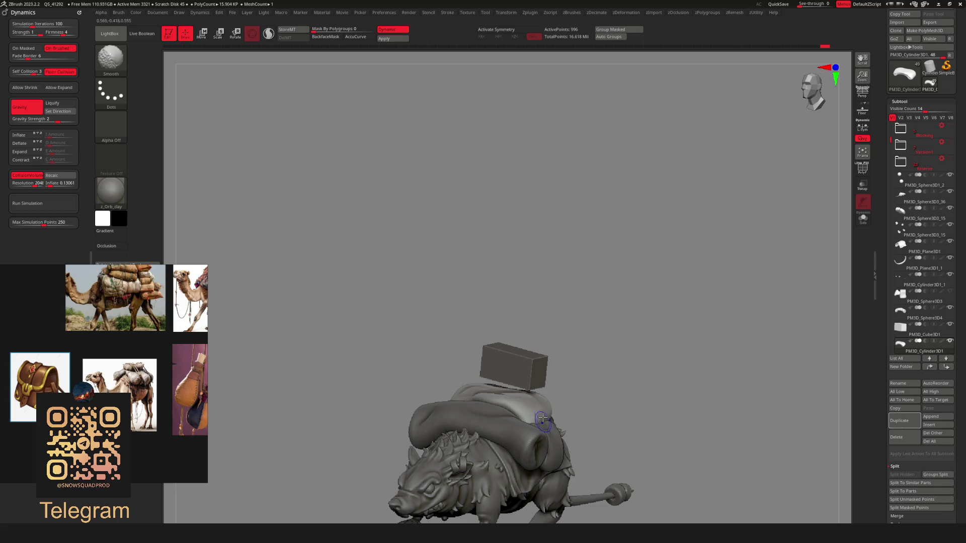
mouse_move(666, 305)
right_down()
mouse_move(591, 338)
mouse_move(696, 327)
mouse_move(574, 400)
right_up()
Choose the Move brush and make the box the active subtool
key(b)
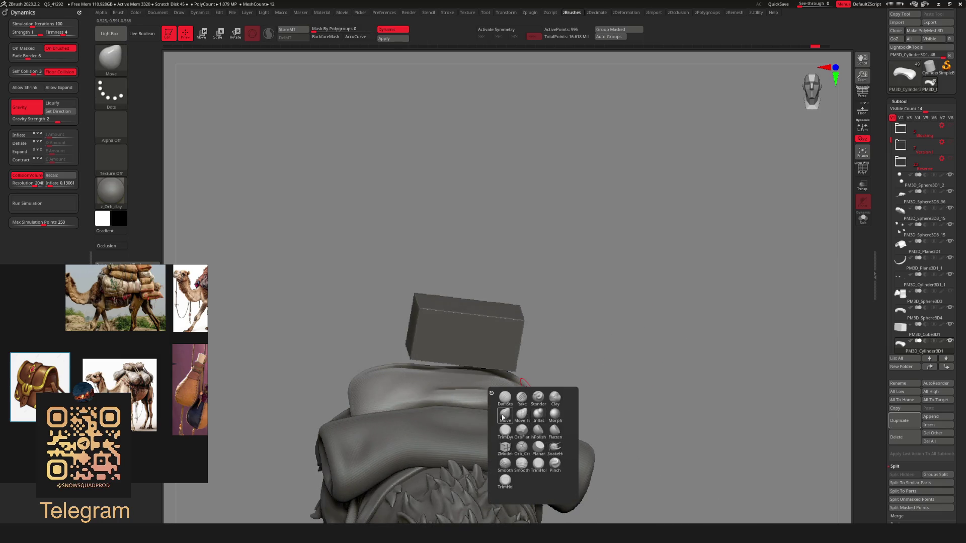
click(503, 416)
right_click(575, 343)
mouse_move(578, 352)
right_down()
mouse_move(523, 419)
mouse_move(662, 304)
right_up()
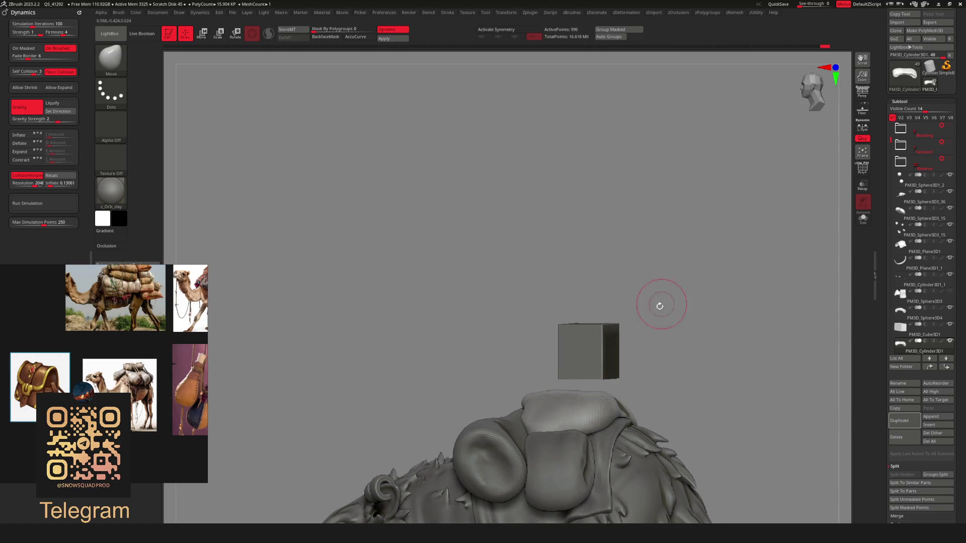
right_drag(511, 319, 547, 414)
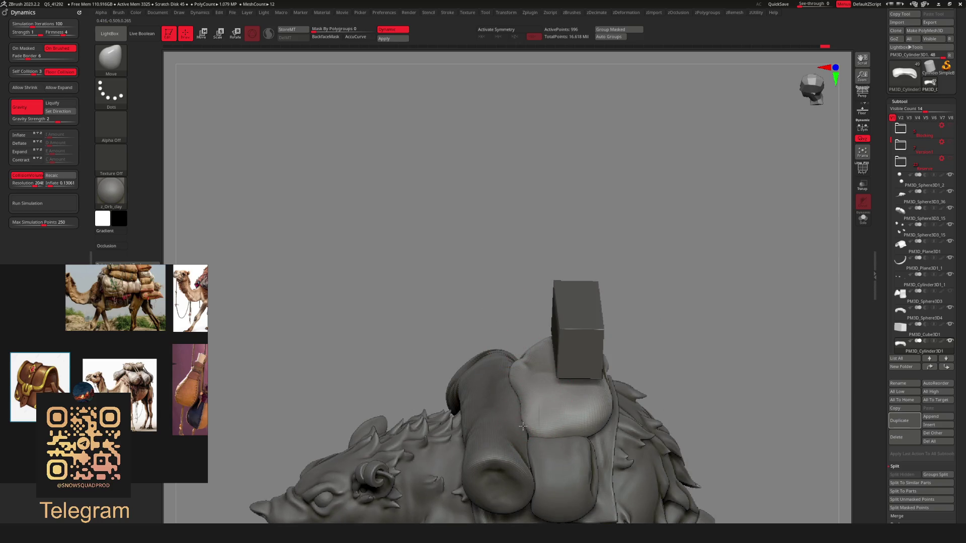
mouse_move(691, 265)
alt+right_down()
mouse_move(608, 271)
mouse_move(641, 345)
mouse_move(607, 342)
mouse_move(610, 297)
mouse_move(611, 371)
mouse_move(518, 414)
mouse_move(591, 304)
mouse_move(594, 346)
mouse_move(511, 383)
alt+right_up()
alt+click(510, 384)
mouse_move(648, 358)
right_down()
mouse_move(592, 332)
mouse_move(578, 285)
mouse_move(607, 366)
mouse_move(608, 345)
mouse_move(545, 315)
right_up()
key(w)
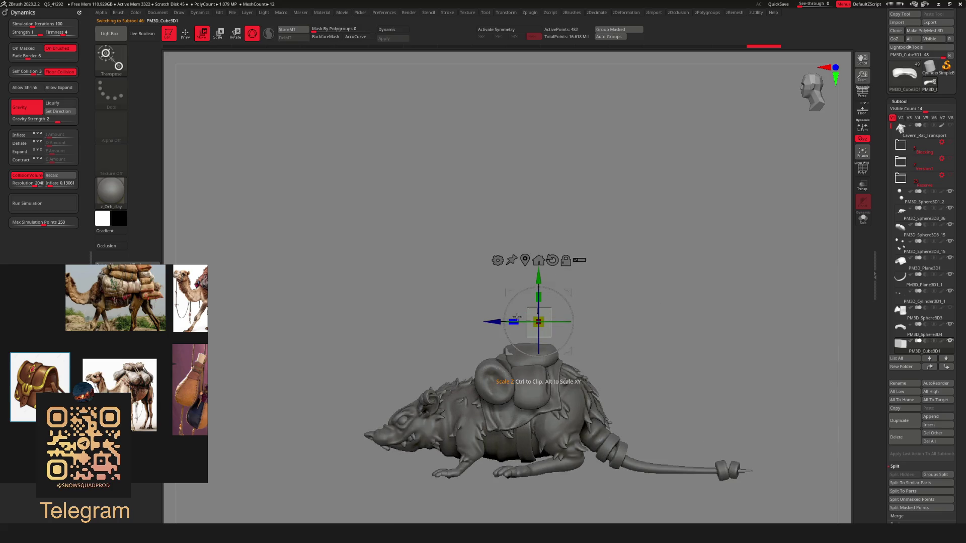
ZRemesh the box with PolyFrame shown, then start its cloth simulation in Dynamics
key(q)
mouse_move(619, 307)
ctrl+right_down()
mouse_move(630, 284)
mouse_move(619, 312)
mouse_move(639, 354)
mouse_move(647, 256)
mouse_move(631, 309)
mouse_move(639, 314)
mouse_move(625, 315)
mouse_move(679, 371)
mouse_move(676, 284)
mouse_move(632, 311)
ctrl+right_up()
key(w)
key(q)
mouse_move(673, 220)
right_down()
mouse_move(680, 274)
mouse_move(666, 305)
right_up()
key(shift+f)
key(g)
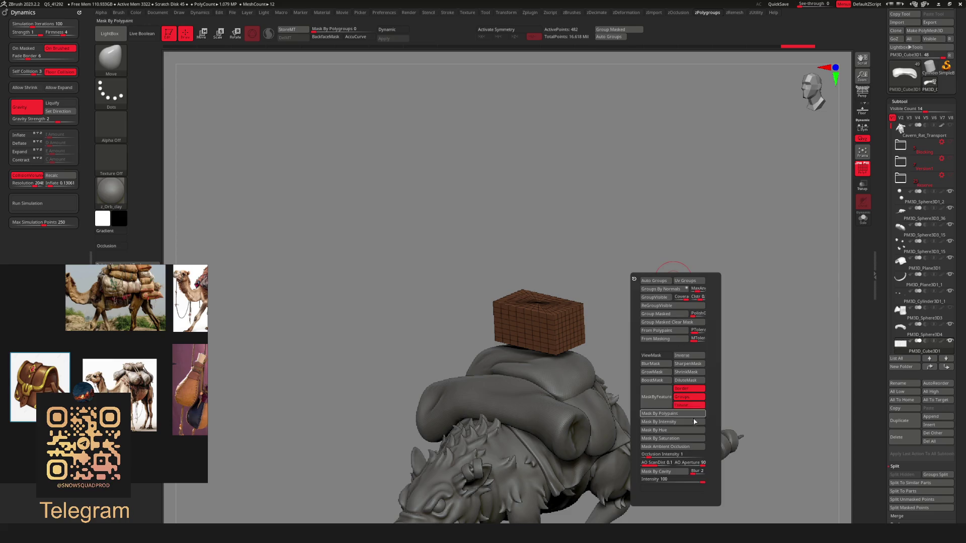
key(g)
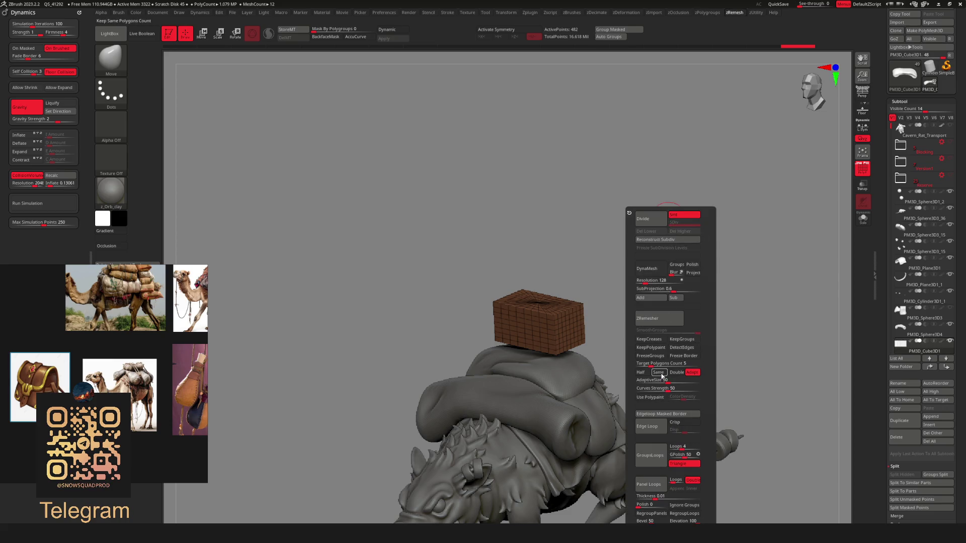
click(659, 318)
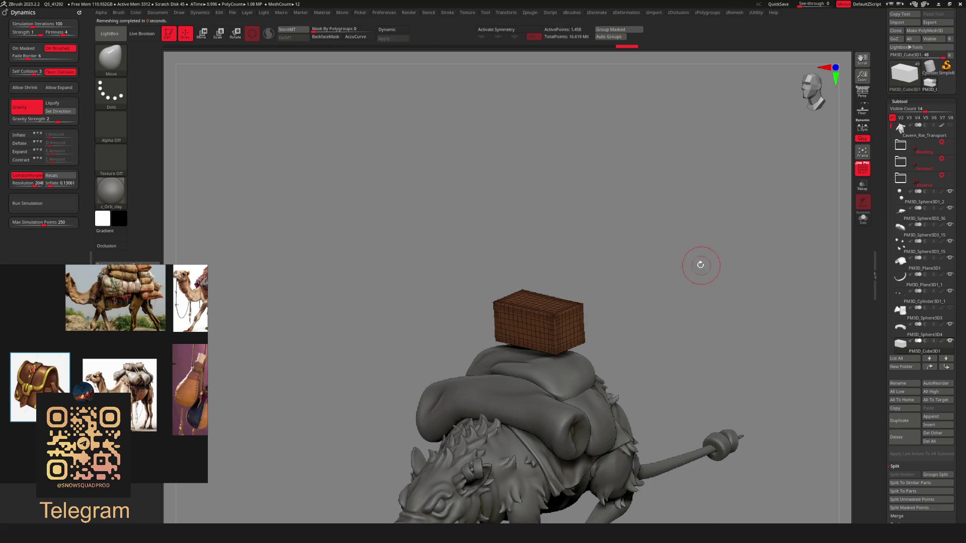
key(shift+f)
mouse_move(675, 301)
mouse_down()
mouse_move(647, 308)
mouse_move(649, 285)
mouse_move(659, 307)
mouse_move(658, 278)
mouse_up()
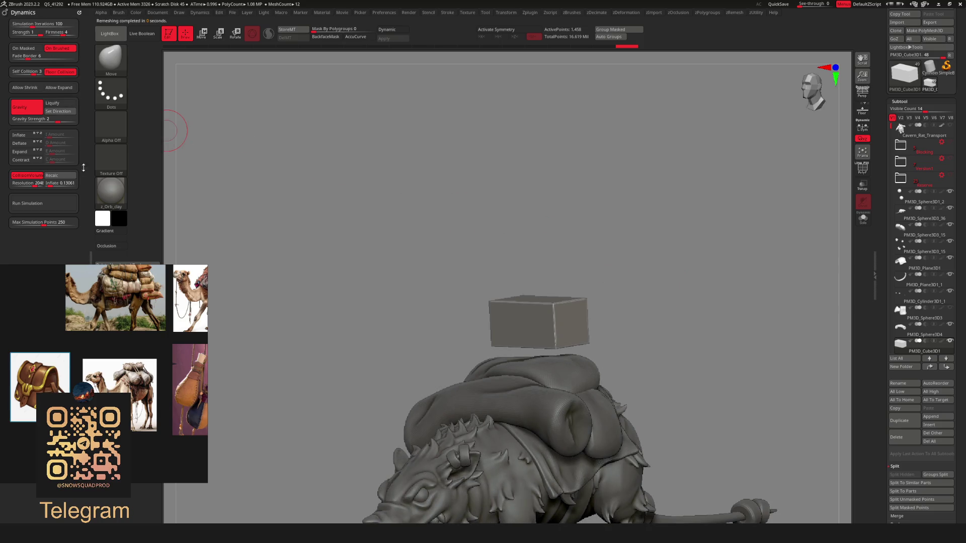
click(59, 203)
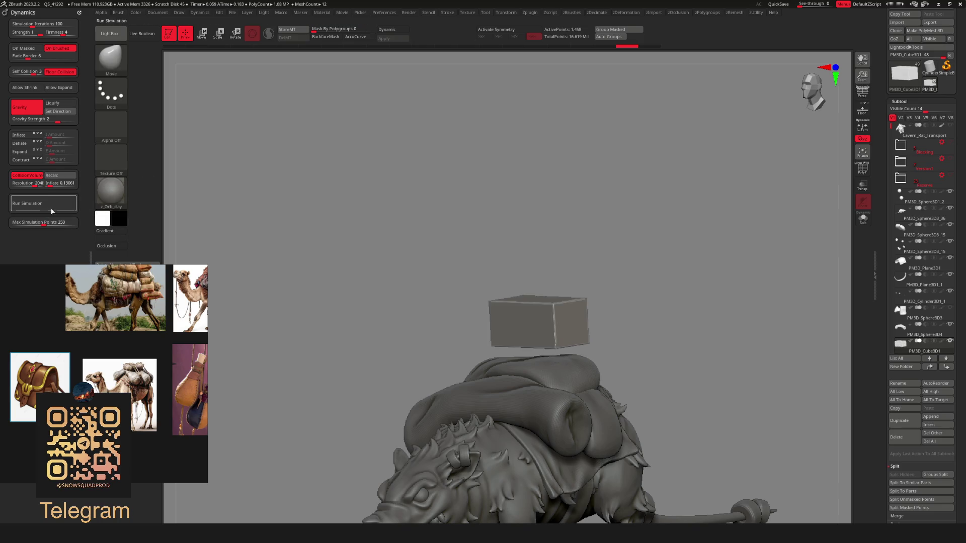
Run ZRemesher on the box several times to refine its grid
scroll(597, 244, down, 5)
drag(604, 254, 605, 241)
scroll(604, 242, up, 3)
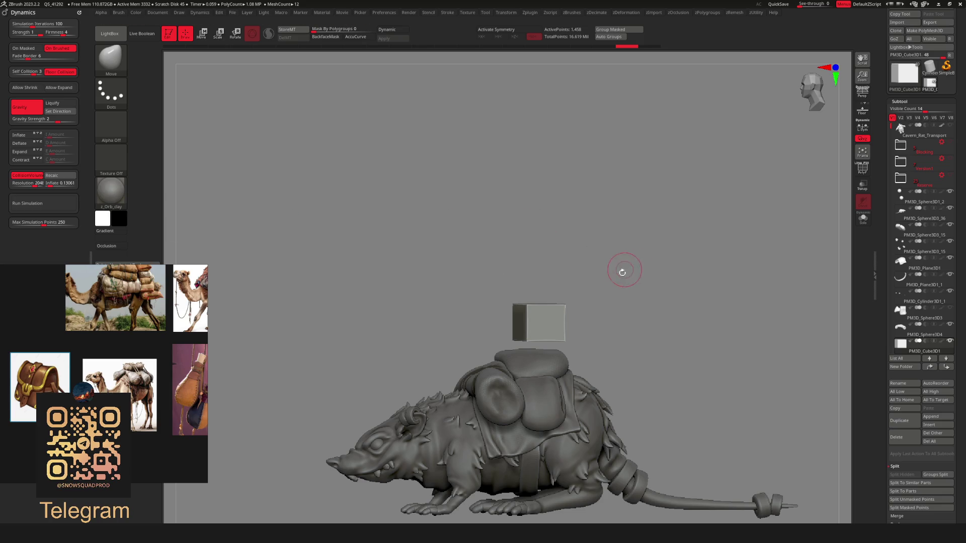
key(g)
key(r)
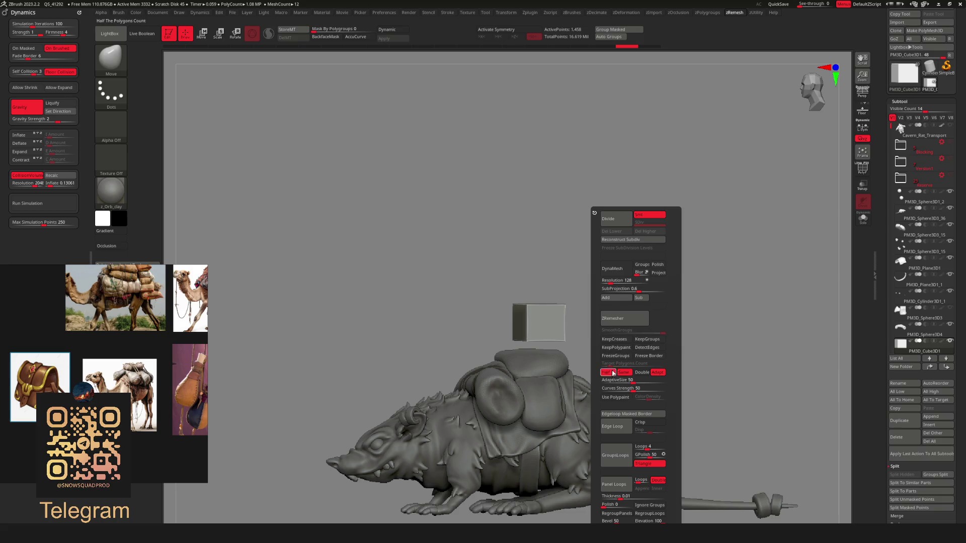
click(624, 319)
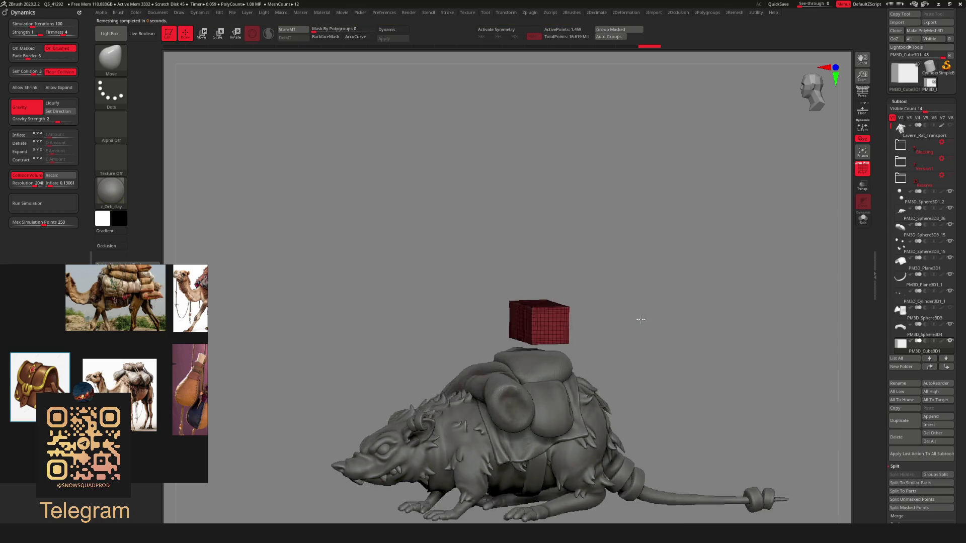
scroll(639, 319, up, 3)
key(r)
click(659, 319)
click(669, 314)
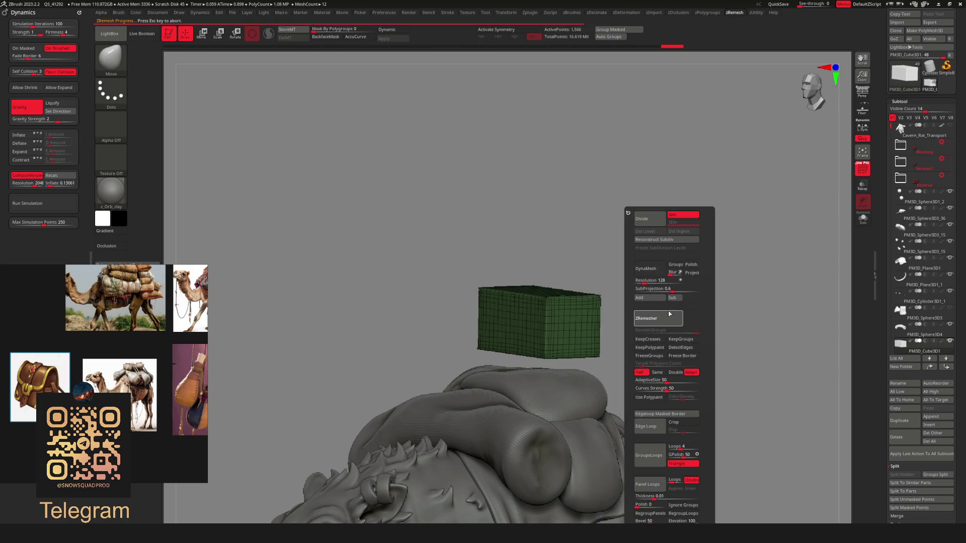
click(669, 317)
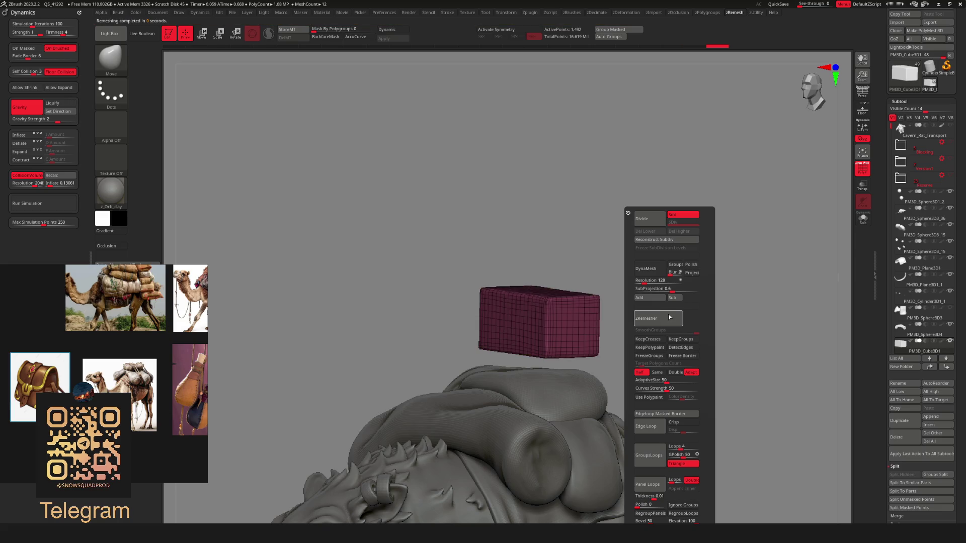
Remesh the box to 465 points with Adapt off, enable Dynamic subdivision and run simulation
key(shift+f)
mouse_move(691, 258)
mouse_down()
mouse_move(670, 298)
mouse_move(616, 282)
mouse_move(654, 272)
mouse_up()
key(shift+f)
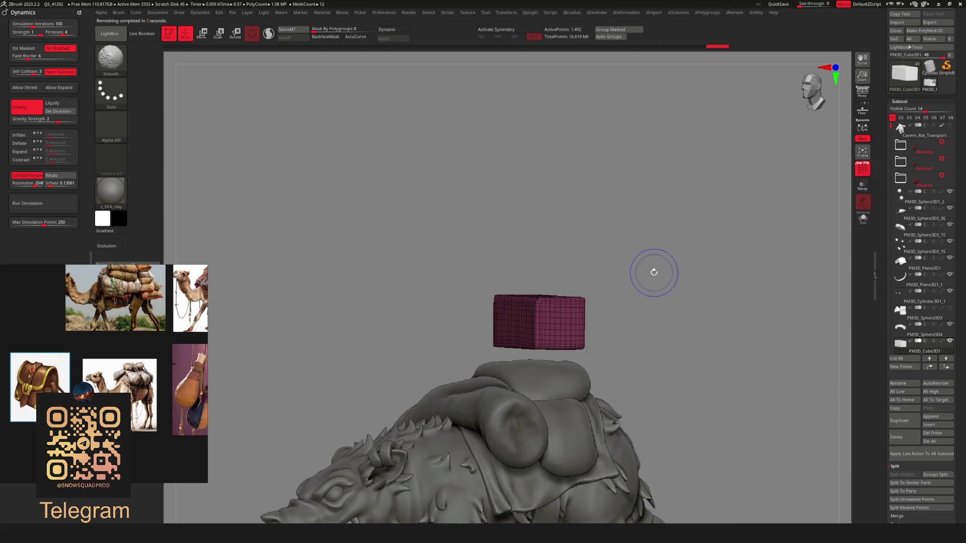
key(ctrl+shift+g)
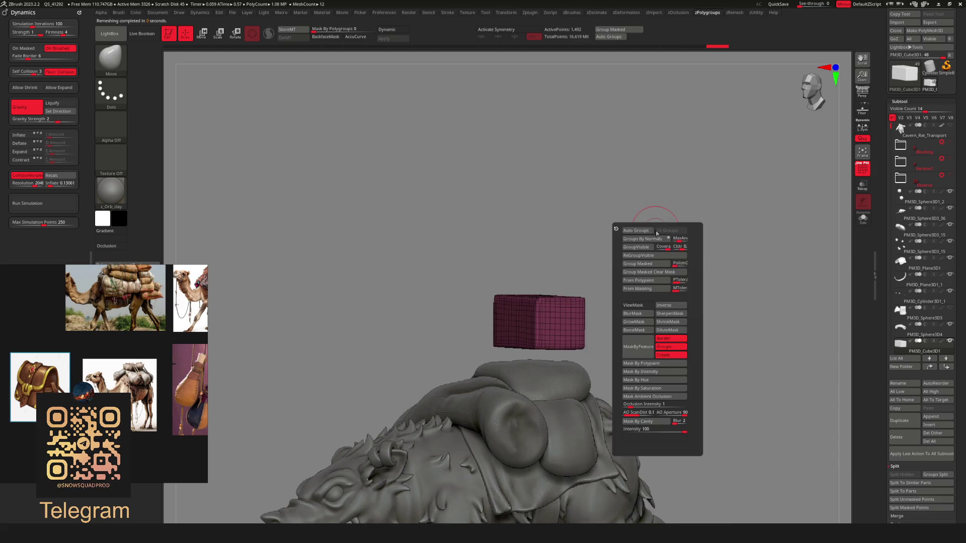
key(ctrl+shift+r)
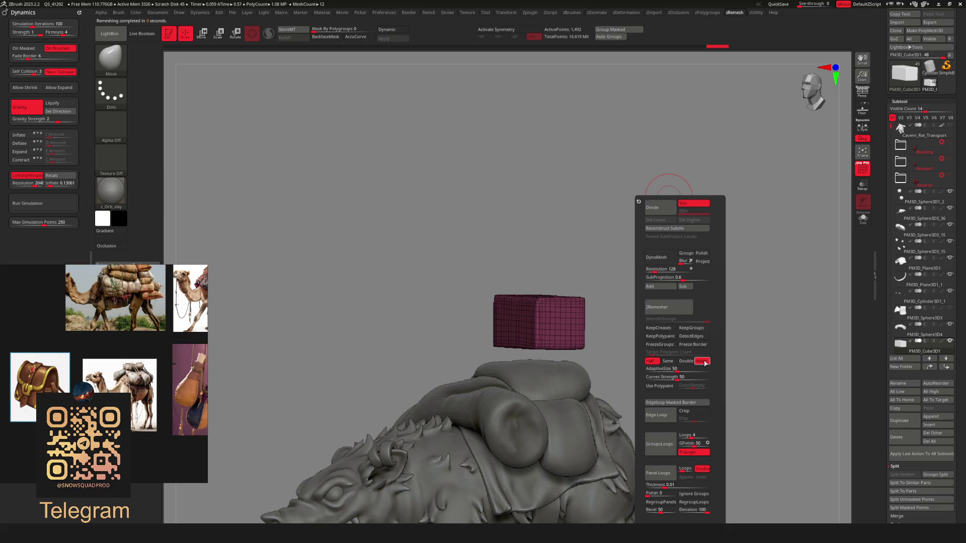
click(703, 362)
click(676, 305)
click(677, 306)
mouse_move(601, 250)
mouse_down()
mouse_move(613, 230)
mouse_move(649, 282)
mouse_move(645, 293)
mouse_move(624, 254)
mouse_move(649, 290)
mouse_move(635, 252)
mouse_up()
key(d)
click(64, 205)
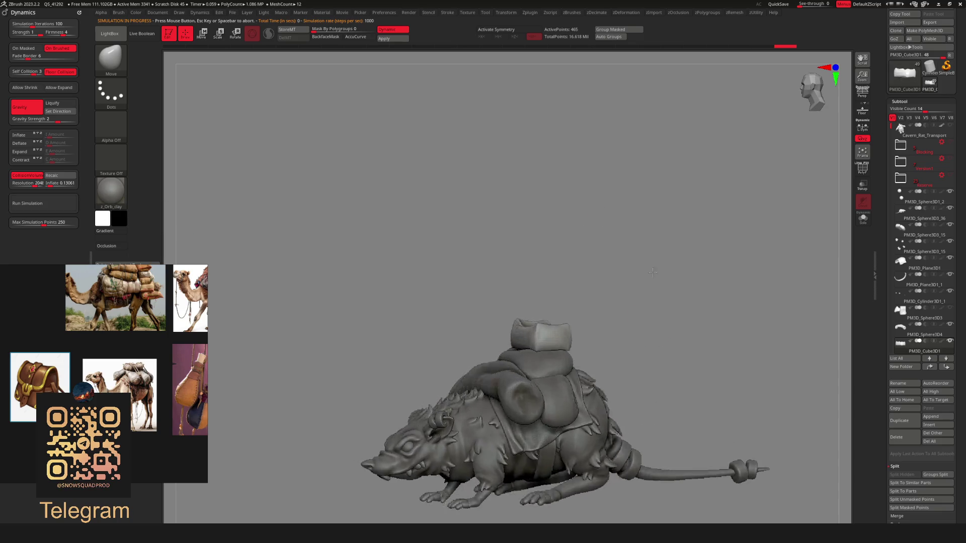
Run the cloth simulation on the box and lower Firmness to 4 as it settles
key(ctrl)
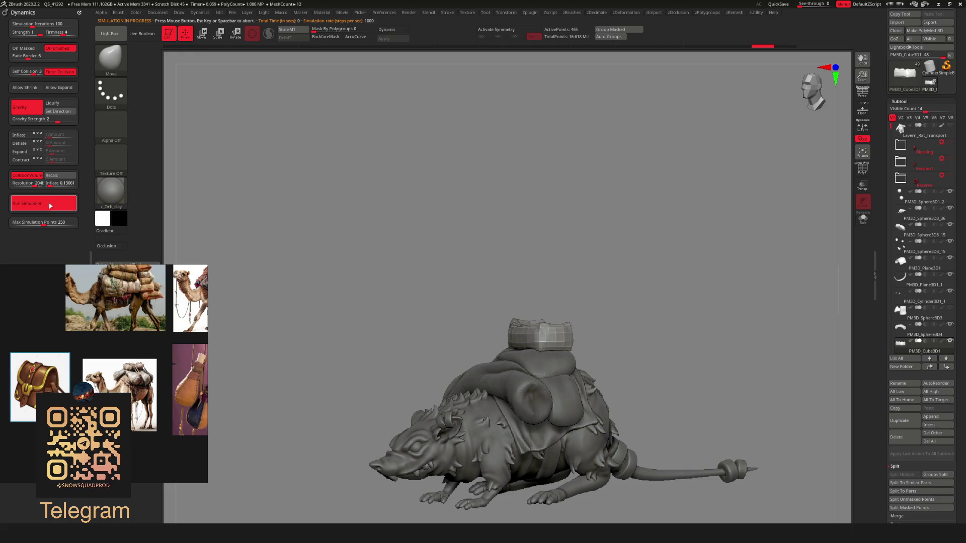
mouse_move(111, 193)
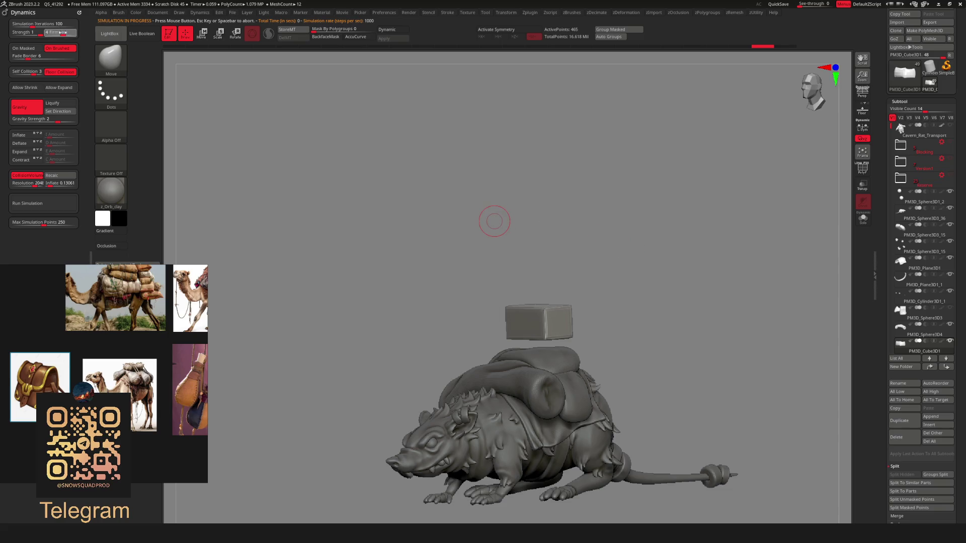
click(51, 205)
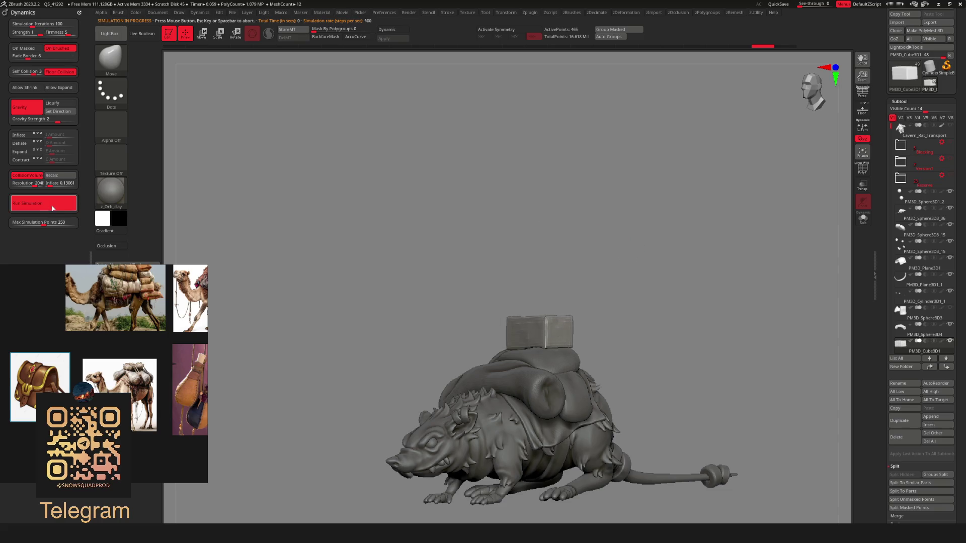
drag(624, 282, 615, 219)
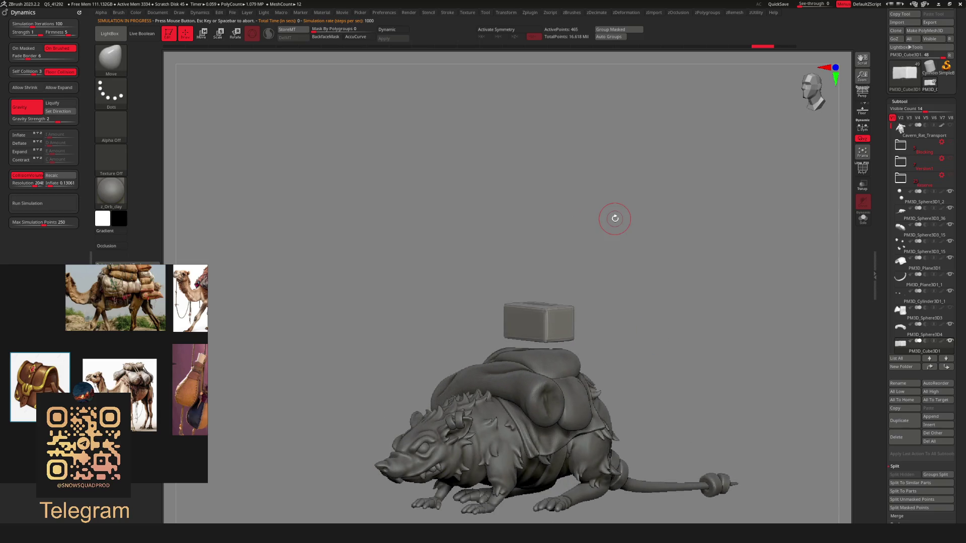
drag(63, 33, 58, 33)
mouse_move(635, 213)
mouse_down()
mouse_move(643, 221)
mouse_move(627, 248)
mouse_move(642, 274)
mouse_up()
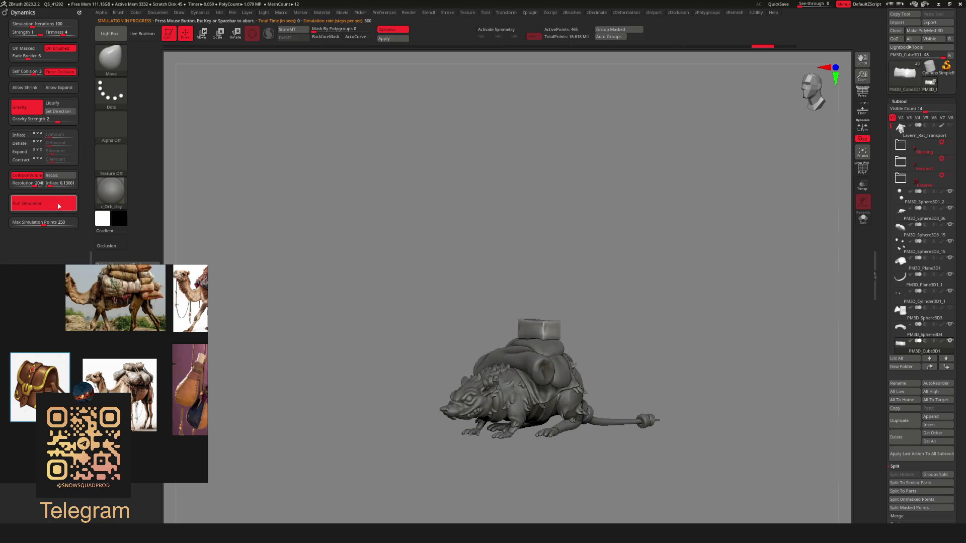
mouse_move(638, 221)
mouse_down()
mouse_move(601, 272)
mouse_move(677, 339)
mouse_move(571, 245)
mouse_up()
Orbit and zoom around the rat to inspect the box resting on the pack
mouse_move(598, 295)
mouse_down()
mouse_move(593, 287)
mouse_move(662, 283)
mouse_move(646, 283)
mouse_move(641, 330)
mouse_move(649, 323)
mouse_move(693, 347)
mouse_move(668, 344)
mouse_up()
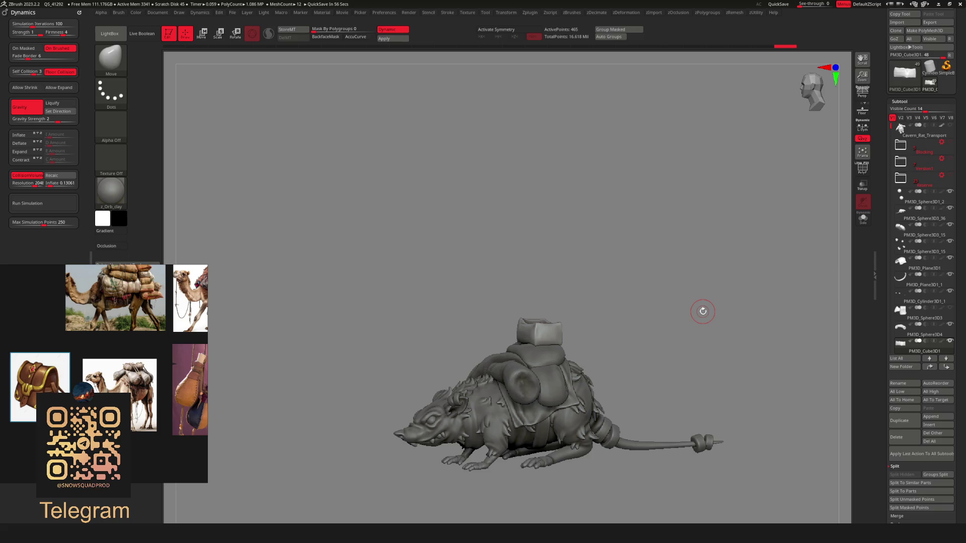
mouse_move(703, 312)
mouse_down()
mouse_move(671, 306)
mouse_move(681, 283)
mouse_move(621, 255)
mouse_move(671, 243)
mouse_move(654, 266)
mouse_move(676, 287)
mouse_move(643, 220)
mouse_move(645, 313)
mouse_move(639, 280)
mouse_move(655, 261)
mouse_up()
mouse_move(622, 299)
mouse_down()
mouse_move(636, 312)
mouse_move(633, 305)
mouse_up()
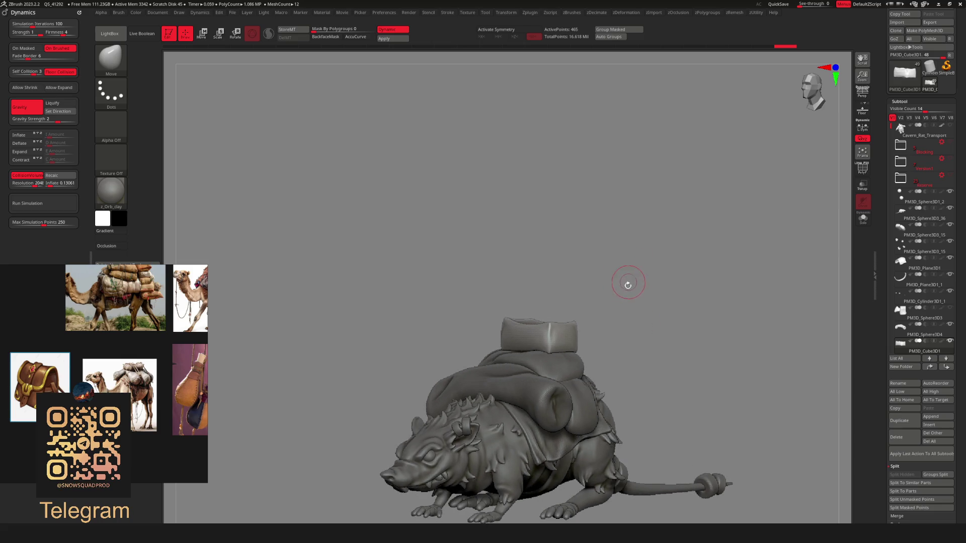
alt+drag(610, 302, 627, 322)
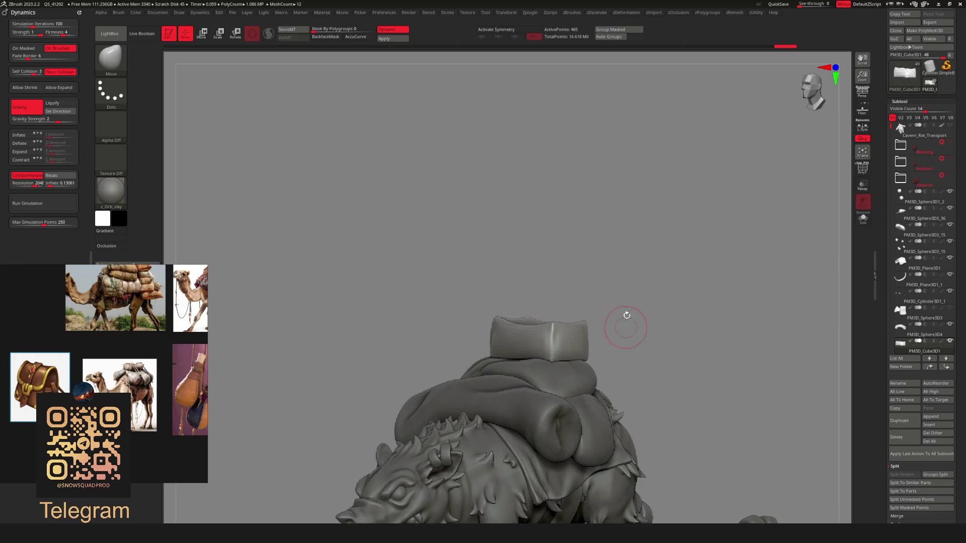
mouse_move(653, 274)
mouse_down()
mouse_move(627, 317)
mouse_move(627, 294)
mouse_move(606, 295)
mouse_move(644, 328)
mouse_move(629, 313)
mouse_up()
mouse_move(620, 274)
alt+mouse_down()
mouse_move(618, 297)
mouse_move(581, 318)
mouse_move(614, 283)
mouse_move(630, 328)
alt+mouse_up()
key(space)
mouse_move(658, 235)
alt+mouse_down()
mouse_move(604, 291)
mouse_move(629, 317)
mouse_move(580, 288)
alt+mouse_up()
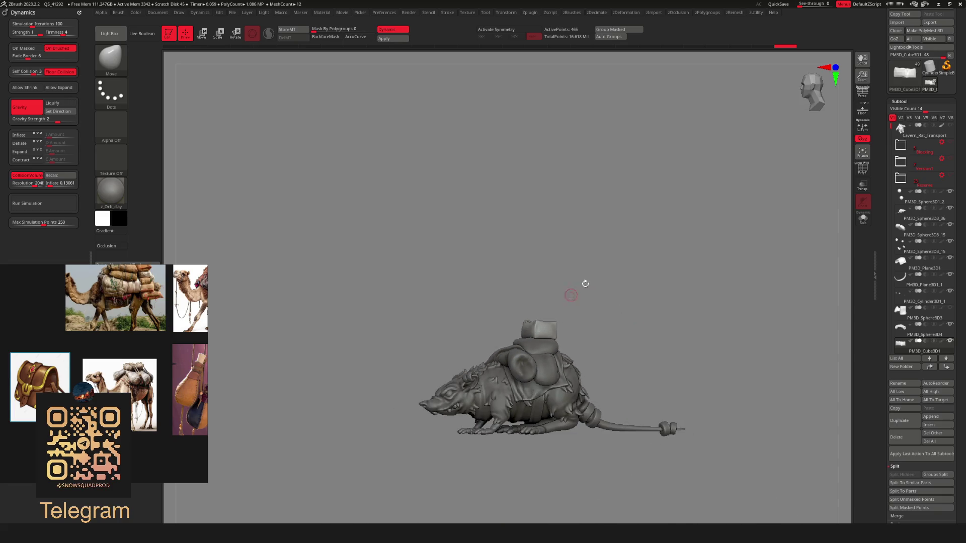
alt+drag(608, 326, 647, 322)
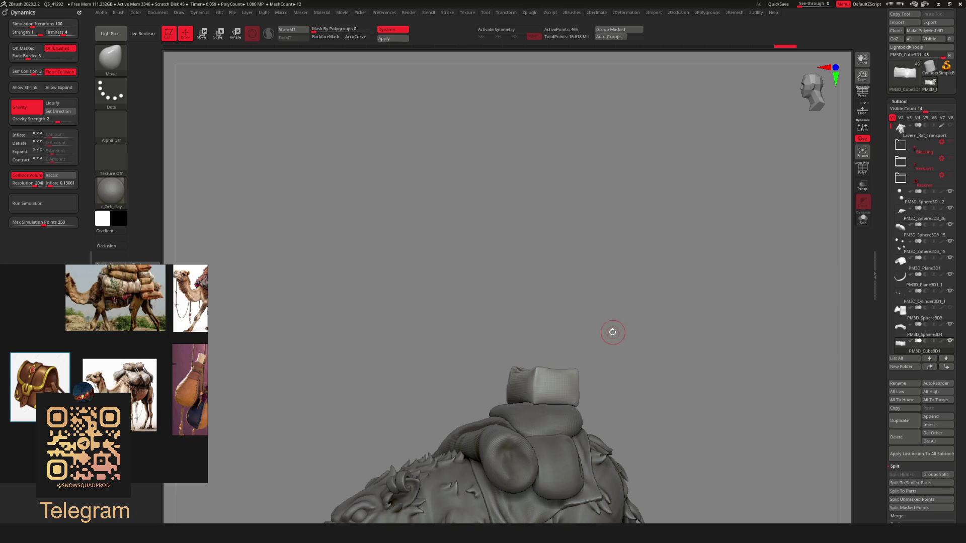
Solo the box cover, toggle PolyFrame and turn off Dynamic subdivision to show faceted polygons
key(ctrl+shift+s)
key(shift+f)
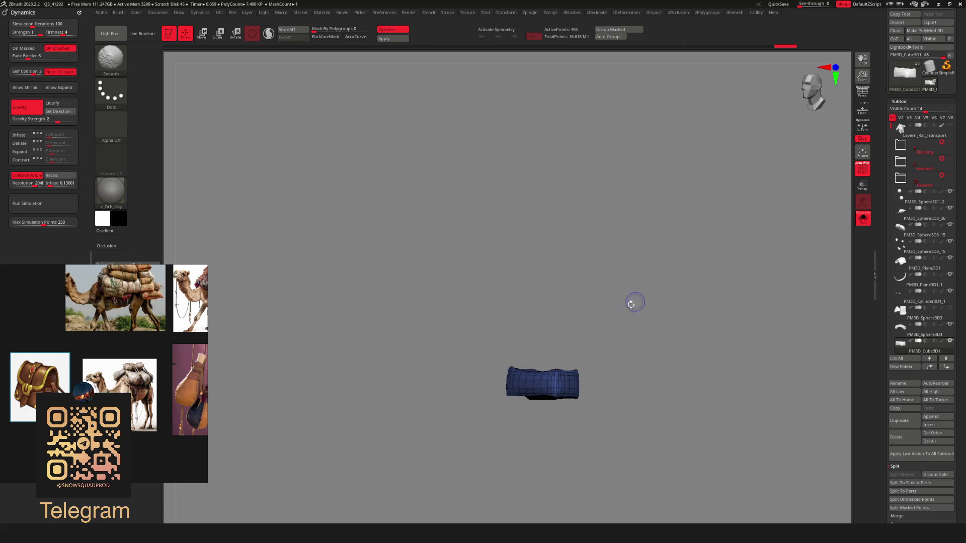
key(shift+f)
mouse_move(623, 326)
shift+mouse_down()
mouse_move(649, 260)
mouse_move(653, 276)
shift+mouse_up()
key(shift+f)
key(shift+f)
key(shift+d)
key(space)
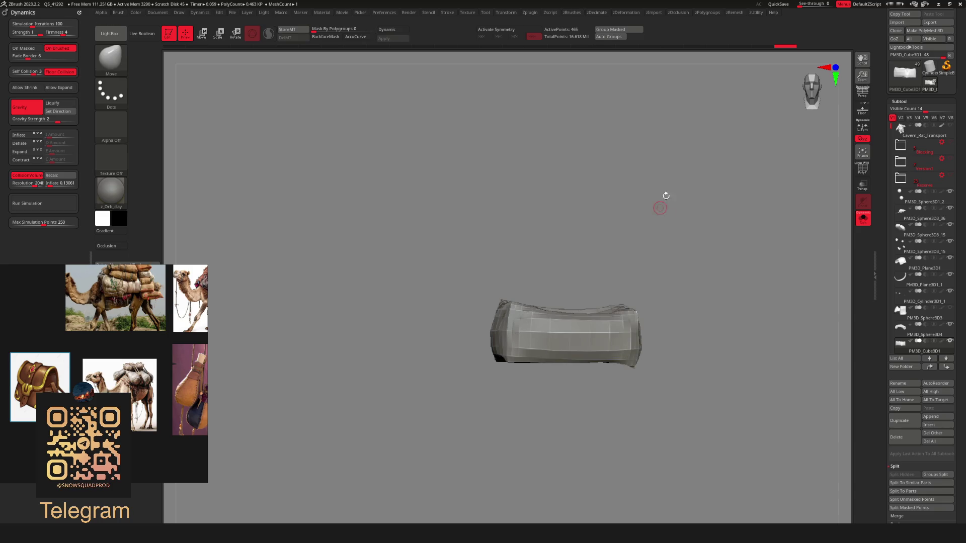
Select the ZModeler brush and bring up its polygon action menu over the cover
key(b)
key(z)
key(m)
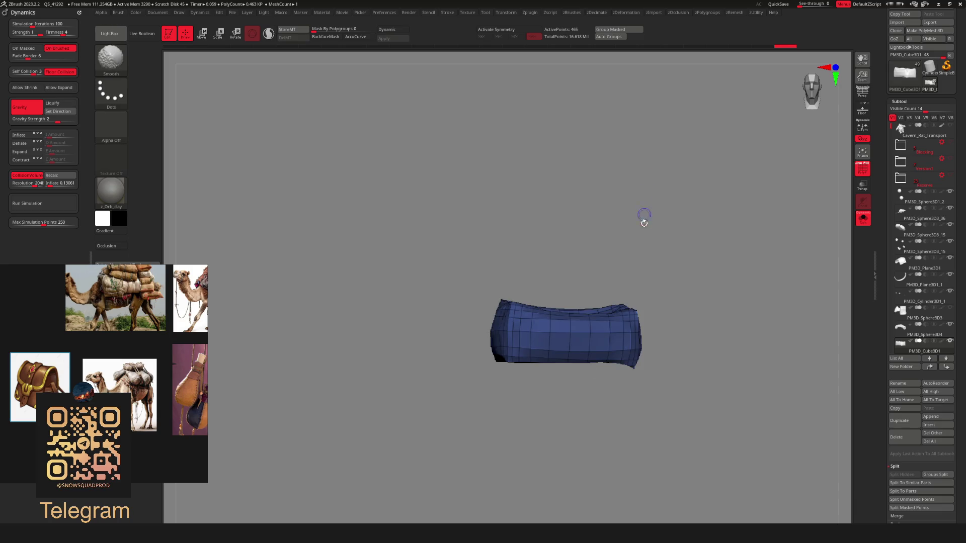
alt+drag(643, 211, 631, 272)
key(b)
click(513, 419)
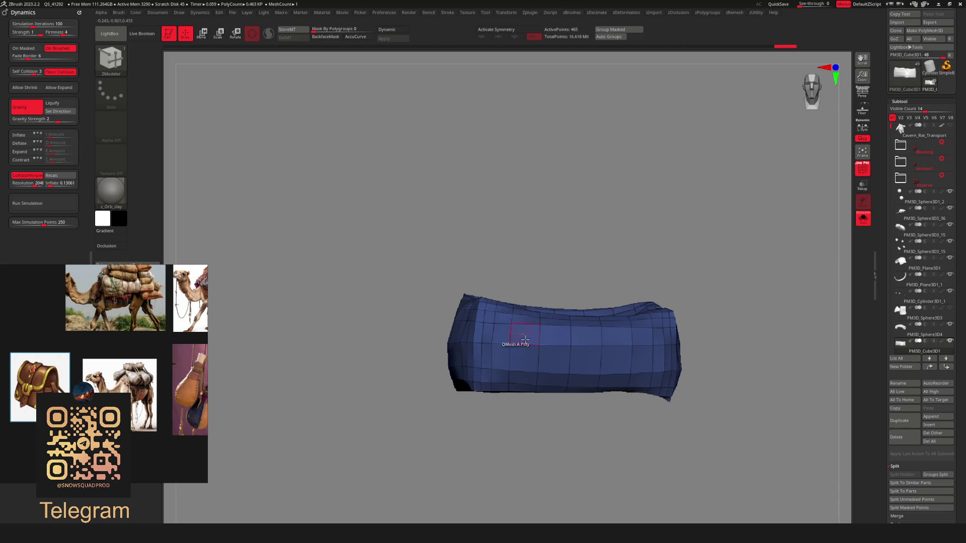
key(space)
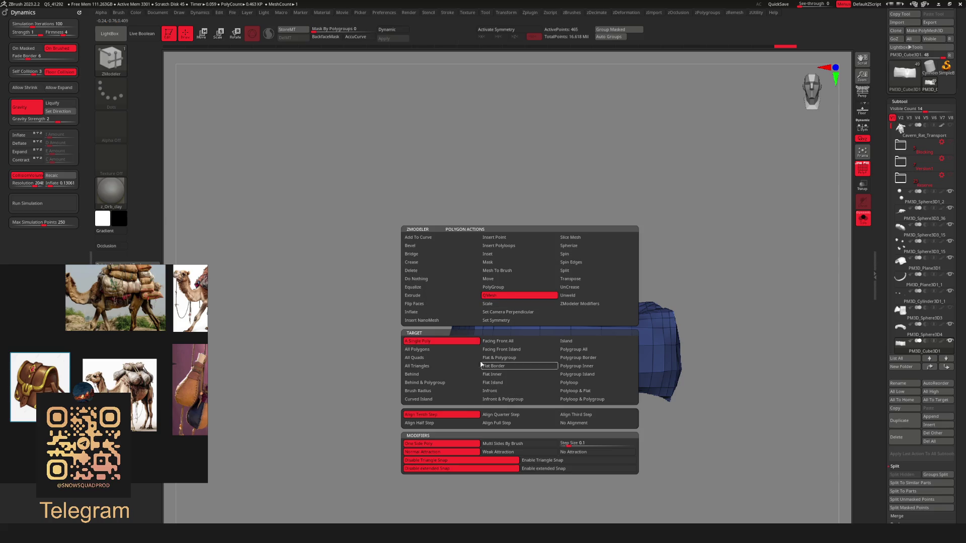
Set the ZModeler polygon action to PolyGroup with a Topological target, undoing a stray test stroke
click(518, 289)
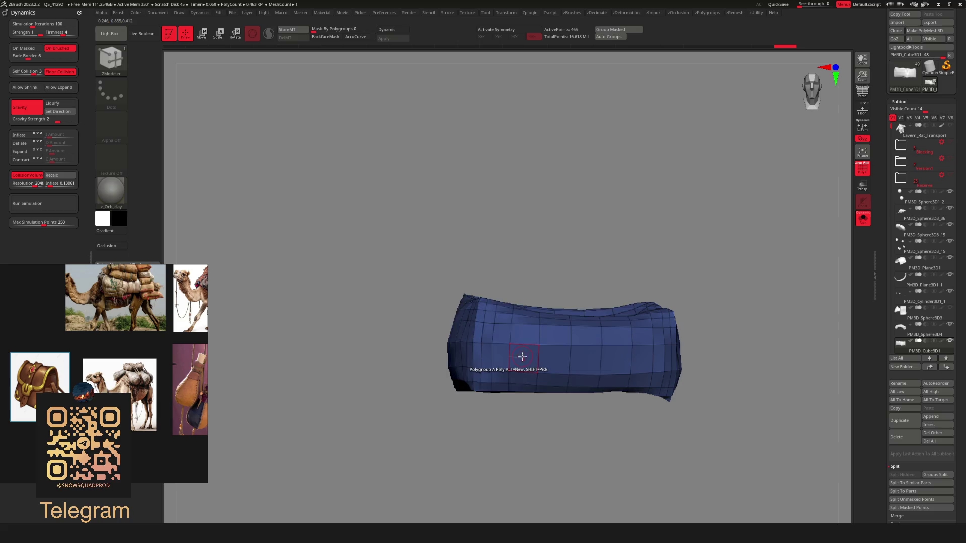
key(space)
click(425, 440)
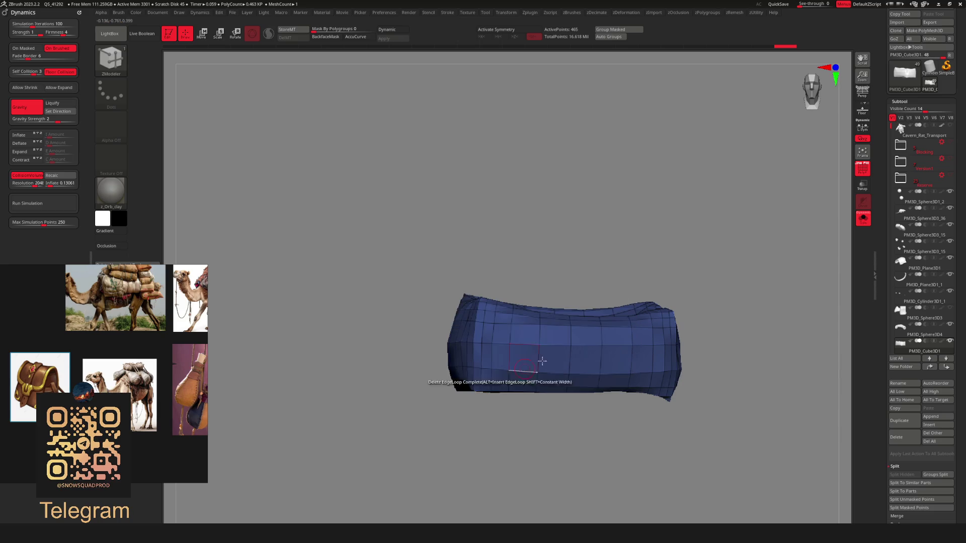
key(space)
click(443, 434)
drag(501, 335, 556, 335)
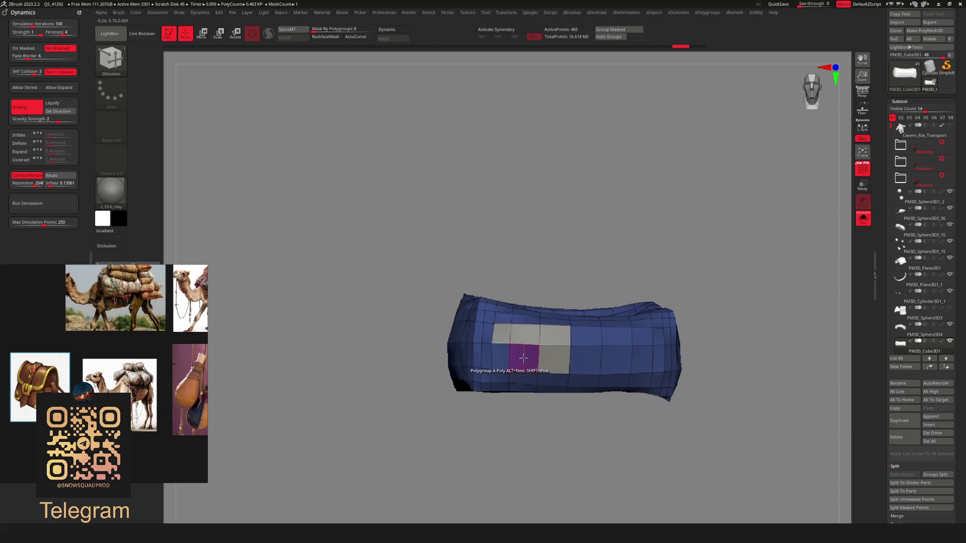
key(ctrl+z)
Give the cover's left, right and top edge strips a purple polygroup
mouse_move(524, 358)
mouse_down()
mouse_move(554, 352)
mouse_move(508, 334)
mouse_up()
drag(626, 237, 544, 276)
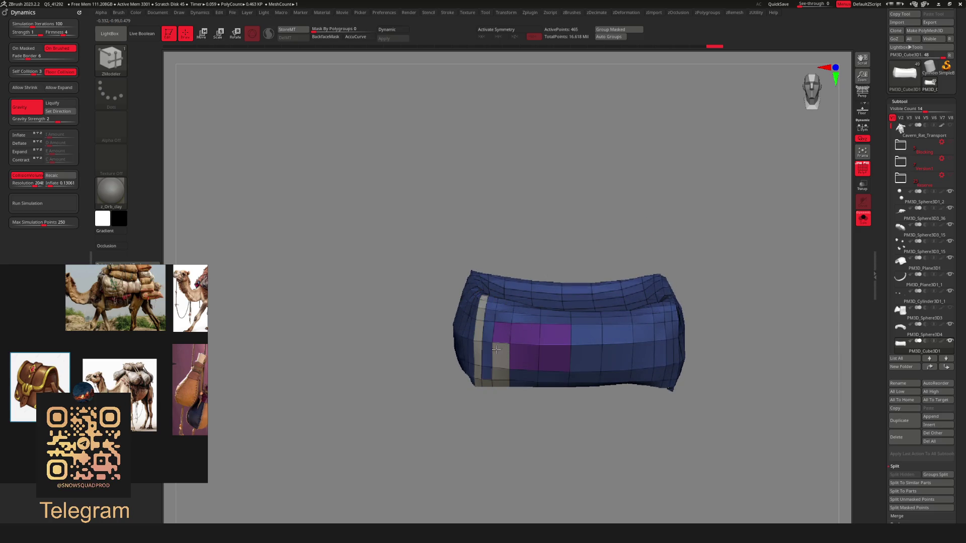
drag(499, 350, 496, 317)
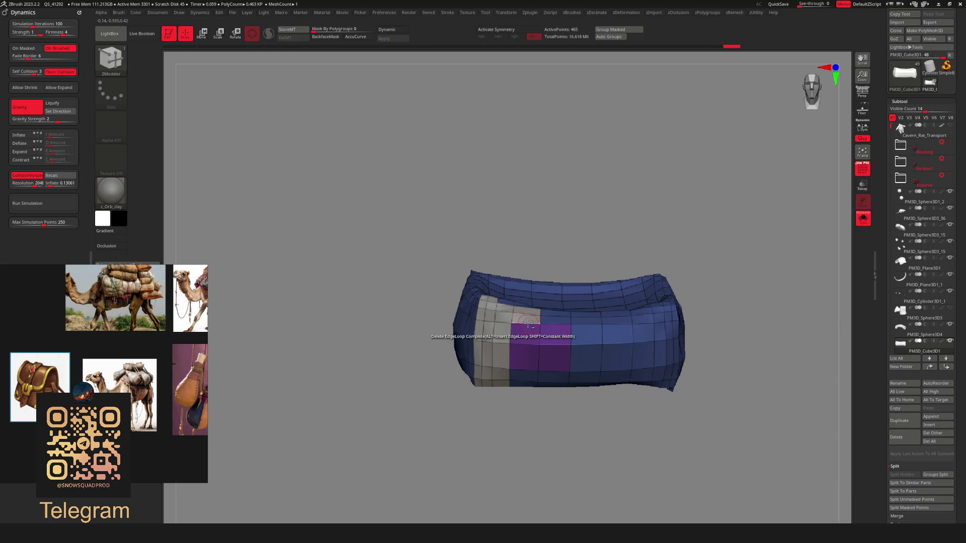
mouse_move(614, 249)
mouse_down()
mouse_move(667, 237)
mouse_move(676, 265)
mouse_move(643, 297)
mouse_move(491, 341)
mouse_up()
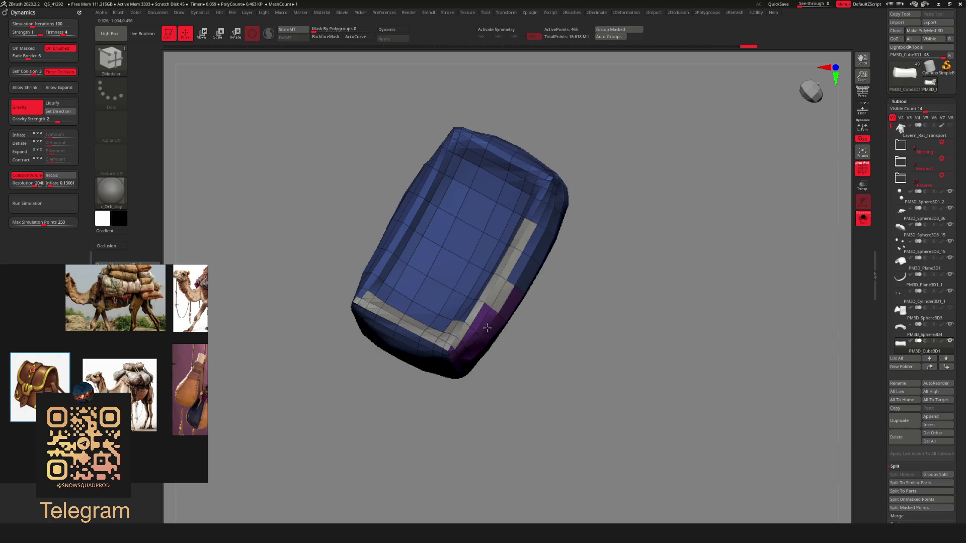
click(536, 261)
mouse_move(575, 253)
mouse_down()
mouse_move(615, 246)
mouse_move(447, 317)
mouse_up()
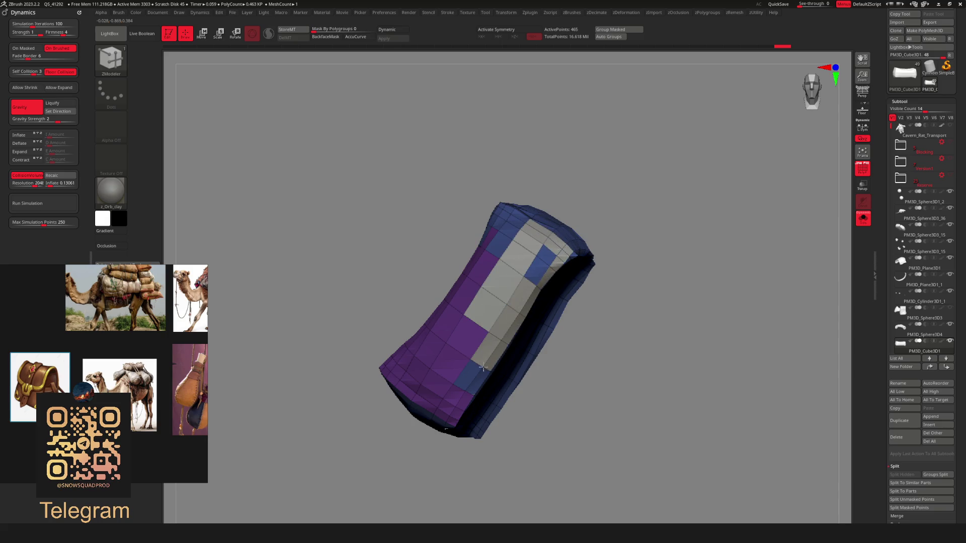
click(594, 264)
mouse_move(594, 264)
mouse_down()
mouse_move(625, 246)
mouse_move(627, 203)
mouse_move(627, 255)
mouse_move(636, 233)
mouse_up()
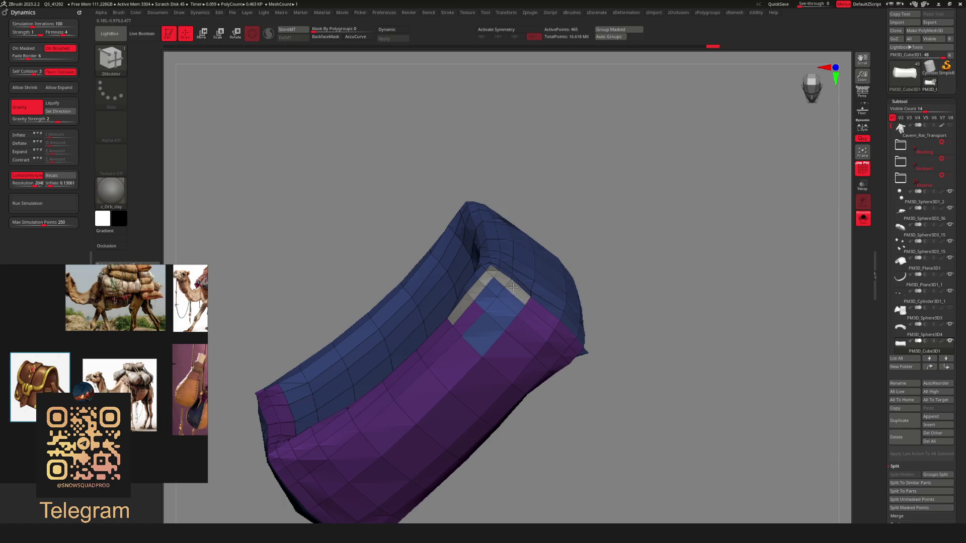
mouse_move(484, 298)
right_down()
mouse_move(501, 277)
mouse_move(325, 396)
right_up()
mouse_move(324, 395)
mouse_down()
mouse_move(467, 291)
mouse_move(394, 351)
mouse_move(282, 397)
mouse_up()
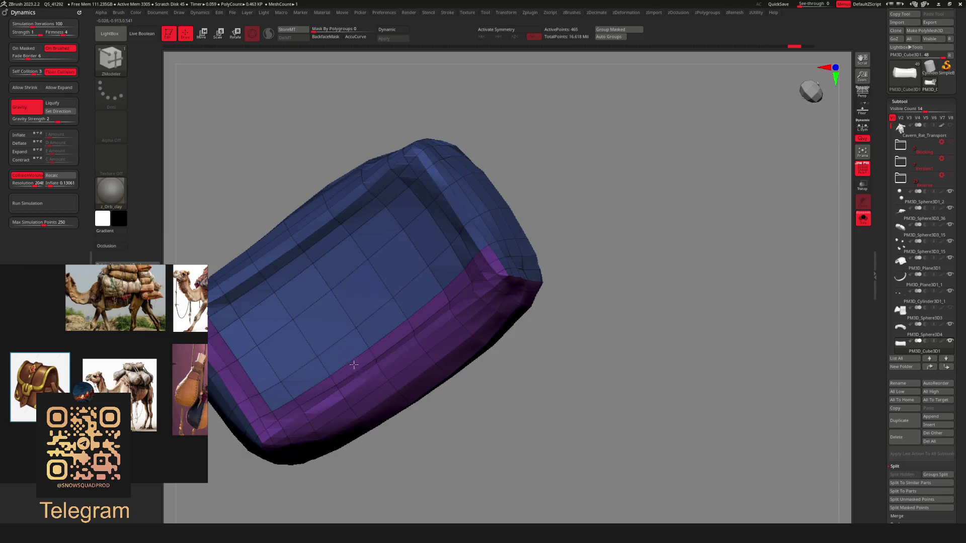
mouse_move(594, 261)
mouse_down()
mouse_move(579, 216)
mouse_move(539, 233)
mouse_move(545, 315)
mouse_move(517, 268)
mouse_up()
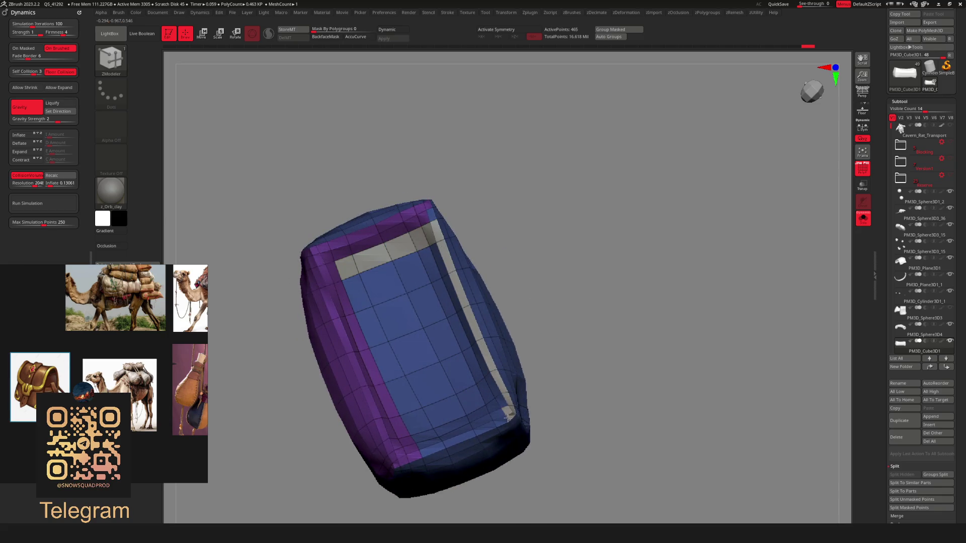
Group the cover's inner cavity, front column and right-side column in purple
mouse_move(440, 443)
mouse_down()
mouse_move(403, 410)
mouse_move(352, 281)
mouse_move(442, 312)
mouse_move(481, 416)
mouse_move(436, 300)
mouse_up()
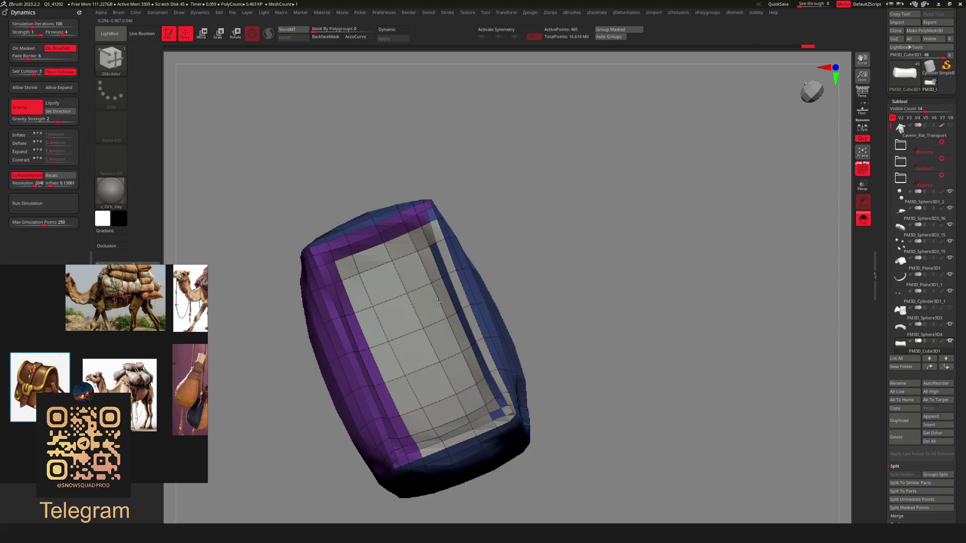
mouse_move(430, 249)
mouse_down()
mouse_move(465, 283)
mouse_move(507, 267)
mouse_up()
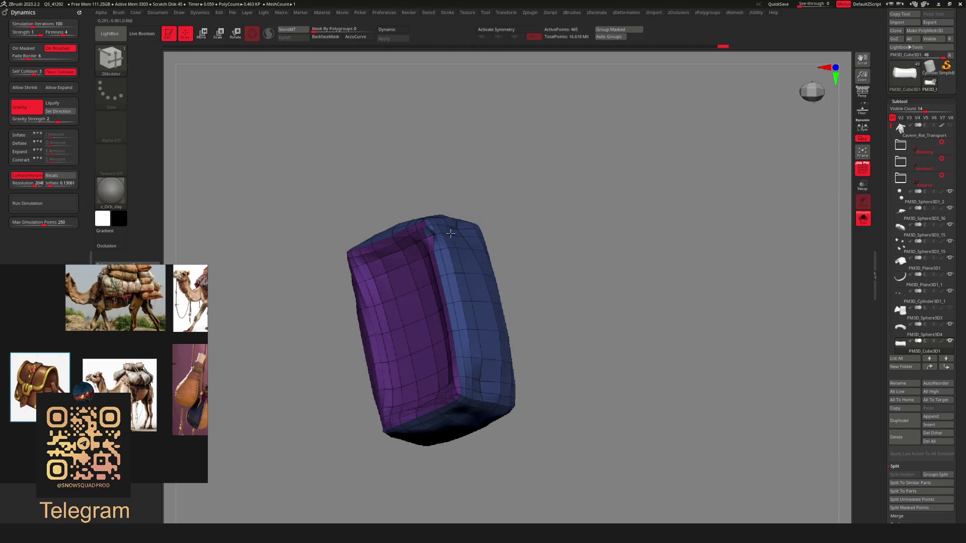
mouse_move(453, 222)
right_down()
mouse_move(539, 183)
mouse_move(425, 212)
right_up()
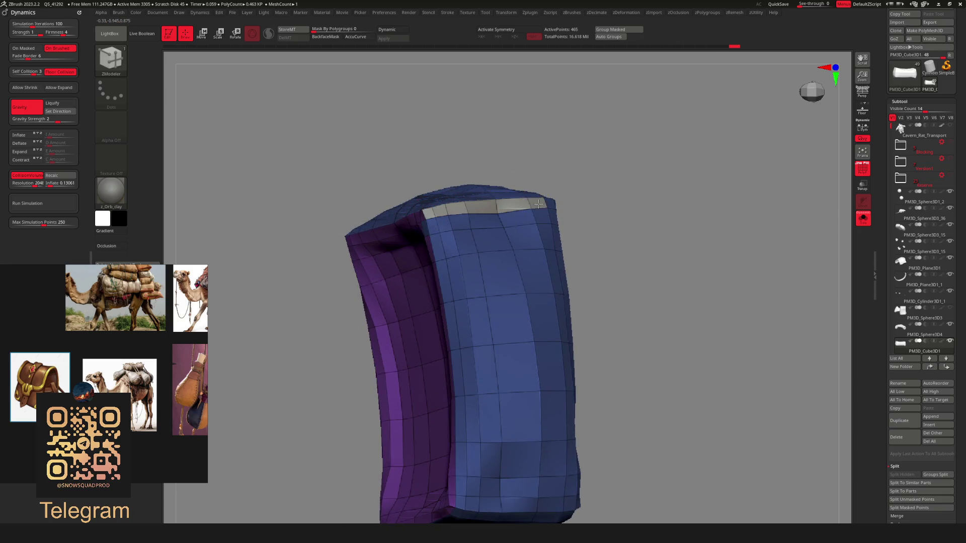
mouse_move(550, 205)
mouse_down()
mouse_move(550, 491)
mouse_move(503, 296)
mouse_move(513, 213)
mouse_move(453, 231)
mouse_up()
right_drag(579, 151, 609, 165)
drag(609, 165, 579, 174)
mouse_move(473, 220)
mouse_down()
mouse_move(515, 495)
mouse_move(461, 236)
mouse_move(499, 458)
mouse_up()
drag(653, 282, 612, 276)
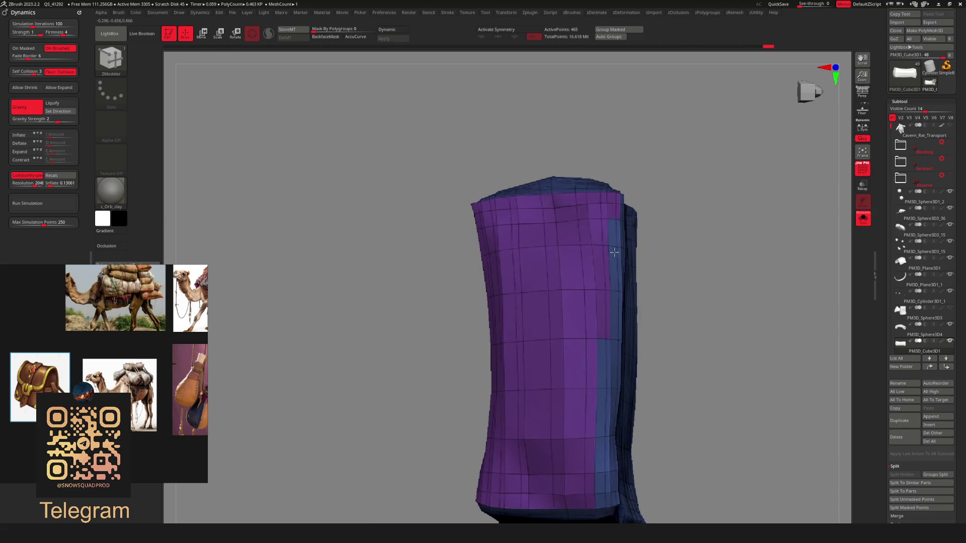
drag(615, 221, 607, 446)
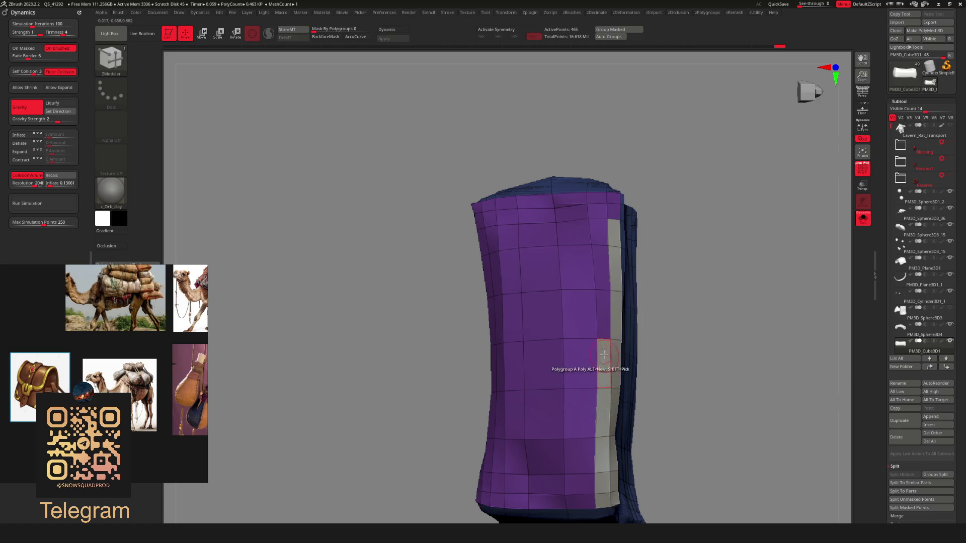
mouse_move(634, 255)
mouse_down()
mouse_move(666, 317)
mouse_move(719, 248)
mouse_move(718, 296)
mouse_move(669, 272)
mouse_move(687, 265)
mouse_move(614, 268)
mouse_move(623, 289)
mouse_up()
key(space)
Duplicate the box cover and delete its hidden parts, keeping only the purple panel
key(space)
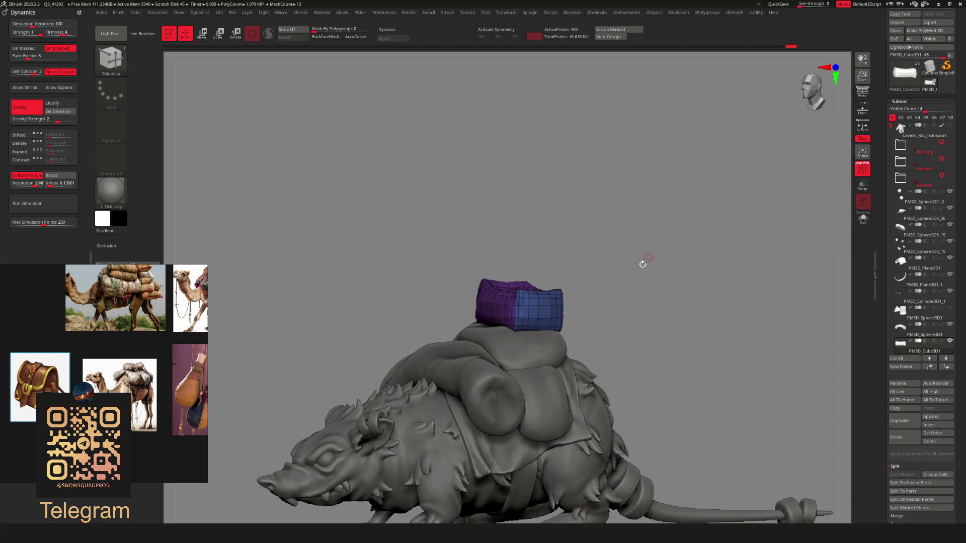
key(space)
click(612, 272)
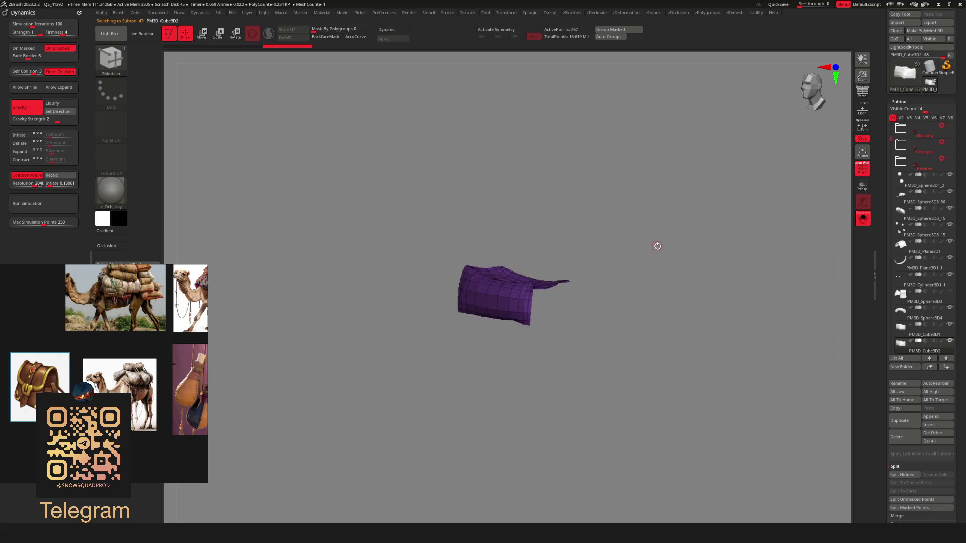
drag(658, 244, 629, 387)
key(space)
click(660, 320)
mouse_move(666, 179)
mouse_down()
mouse_move(683, 274)
mouse_move(655, 284)
mouse_move(649, 302)
mouse_move(594, 306)
mouse_move(673, 254)
mouse_move(695, 265)
mouse_move(542, 323)
mouse_up()
key(b)
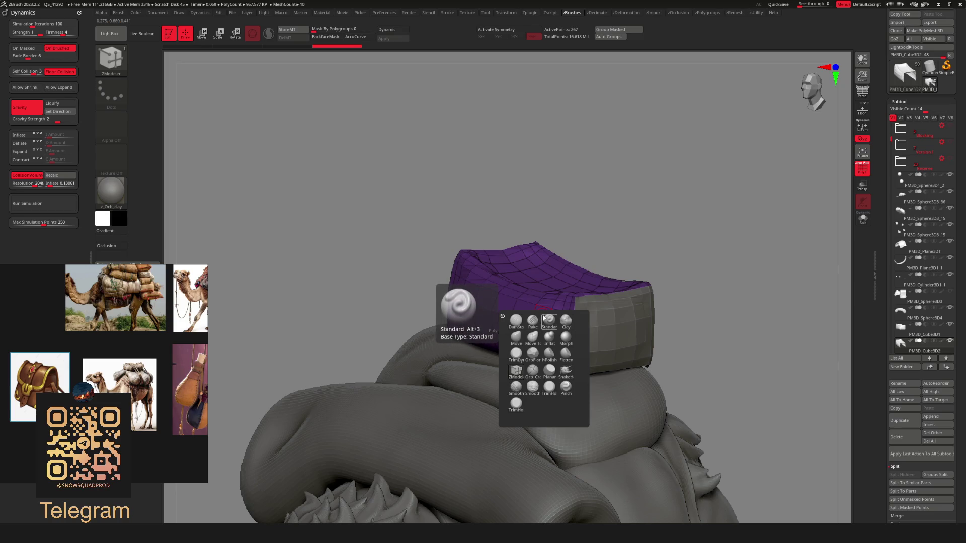
Extrude the purple panel into a rim with ZModeler Extrude set to Polygroup All
click(516, 336)
key(space)
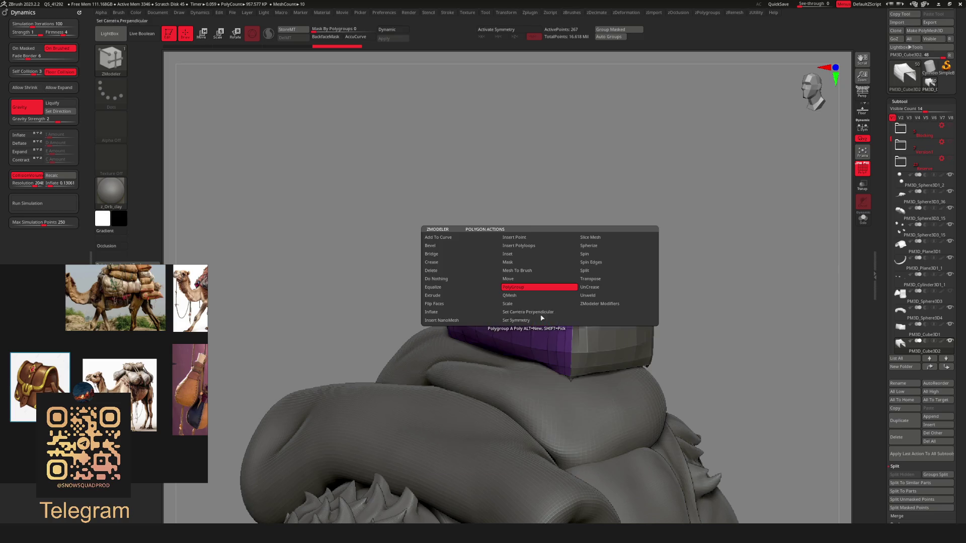
click(443, 295)
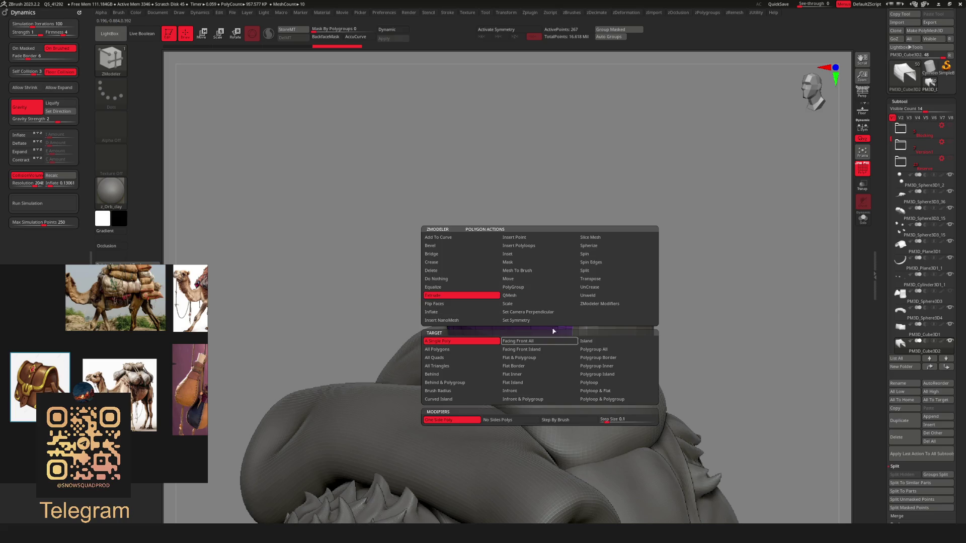
key(space)
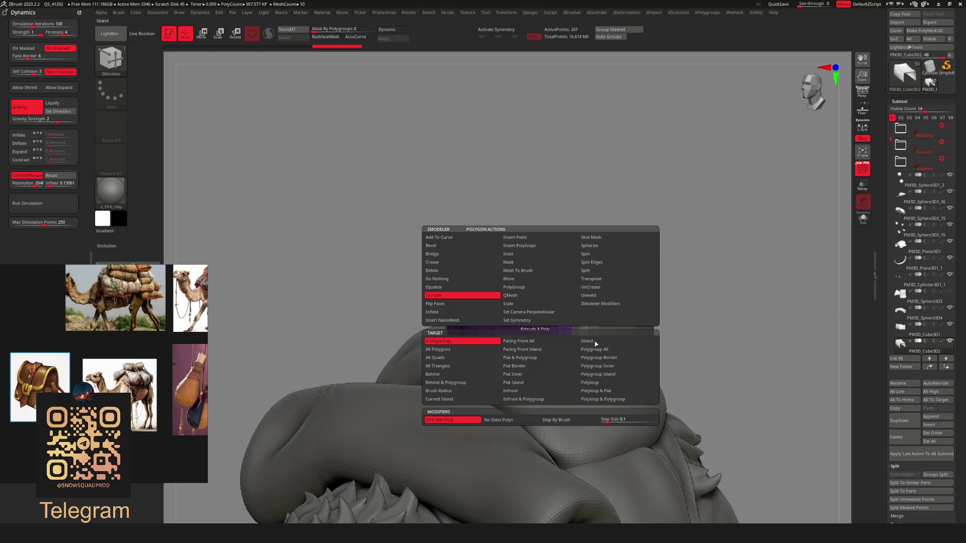
click(613, 353)
drag(549, 340, 530, 358)
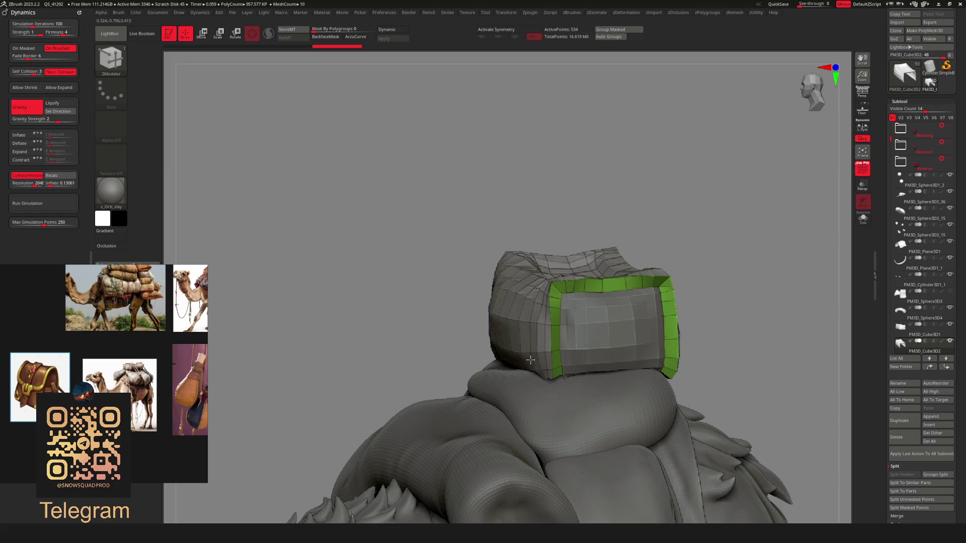
mouse_move(629, 226)
mouse_down()
mouse_move(731, 218)
mouse_move(723, 270)
mouse_move(697, 255)
mouse_move(669, 264)
mouse_move(632, 321)
mouse_move(461, 414)
mouse_move(513, 344)
mouse_move(597, 264)
mouse_up()
Test deleting polygons from the cover and extruding its end outward
key(b)
key(z)
key(m)
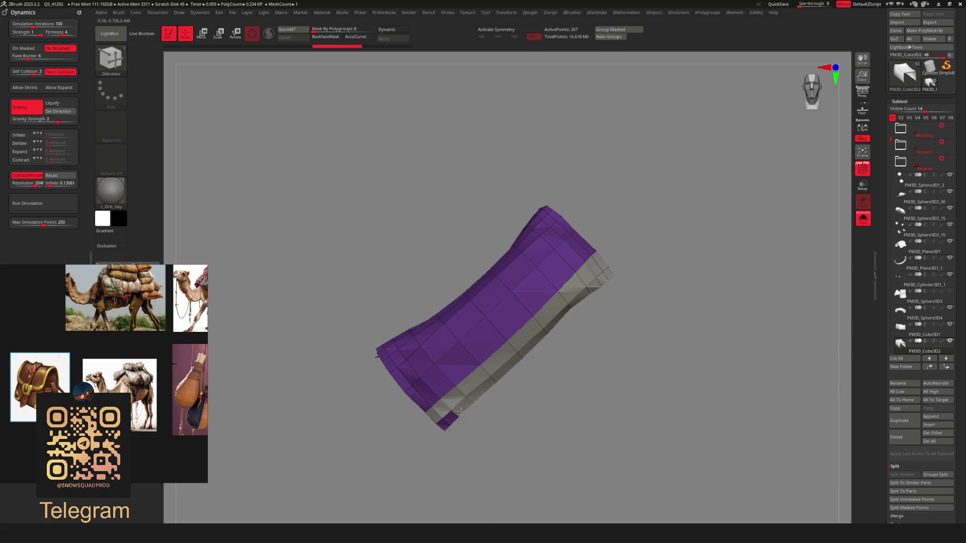
key(space)
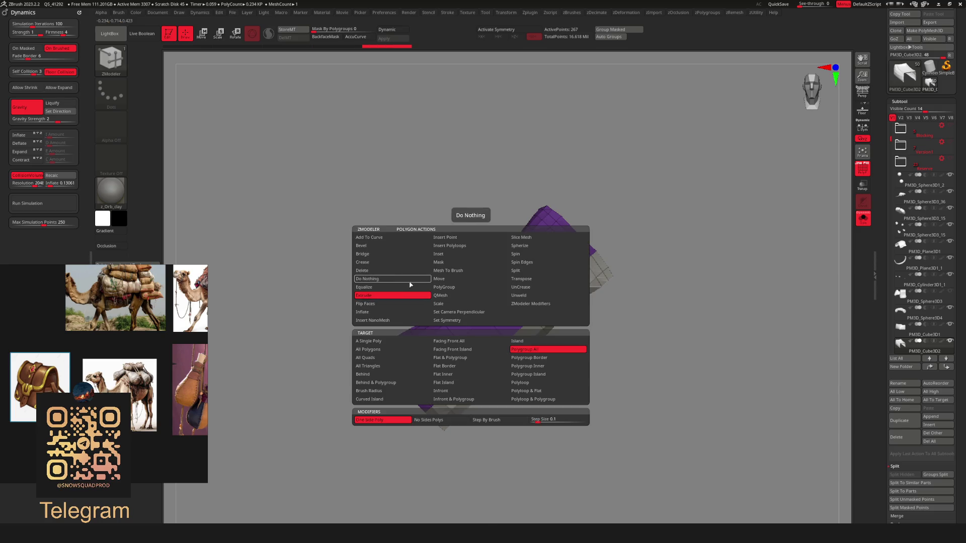
click(379, 271)
click(517, 352)
click(595, 333)
mouse_move(594, 333)
mouse_down()
mouse_move(673, 323)
mouse_move(707, 271)
mouse_move(701, 305)
mouse_up()
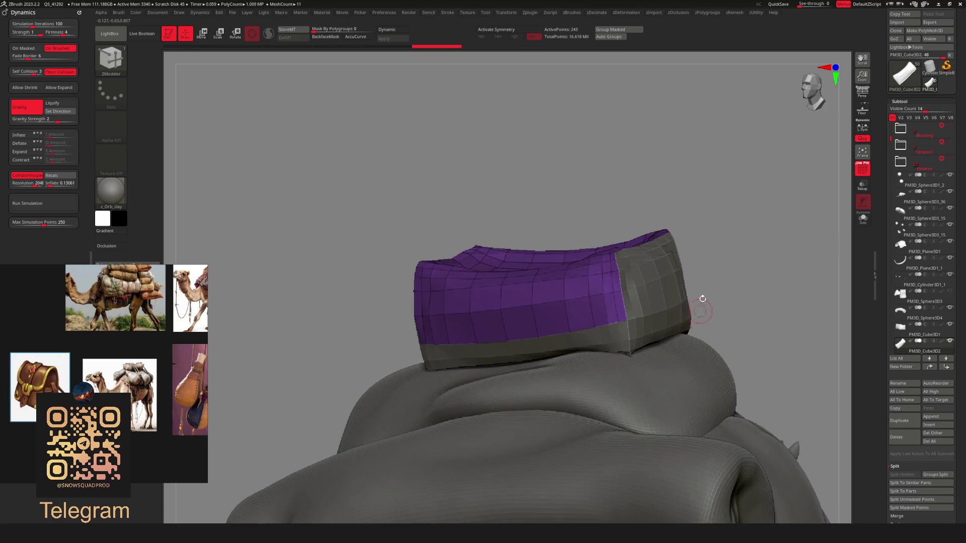
key(space)
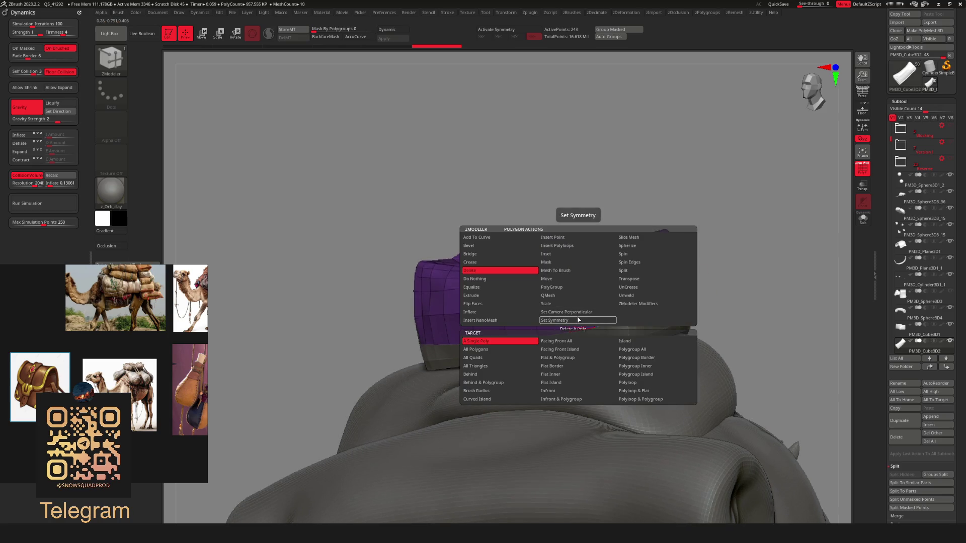
click(495, 296)
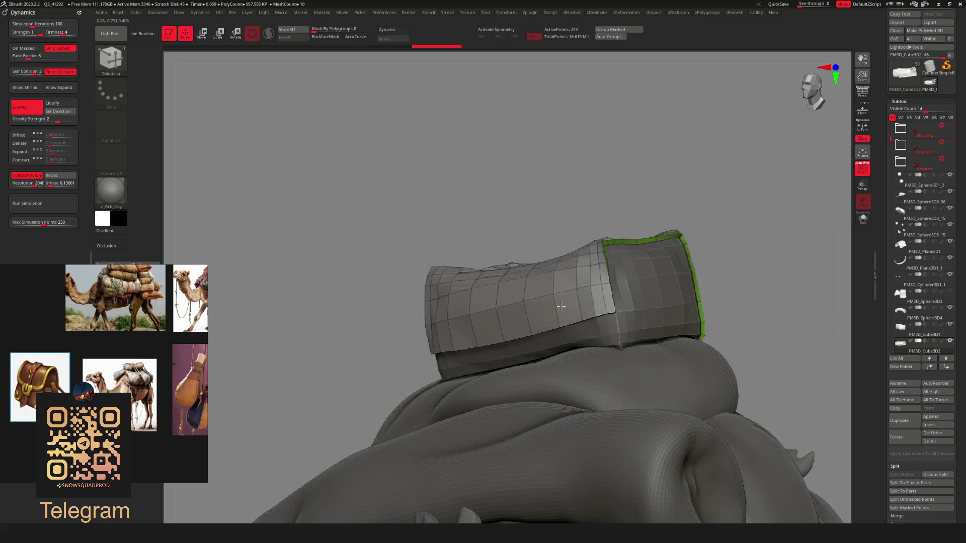
drag(558, 302, 540, 305)
mouse_move(715, 201)
mouse_down()
mouse_move(748, 216)
mouse_move(758, 243)
mouse_move(668, 243)
mouse_move(685, 244)
mouse_move(662, 250)
mouse_move(613, 293)
mouse_move(634, 301)
mouse_move(669, 270)
mouse_move(648, 290)
mouse_move(647, 276)
mouse_move(658, 302)
mouse_move(551, 371)
mouse_move(543, 362)
mouse_up()
Extrude the purple panel once more, then undo that extrusion
key(ctrl+w)
key(b)
key(z)
key(m)
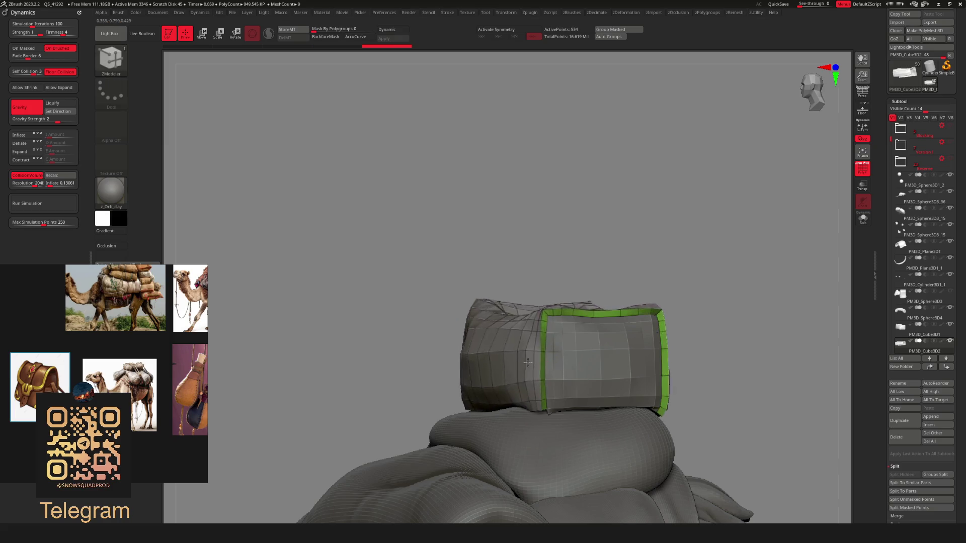
mouse_move(664, 267)
mouse_down()
mouse_move(665, 307)
mouse_move(628, 319)
mouse_move(727, 419)
mouse_up()
key(ctrl+shift+s)
key(ctrl+shift+s)
mouse_move(651, 323)
mouse_down()
mouse_move(690, 302)
mouse_move(666, 285)
mouse_move(628, 428)
mouse_up()
key(ctrl+z)
key(alt+w)
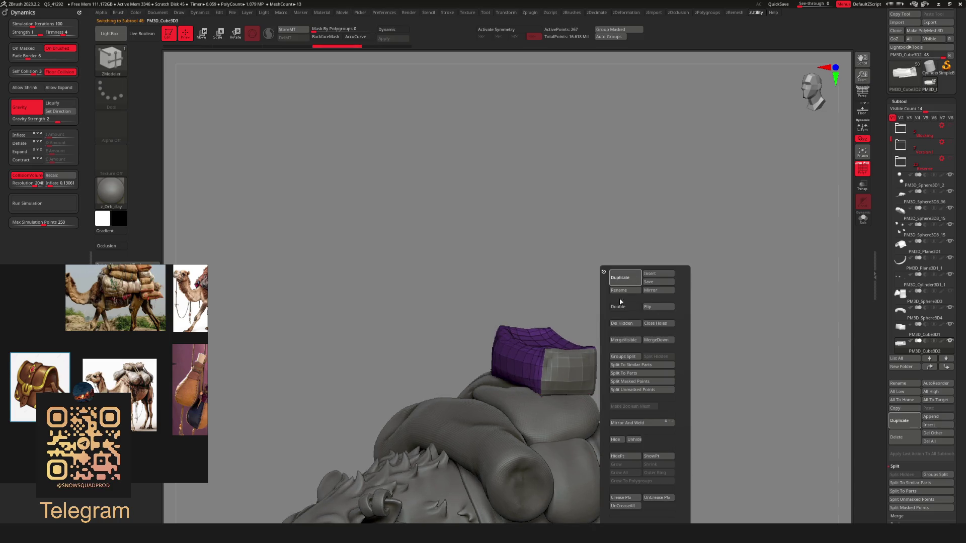
Duplicate the cover and extrude its purple panel into a thick rim
click(946, 336)
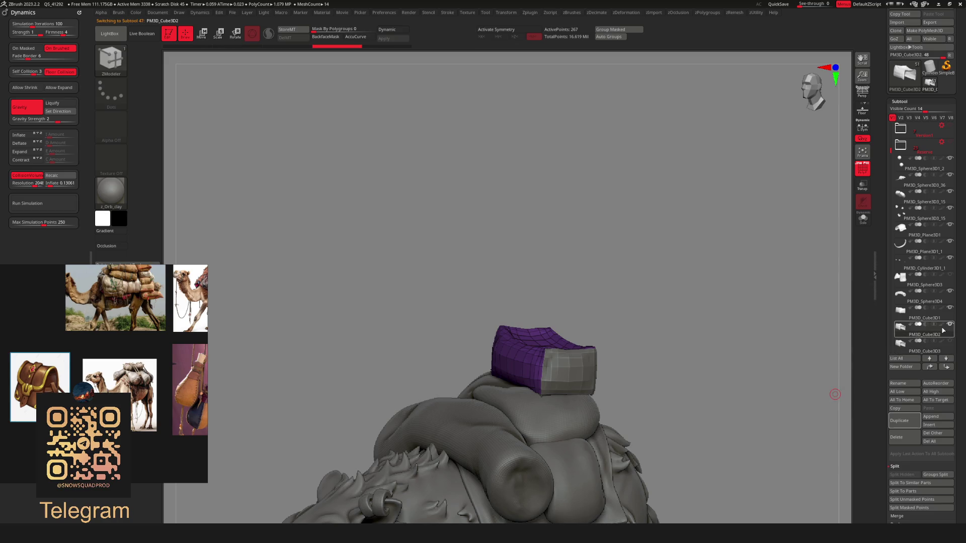
ctrl+right_drag(608, 287, 636, 332)
drag(528, 342, 693, 269)
ctrl+right_drag(694, 268, 516, 239)
mouse_move(583, 319)
right_down()
mouse_move(711, 276)
mouse_move(715, 261)
mouse_move(720, 317)
mouse_move(690, 282)
mouse_move(649, 316)
mouse_move(644, 287)
mouse_move(634, 361)
mouse_move(647, 311)
mouse_move(660, 304)
mouse_move(636, 263)
mouse_move(644, 309)
mouse_move(655, 307)
mouse_move(630, 302)
mouse_move(673, 341)
mouse_move(602, 295)
right_up()
key(shift+f)
Narrow the box PM3D_Cube3D1 to about 0.92 along X with the transform gizmo
alt+click(576, 314)
key(w)
right_drag(523, 291, 681, 270)
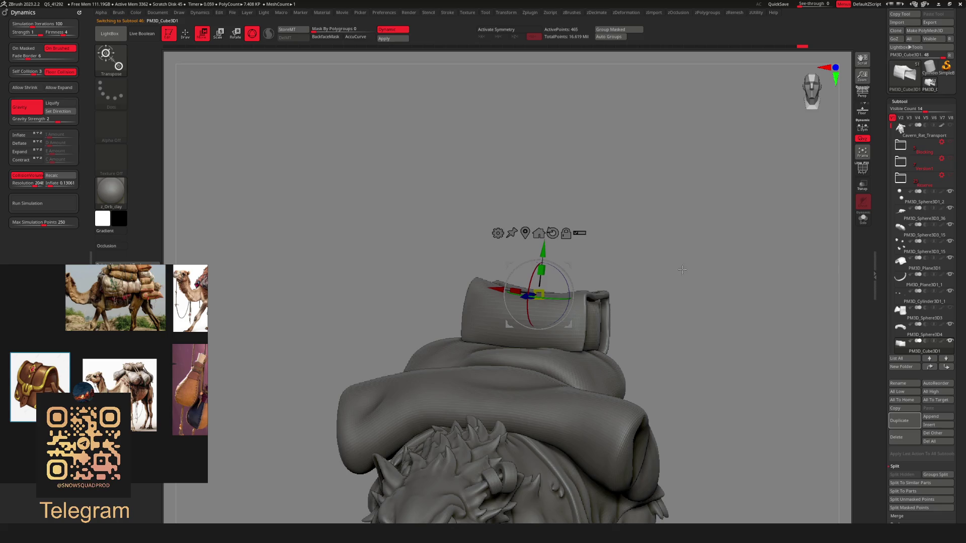
drag(516, 290, 523, 294)
ctrl+right_drag(693, 254, 674, 259)
key(q)
key(f)
mouse_move(664, 201)
ctrl+right_down()
mouse_move(626, 276)
mouse_move(631, 295)
mouse_move(602, 360)
ctrl+right_up()
alt+click(604, 362)
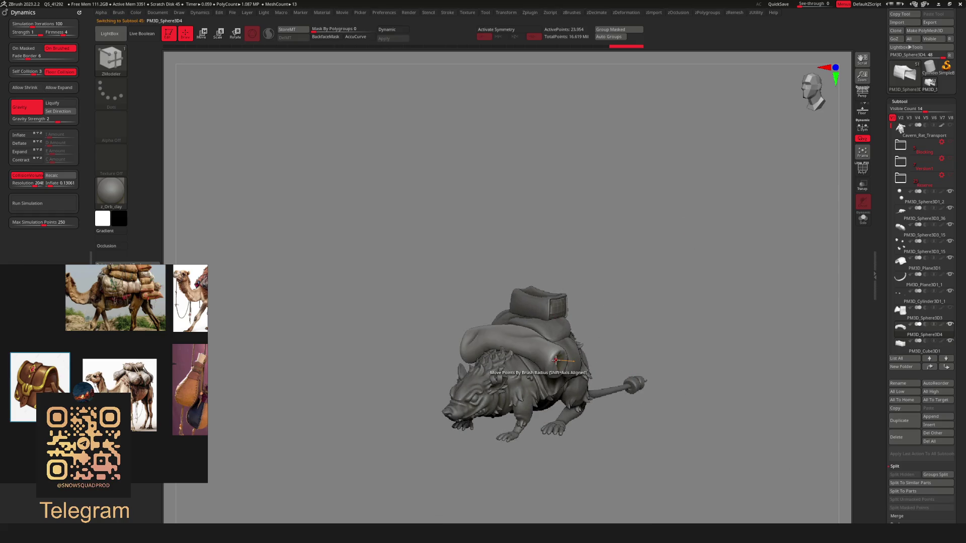
Select the latest box cover copy, PM3D_Cube3D3, in the subtool list
drag(629, 322, 576, 306)
alt+click(554, 306)
drag(651, 297, 637, 297)
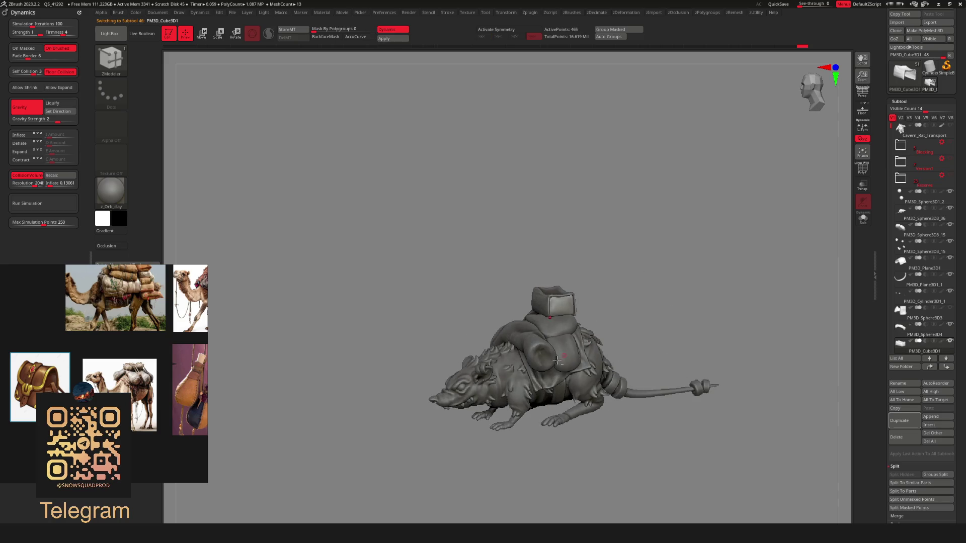
alt+click(636, 297)
mouse_move(675, 306)
ctrl+right_down()
mouse_move(643, 307)
mouse_move(660, 384)
ctrl+right_up()
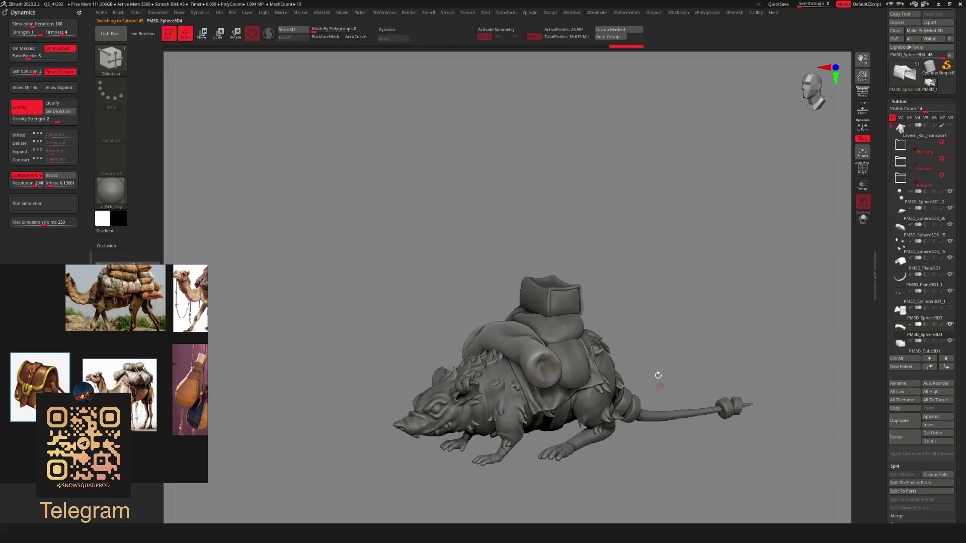
ctrl+right_drag(641, 282, 643, 323)
mouse_move(647, 222)
ctrl+right_down()
mouse_move(636, 303)
mouse_move(637, 279)
ctrl+right_up()
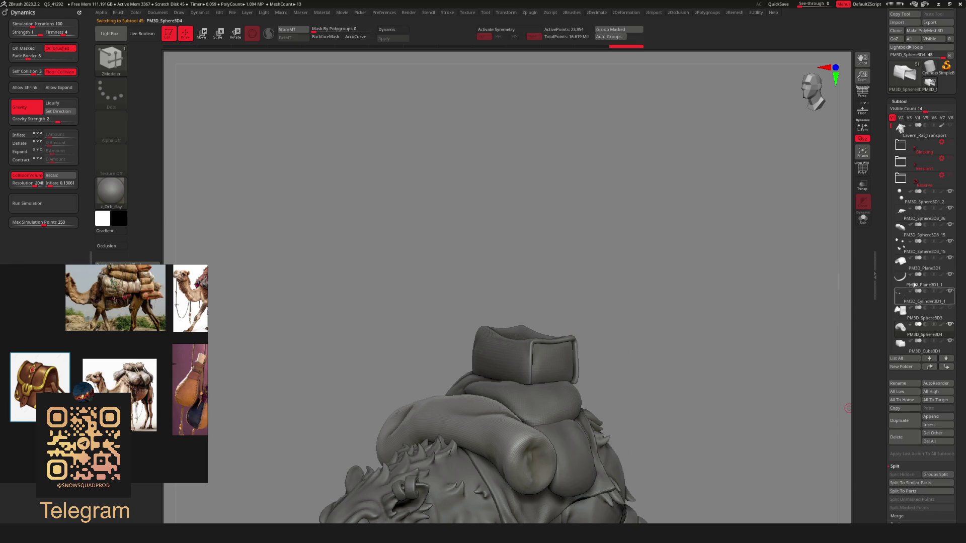
mouse_move(637, 348)
ctrl+right_down()
mouse_move(635, 318)
mouse_move(662, 340)
mouse_move(612, 334)
mouse_move(602, 347)
mouse_move(653, 371)
mouse_move(672, 462)
ctrl+right_up()
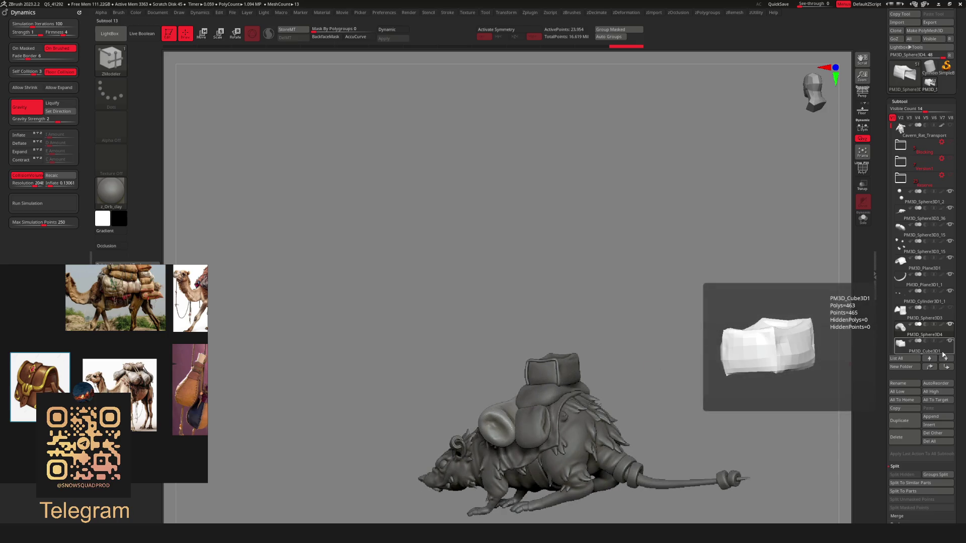
drag(891, 161, 891, 192)
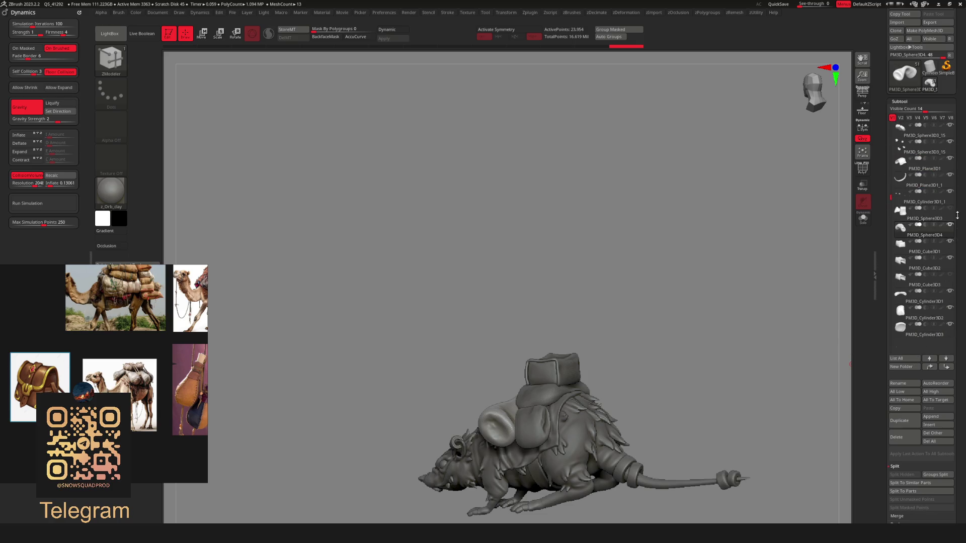
mouse_move(949, 222)
mouse_move(952, 243)
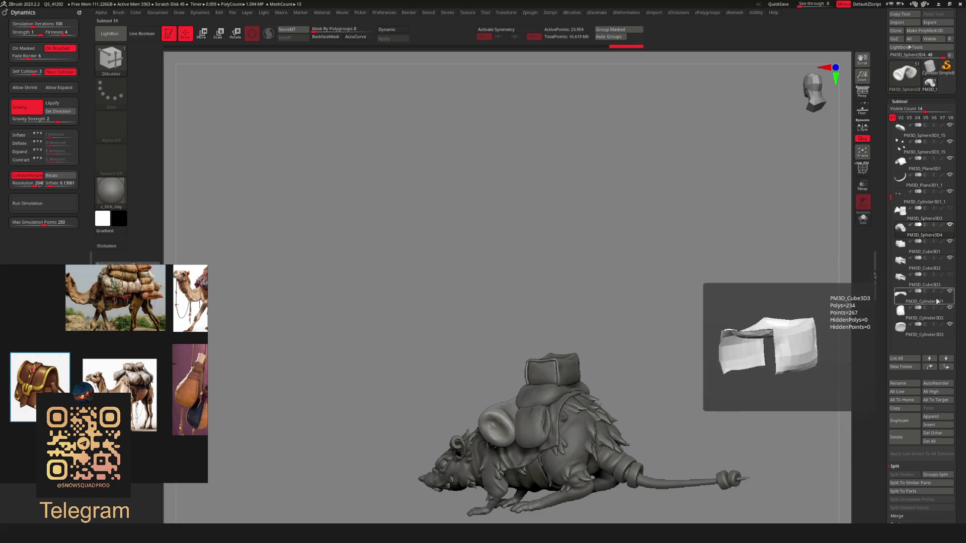
mouse_move(932, 316)
alt+click(608, 406)
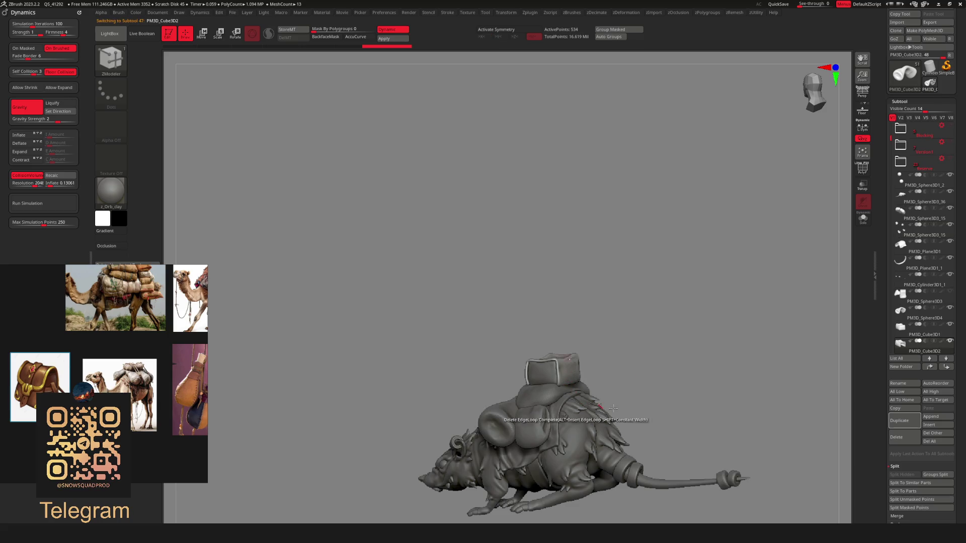
drag(890, 139, 888, 168)
click(927, 334)
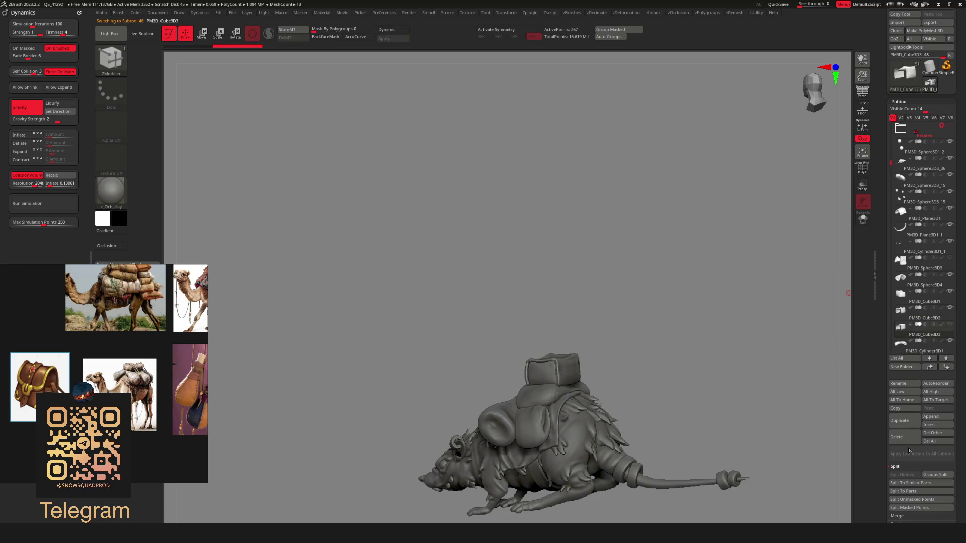
Duplicate the cover, move the gizmo pivot to its lower edge, and show it solo with polygroups
click(907, 425)
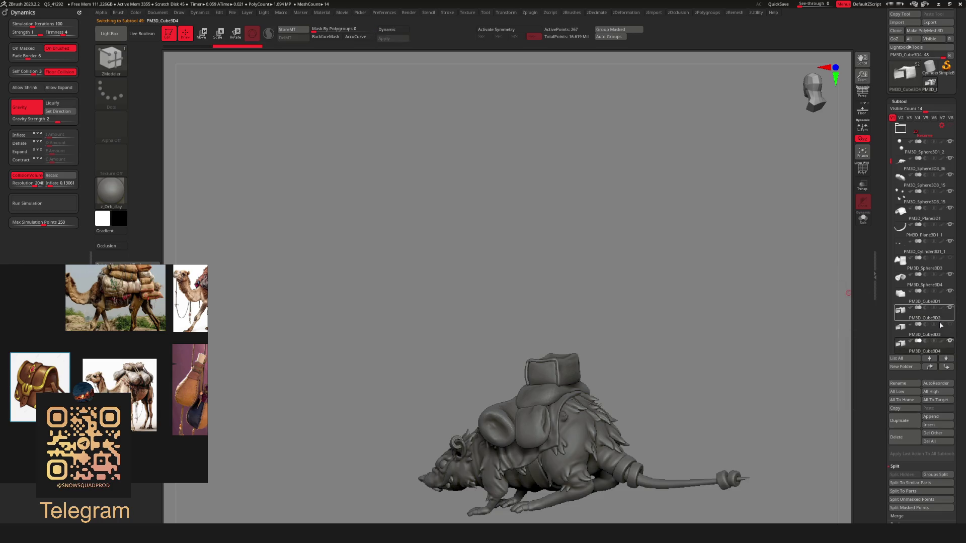
mouse_move(642, 371)
mouse_down()
mouse_move(638, 317)
mouse_move(630, 342)
mouse_move(695, 298)
mouse_move(654, 297)
mouse_move(687, 293)
mouse_move(676, 301)
mouse_up()
key(w)
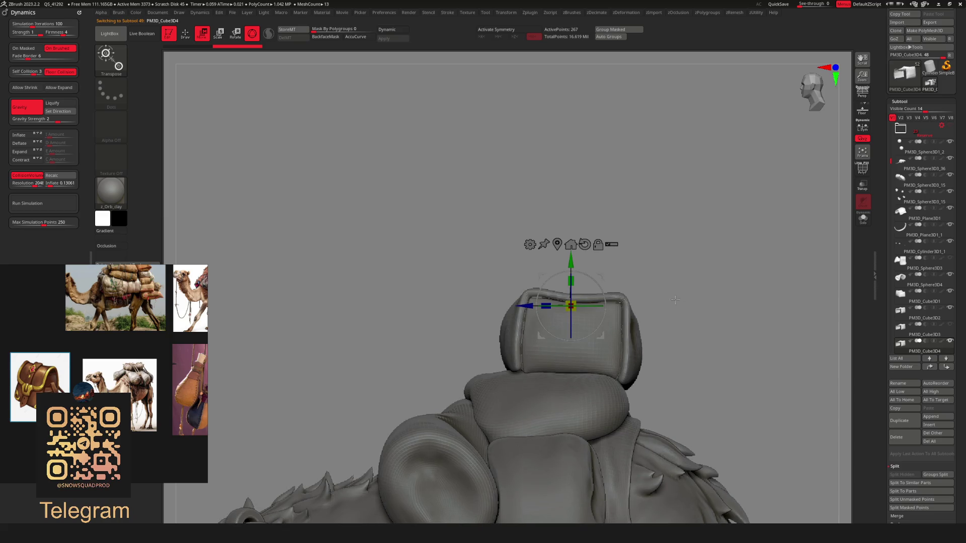
mouse_move(573, 309)
alt+mouse_down()
mouse_move(580, 368)
mouse_move(600, 348)
alt+mouse_up()
key(q)
mouse_move(700, 286)
mouse_down()
mouse_move(668, 289)
mouse_move(700, 260)
mouse_move(701, 246)
mouse_move(751, 278)
mouse_move(712, 275)
mouse_up()
key(shift+f)
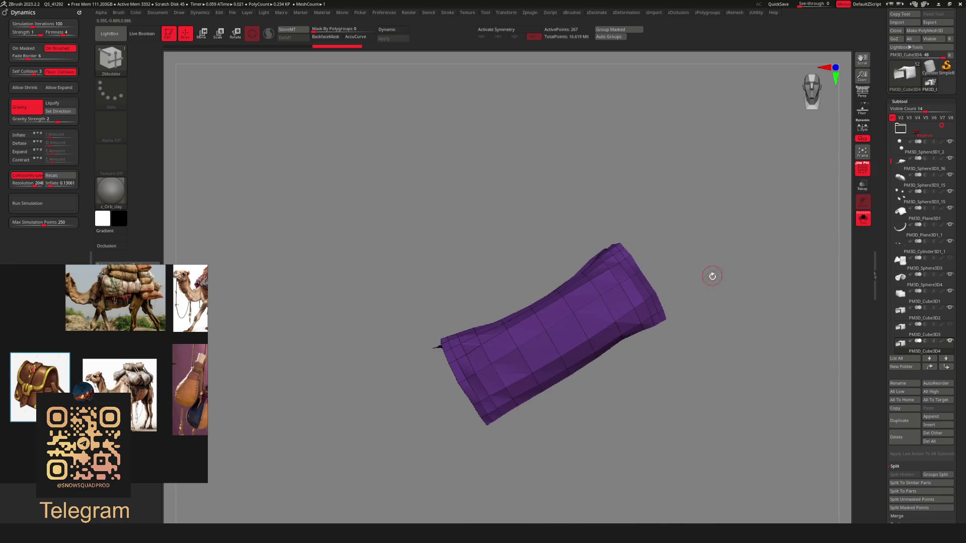
Delete the strip of polygons along the cover's lower edge with ZModeler
key(b)
click(658, 417)
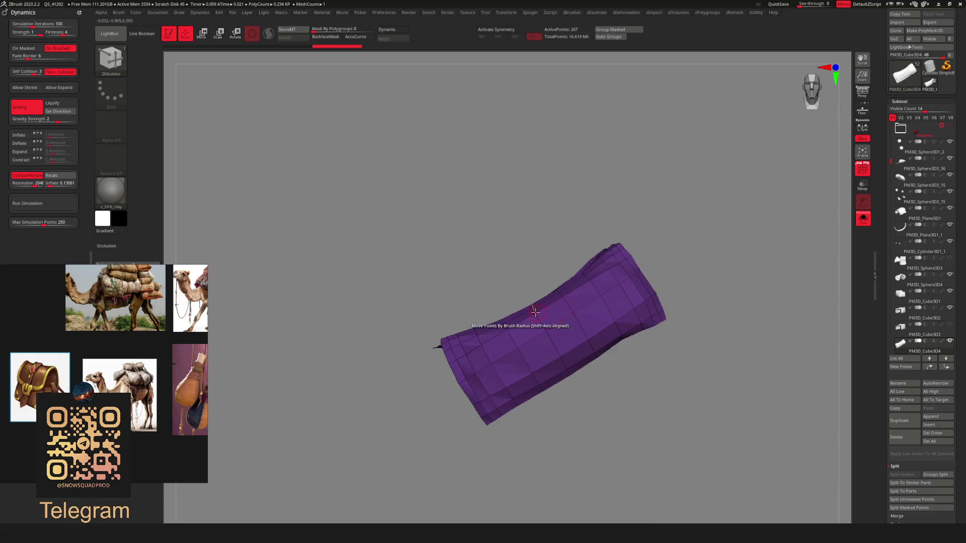
right_click(543, 355)
click(452, 271)
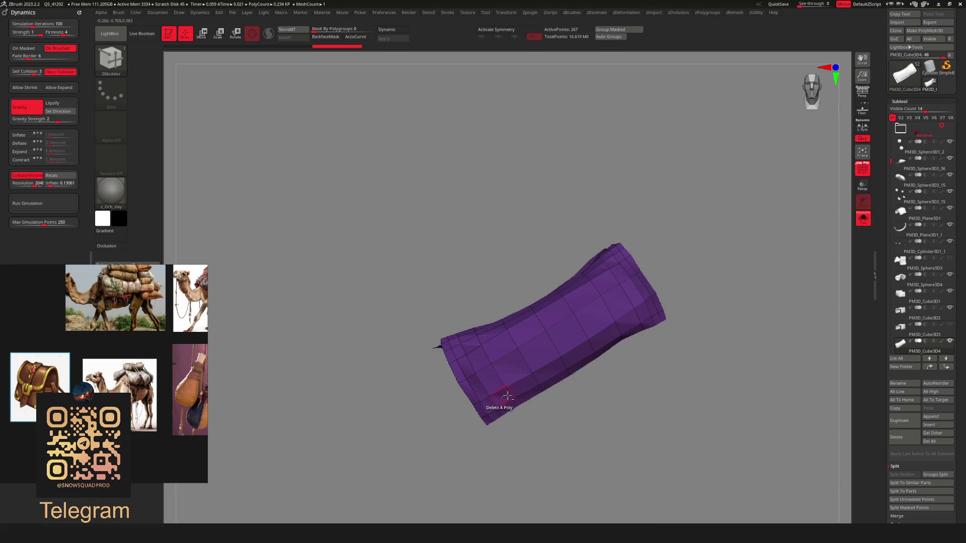
drag(502, 398, 651, 305)
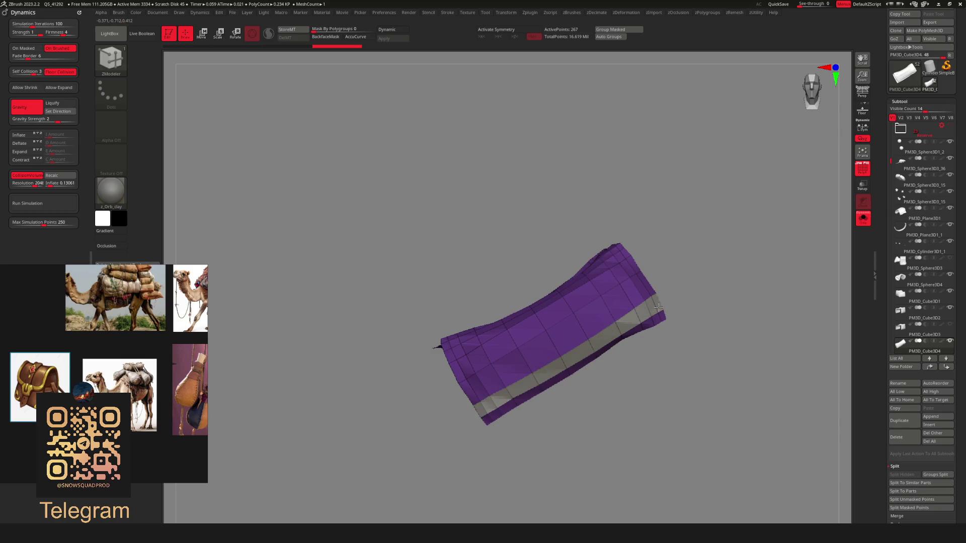
click(495, 402)
mouse_move(508, 423)
mouse_down()
mouse_move(594, 362)
mouse_move(613, 371)
mouse_move(572, 336)
mouse_move(596, 399)
mouse_move(501, 394)
mouse_up()
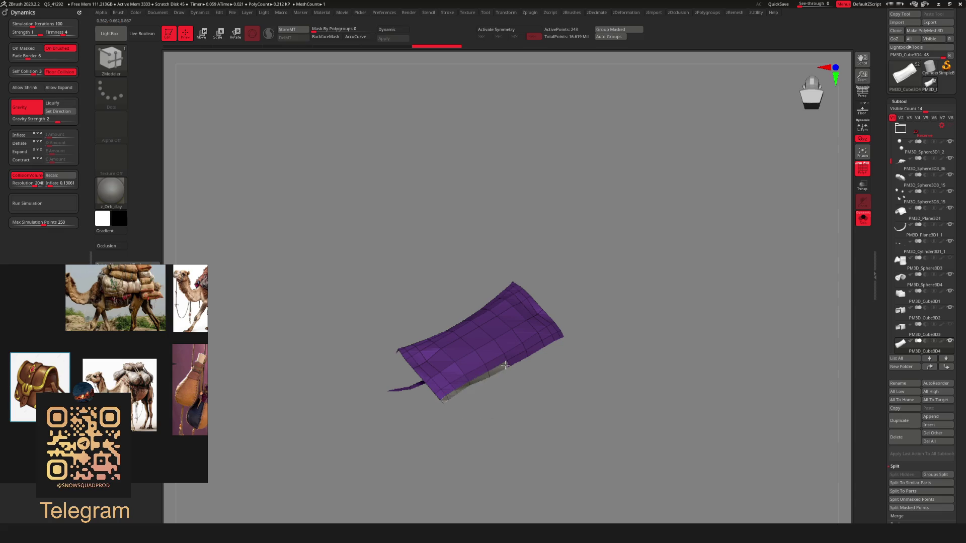
mouse_move(481, 393)
mouse_down()
mouse_move(587, 295)
mouse_move(640, 300)
mouse_move(654, 266)
mouse_move(684, 251)
mouse_move(523, 270)
mouse_up()
mouse_move(704, 257)
mouse_down()
mouse_move(666, 334)
mouse_move(660, 242)
mouse_move(631, 336)
mouse_move(731, 285)
mouse_move(584, 363)
mouse_up()
Extrude the whole purple polygroup outward into thick side walls using Polygroup All
key(space)
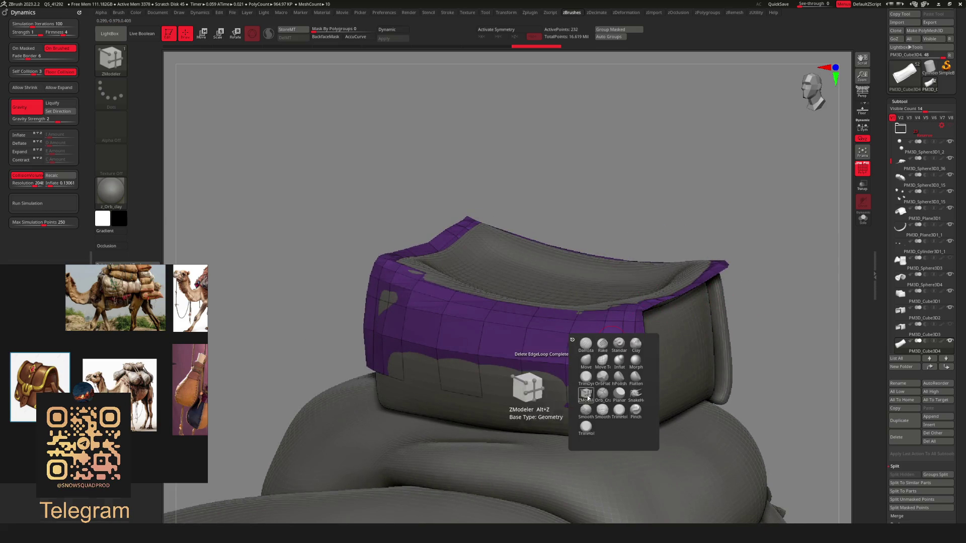
key(b)
click(616, 298)
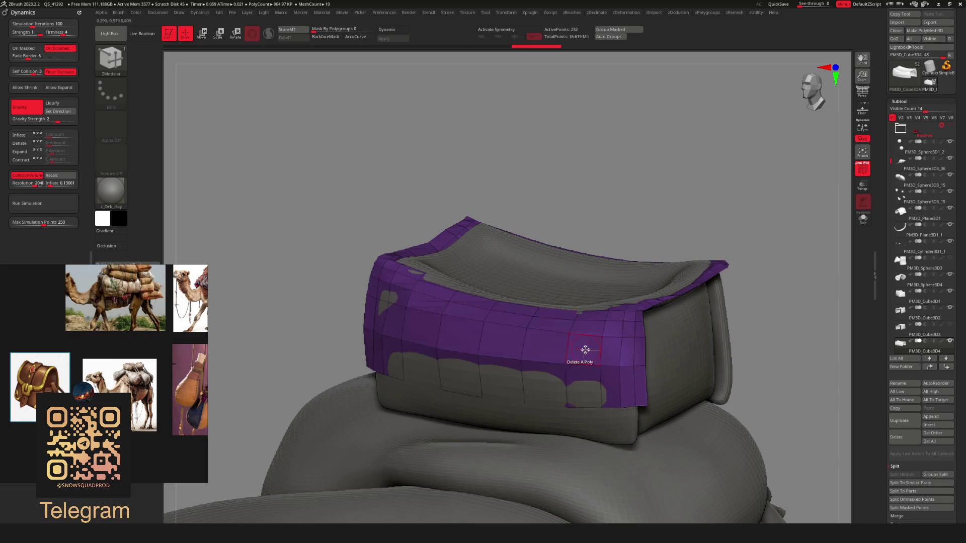
key(space)
click(505, 288)
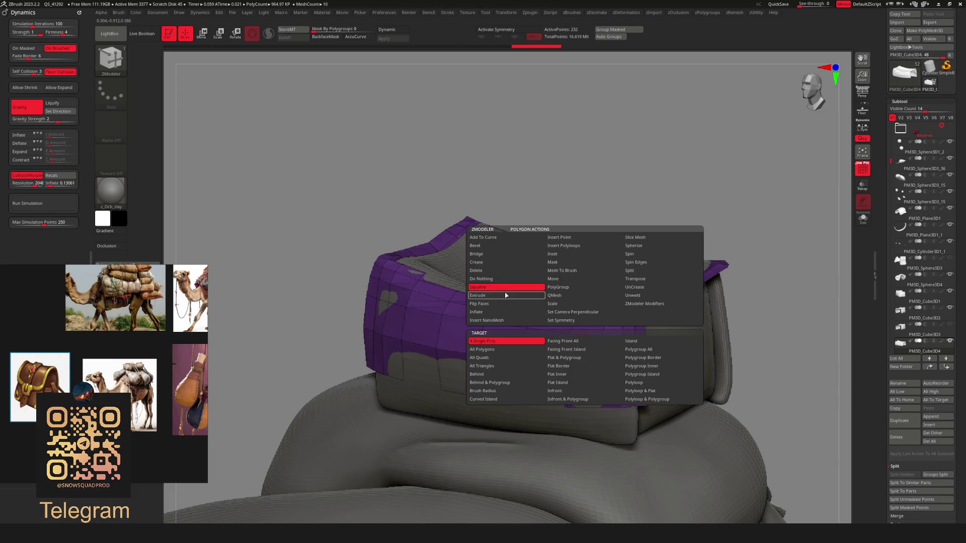
click(517, 298)
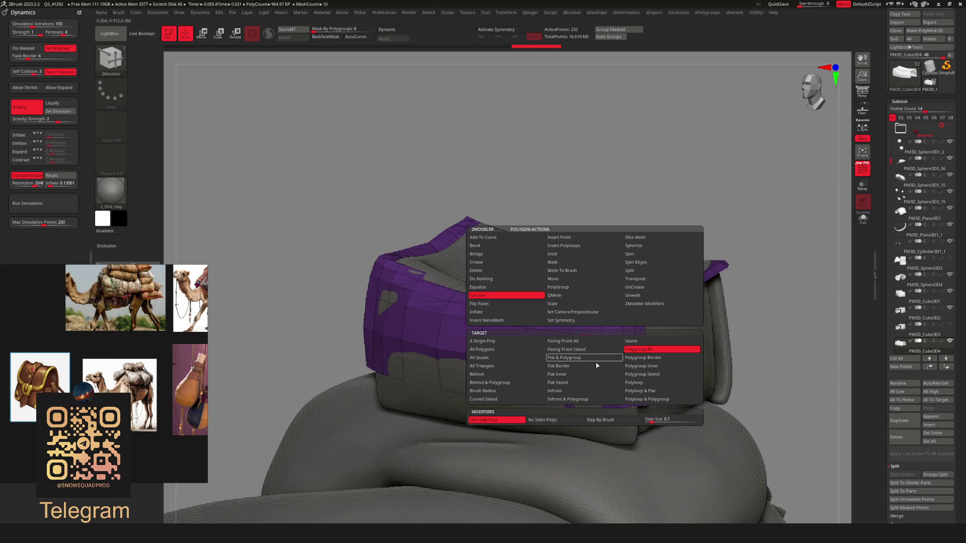
click(667, 352)
drag(522, 324, 520, 306)
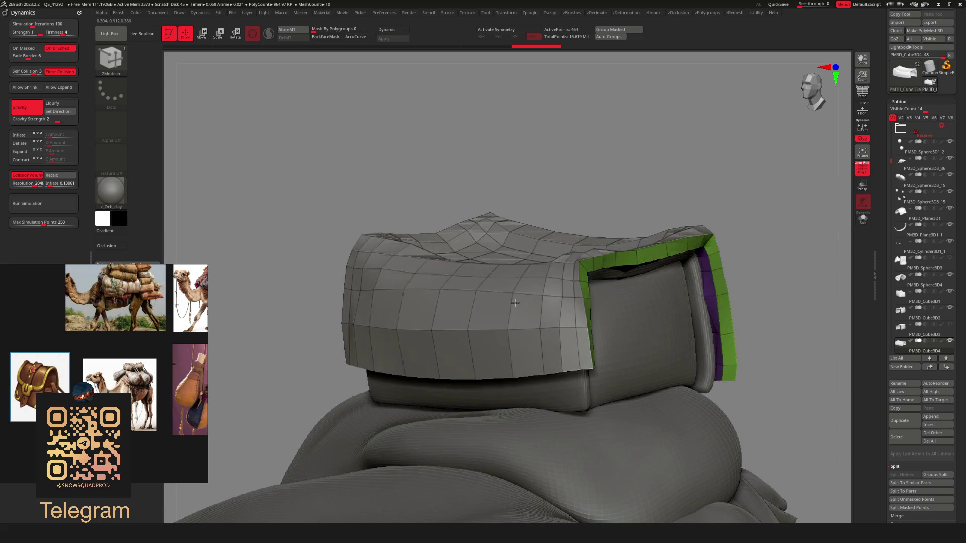
mouse_move(519, 305)
right_down()
mouse_move(682, 297)
mouse_move(647, 201)
mouse_move(664, 265)
mouse_move(711, 264)
mouse_move(677, 251)
right_up()
drag(559, 347, 533, 344)
mouse_move(533, 343)
right_down()
mouse_move(453, 341)
mouse_move(681, 211)
mouse_move(685, 262)
mouse_move(721, 291)
mouse_move(615, 289)
mouse_move(652, 298)
mouse_move(643, 302)
mouse_move(619, 273)
mouse_move(687, 295)
mouse_move(664, 287)
mouse_move(686, 259)
right_up()
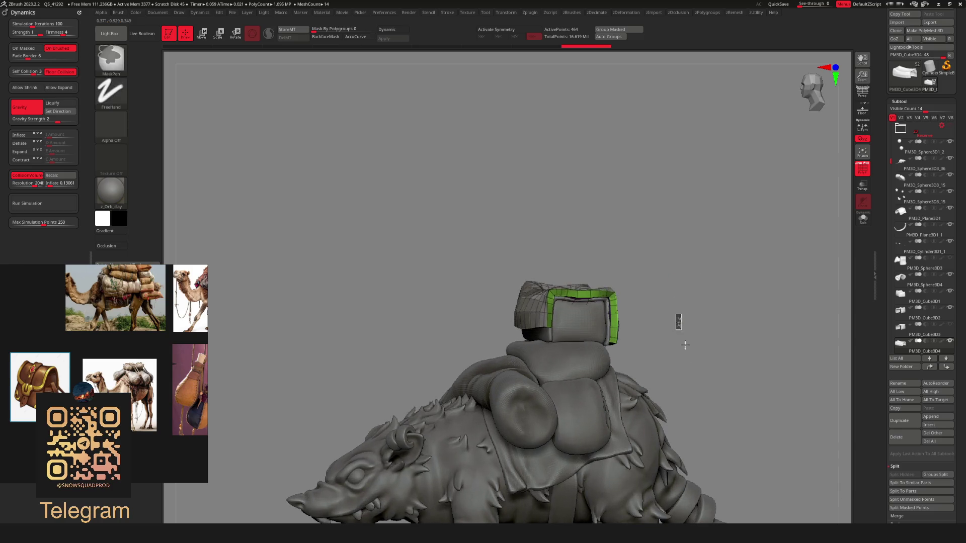
Turn off PolyF, enable Dynamic subdivision, and orbit to check the rim from front, back and sides
key(shift+f)
key(d)
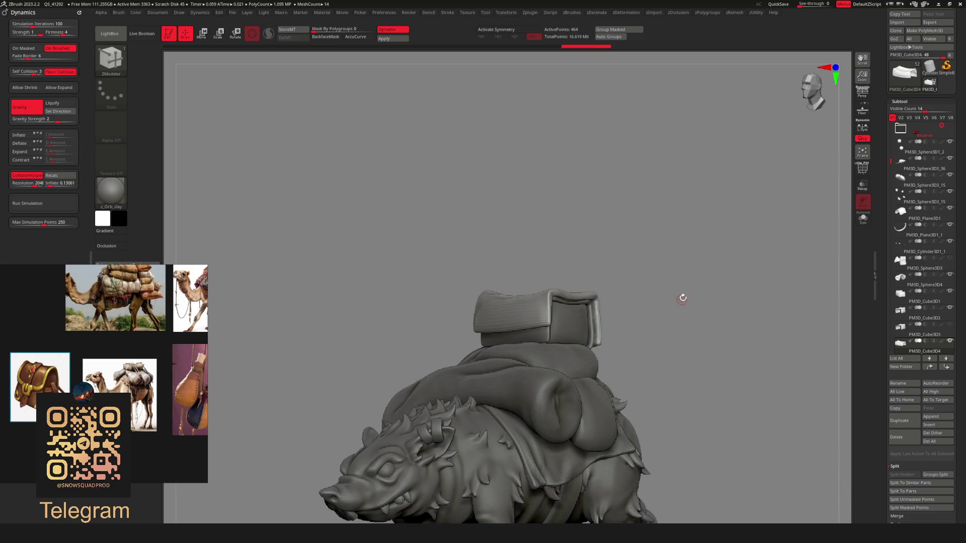
ctrl+right_drag(682, 297, 631, 266)
mouse_move(635, 307)
right_down()
mouse_move(611, 323)
mouse_move(653, 308)
mouse_move(625, 309)
mouse_move(686, 308)
mouse_move(716, 280)
mouse_move(739, 286)
mouse_move(673, 267)
right_up()
mouse_move(695, 287)
mouse_down()
mouse_move(713, 322)
mouse_move(684, 255)
mouse_move(710, 275)
mouse_up()
mouse_move(710, 275)
ctrl+right_down()
mouse_move(740, 233)
mouse_move(681, 235)
mouse_move(676, 261)
mouse_move(695, 299)
mouse_move(698, 267)
ctrl+right_up()
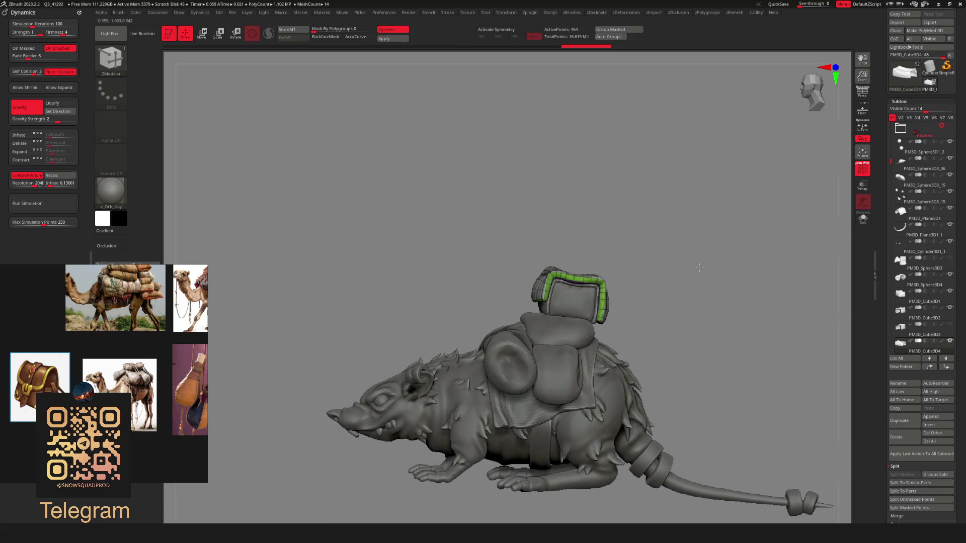
mouse_move(699, 268)
right_down()
mouse_move(663, 261)
mouse_move(647, 225)
right_up()
mouse_move(613, 303)
right_down()
mouse_move(661, 305)
mouse_move(603, 295)
mouse_move(687, 281)
mouse_move(669, 311)
right_up()
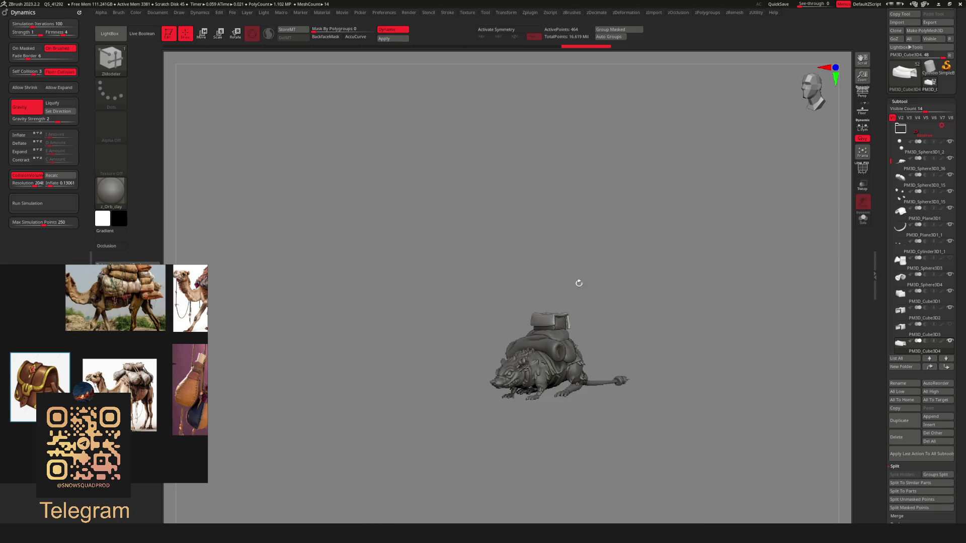
mouse_move(603, 363)
shift+right_down()
mouse_move(612, 334)
mouse_move(647, 362)
shift+right_up()
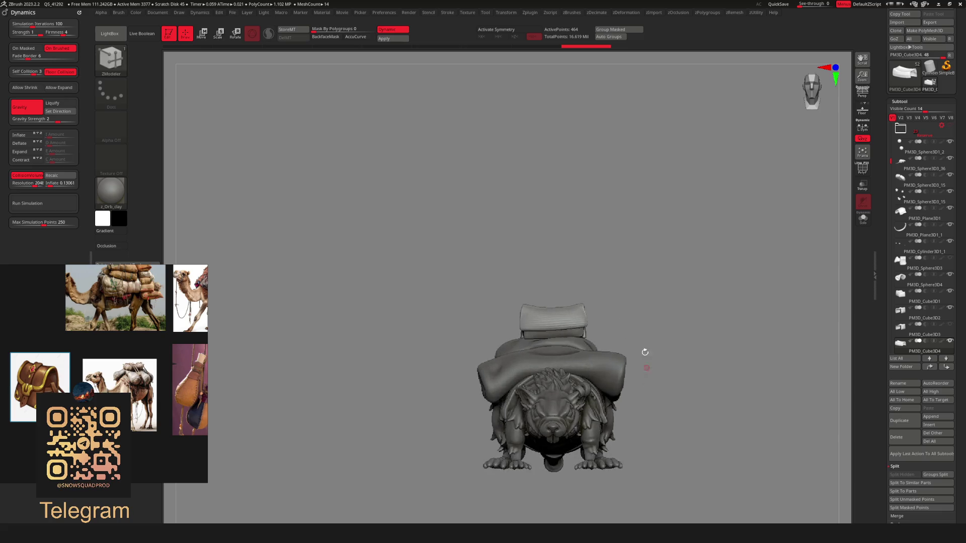
right_drag(608, 312, 551, 325)
ctrl+right_drag(615, 352, 615, 274)
Switch to the Move brush (B, M, V) and turn on X-axis symmetry
key(b)
key(m)
key(v)
key(space)
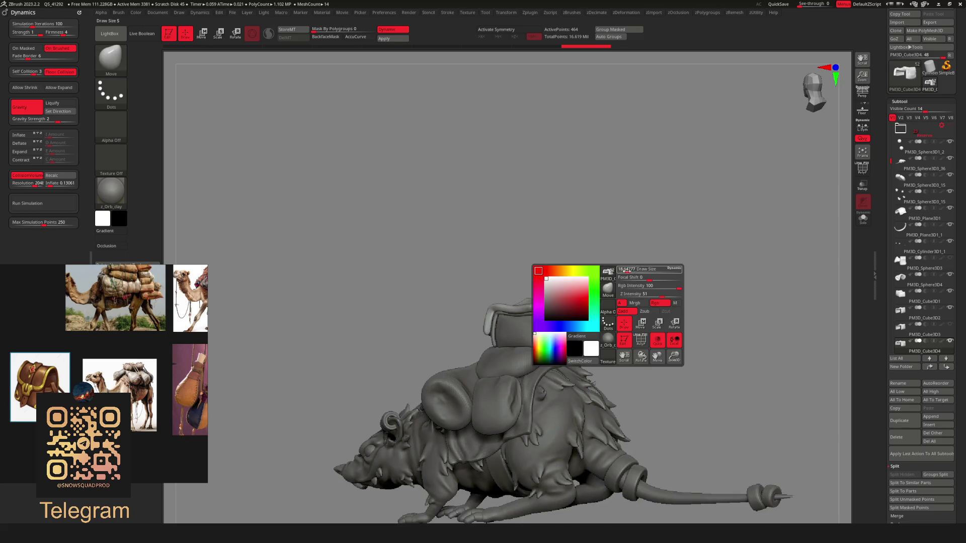
ctrl+right_drag(624, 322, 605, 363)
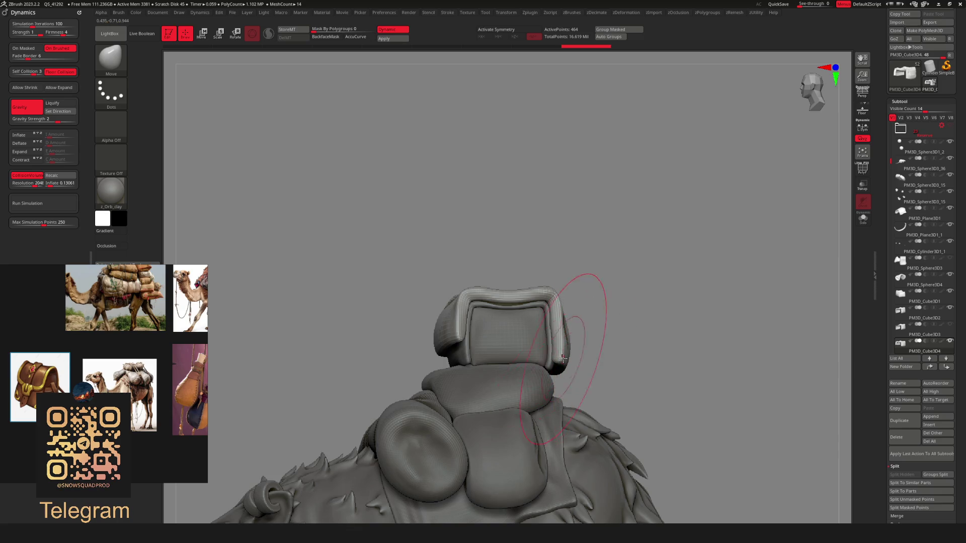
key(x)
Orbit around the backpack to inspect its back, right and left-back sides
mouse_move(654, 307)
mouse_down()
mouse_move(619, 302)
mouse_move(669, 215)
mouse_move(660, 240)
mouse_move(568, 325)
mouse_up()
mouse_move(594, 289)
mouse_down()
mouse_move(608, 237)
mouse_move(679, 270)
mouse_move(626, 291)
mouse_up()
key(space)
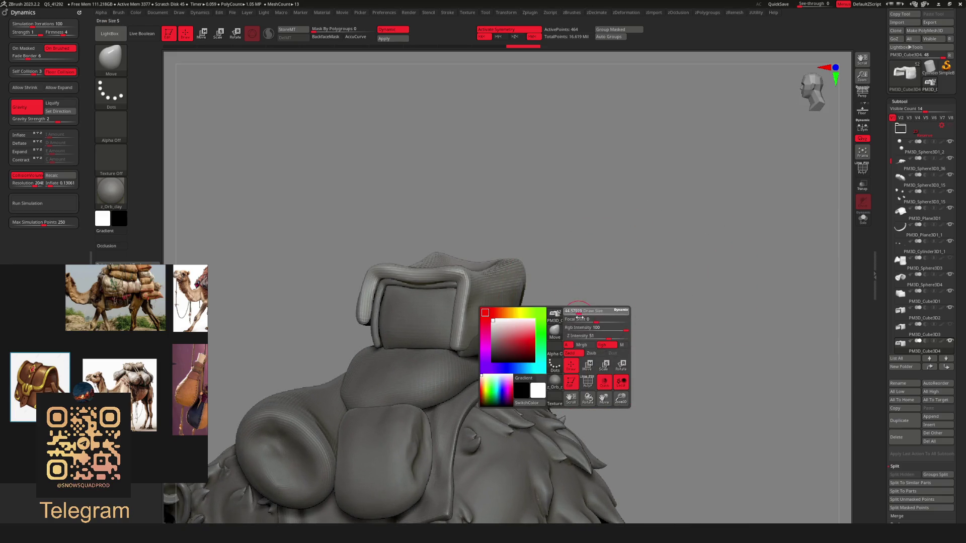
shift+drag(539, 309, 506, 344)
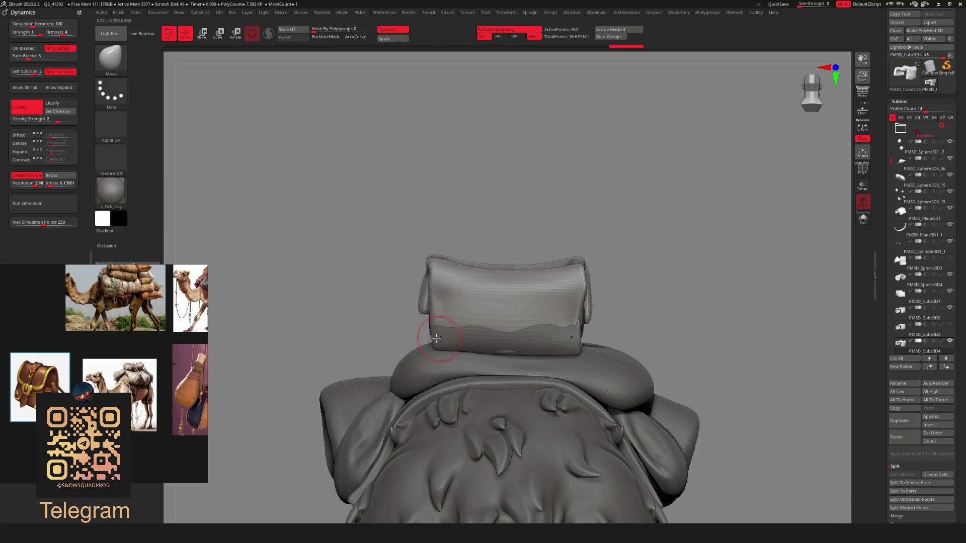
mouse_move(550, 261)
mouse_down()
mouse_move(617, 284)
mouse_move(595, 326)
mouse_up()
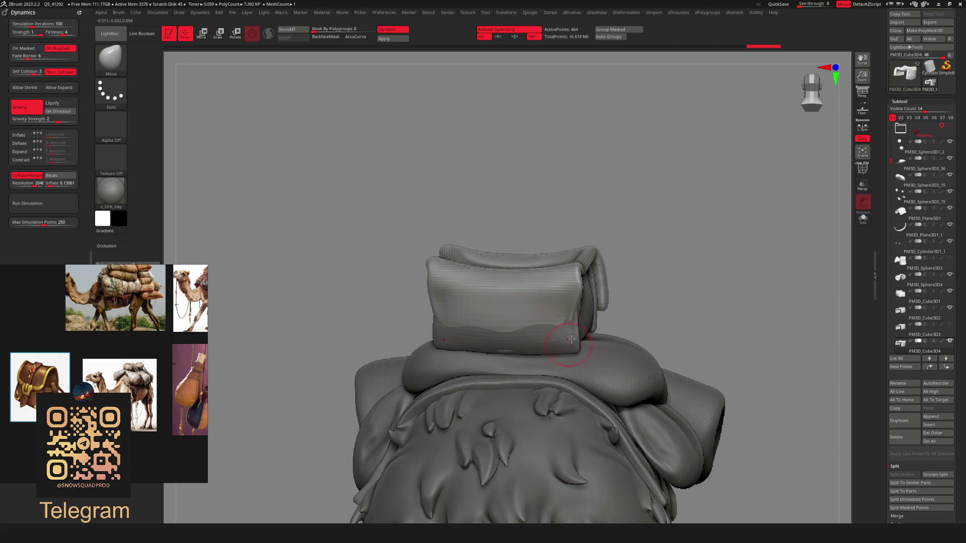
drag(583, 293, 606, 280)
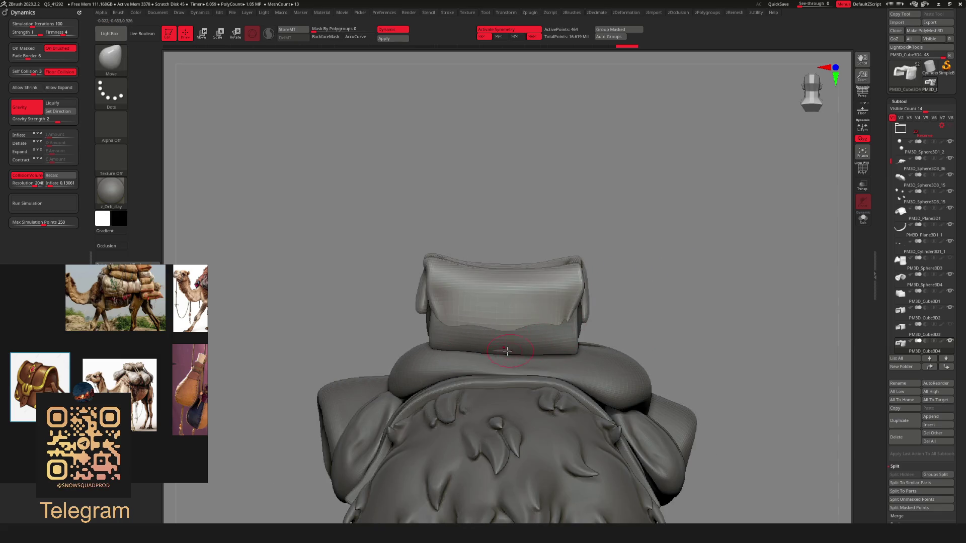
mouse_move(533, 236)
mouse_down()
mouse_move(595, 237)
mouse_move(511, 331)
mouse_up()
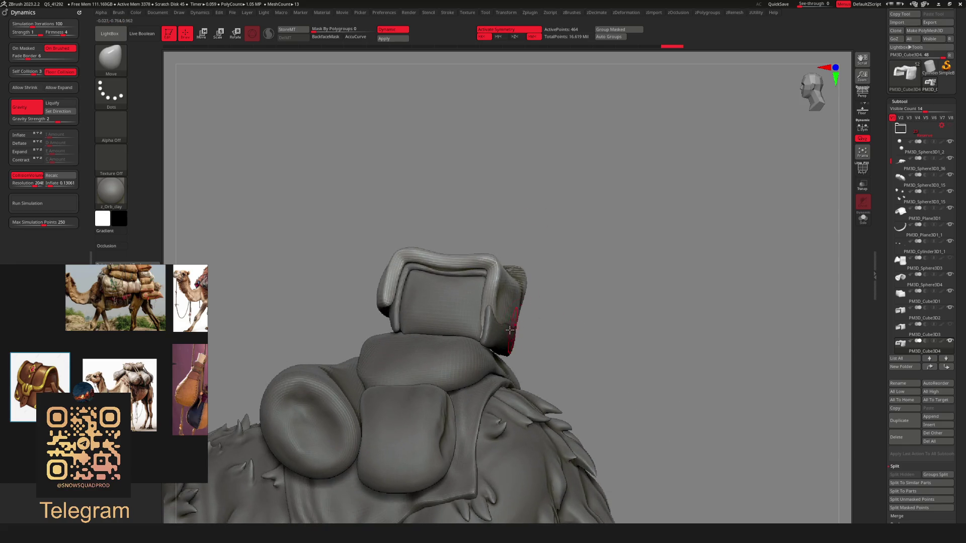
drag(644, 213, 603, 265)
mouse_move(573, 315)
mouse_down()
mouse_move(597, 280)
mouse_move(659, 250)
mouse_move(600, 292)
mouse_move(585, 274)
mouse_move(603, 299)
mouse_up()
Zoom out to view the whole rat, then isolate the cloth sheet
ctrl+scroll(604, 300, up, 3)
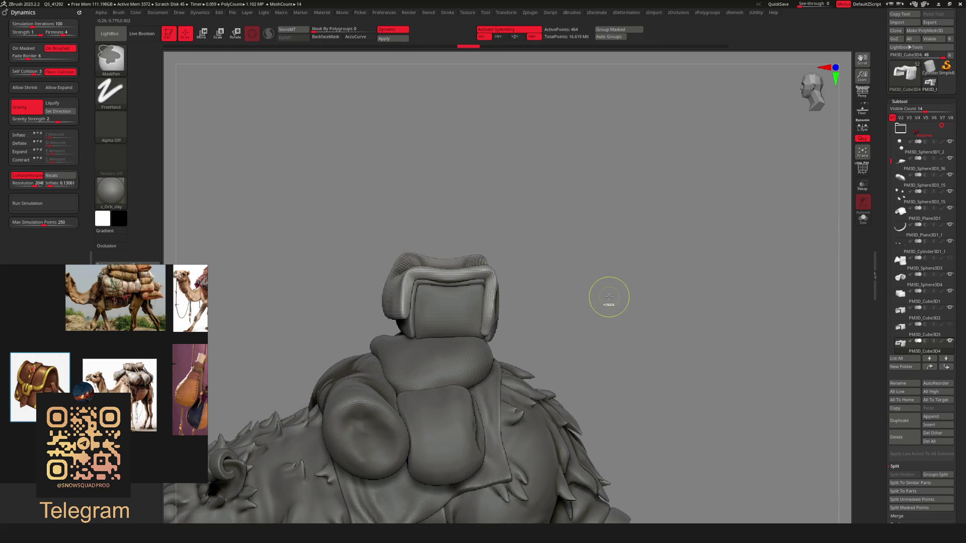
scroll(609, 297, down, 3)
mouse_move(609, 297)
mouse_down()
mouse_move(593, 280)
mouse_move(646, 207)
mouse_up()
drag(625, 281, 649, 288)
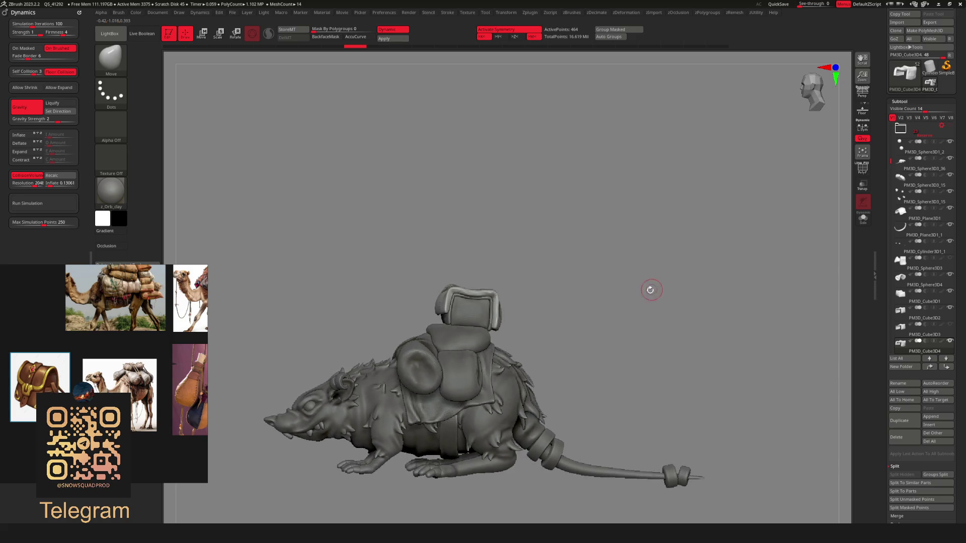
scroll(518, 279, down, 5)
scroll(528, 307, up, 5)
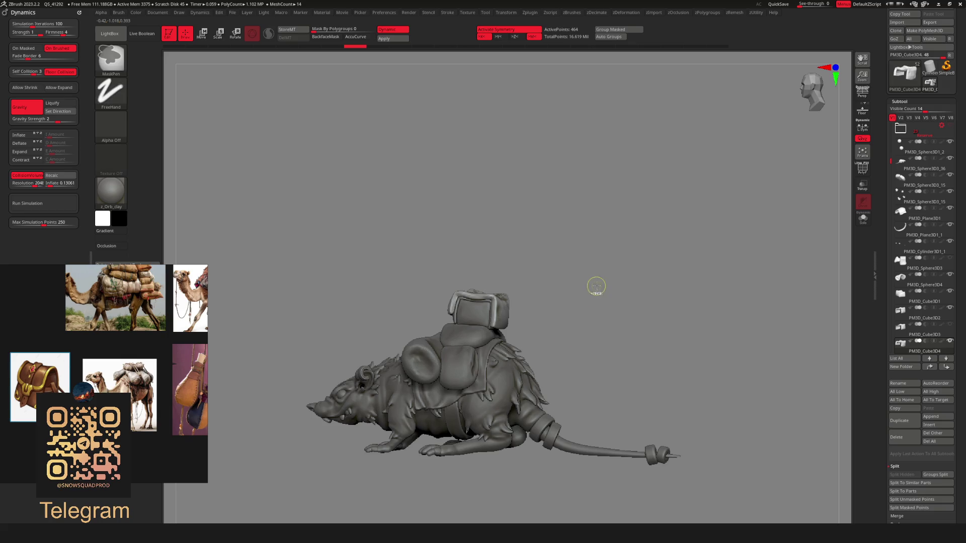
mouse_move(598, 289)
mouse_down()
mouse_move(571, 302)
mouse_move(574, 327)
mouse_move(584, 272)
mouse_up()
scroll(584, 292, up, 5)
key(ctrl)
click(863, 218)
Show the polygroup wireframe and set ZModeler to Delete single polygons, with symmetry off
mouse_move(649, 297)
mouse_down()
mouse_move(604, 311)
mouse_move(632, 283)
mouse_move(621, 345)
mouse_move(574, 357)
mouse_up()
key(shift+f)
key(g)
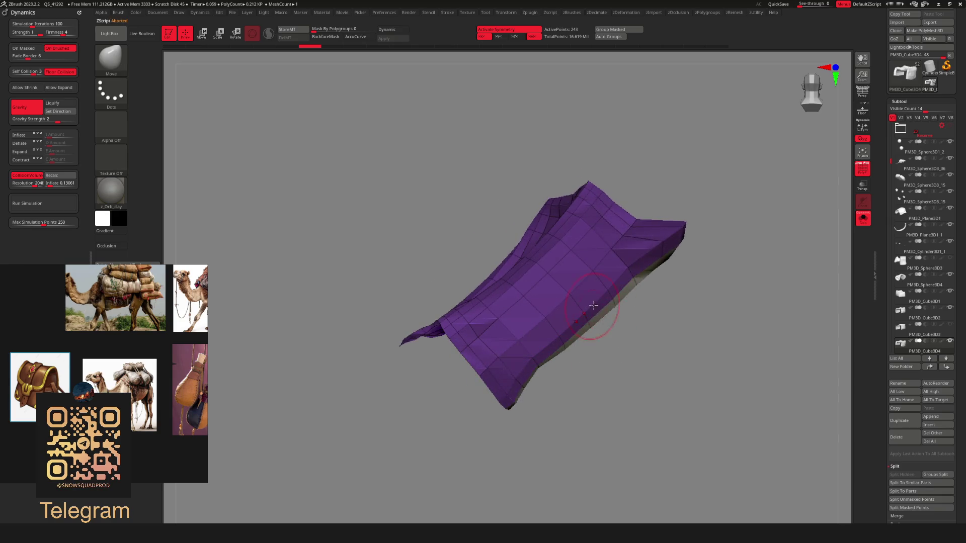
key(b)
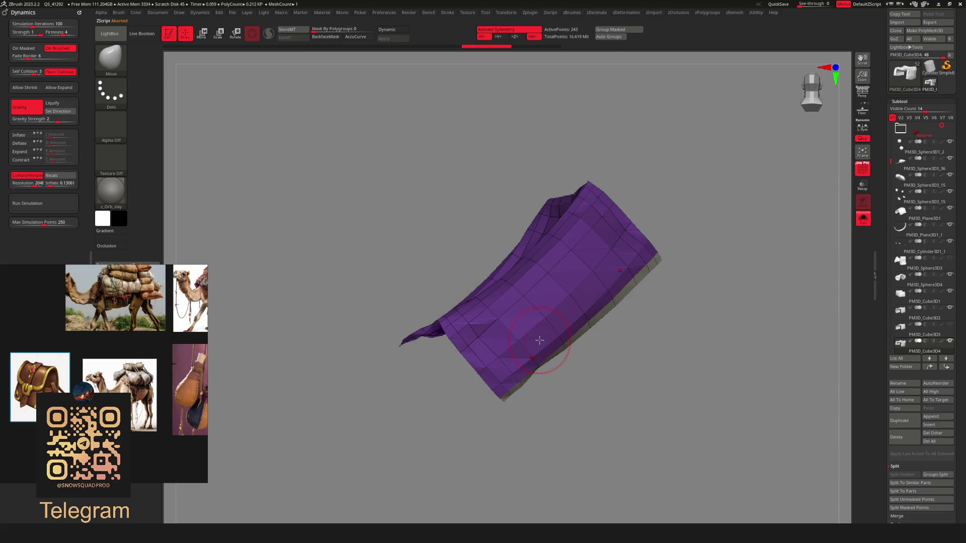
key(b)
key(z)
key(m)
key(space)
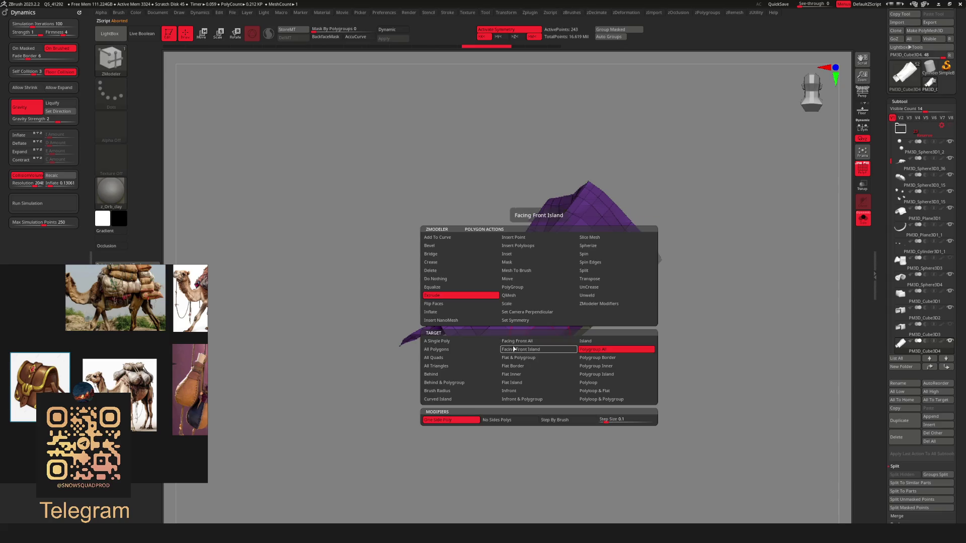
click(545, 282)
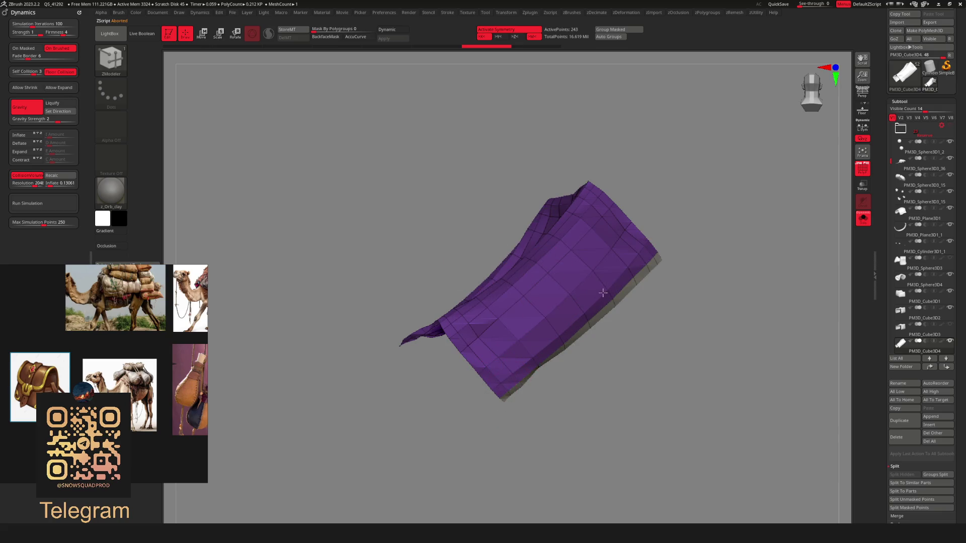
key(x)
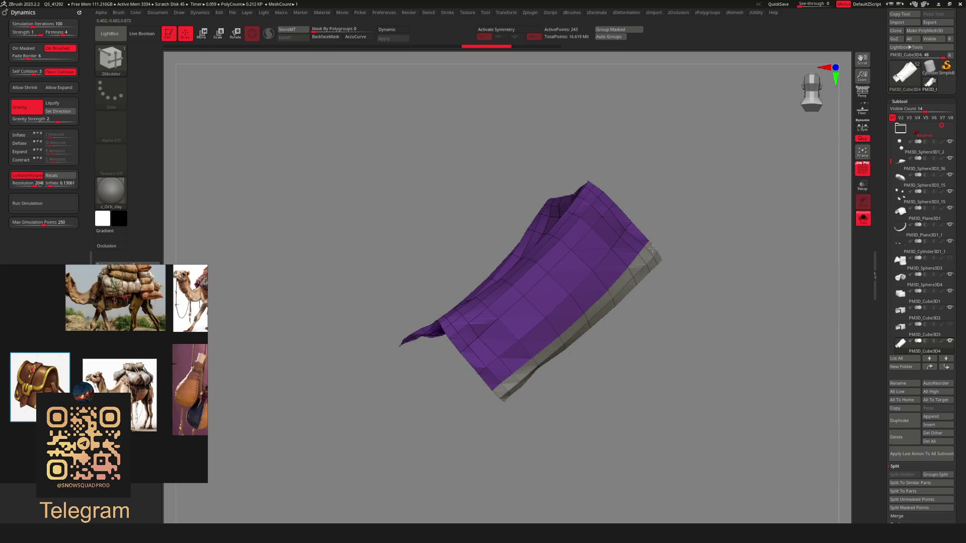
Delete a few of the cloth's grey polygons individually, then undo the last change
click(566, 315)
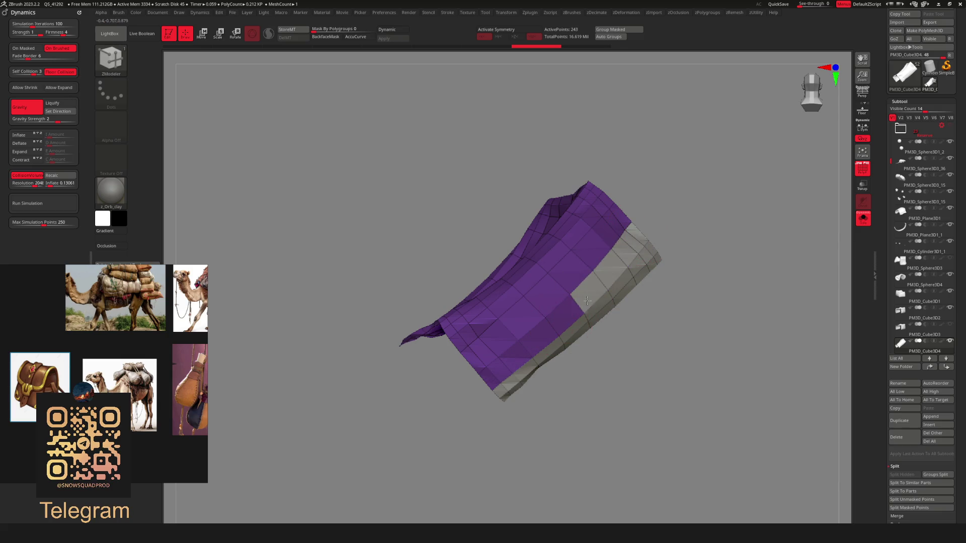
click(479, 360)
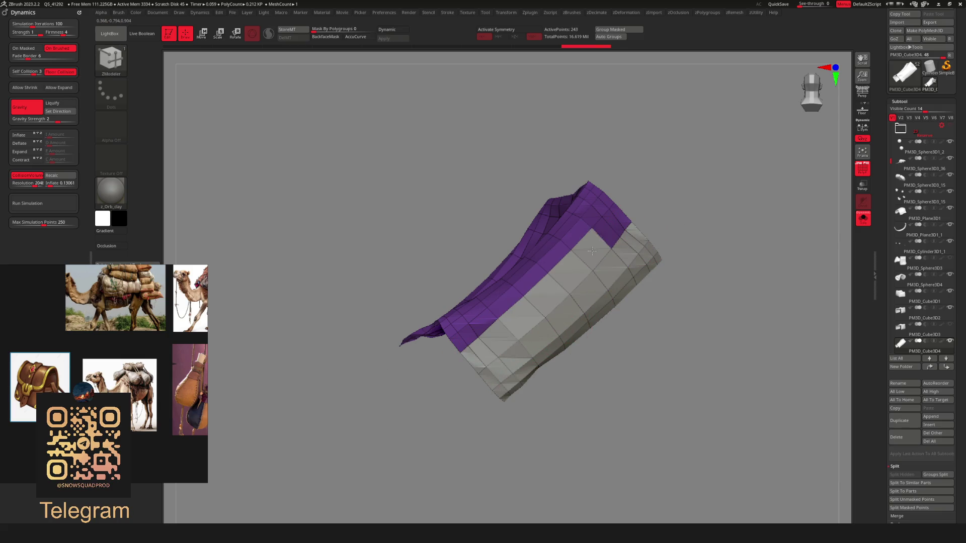
click(505, 312)
right_drag(461, 344, 462, 328)
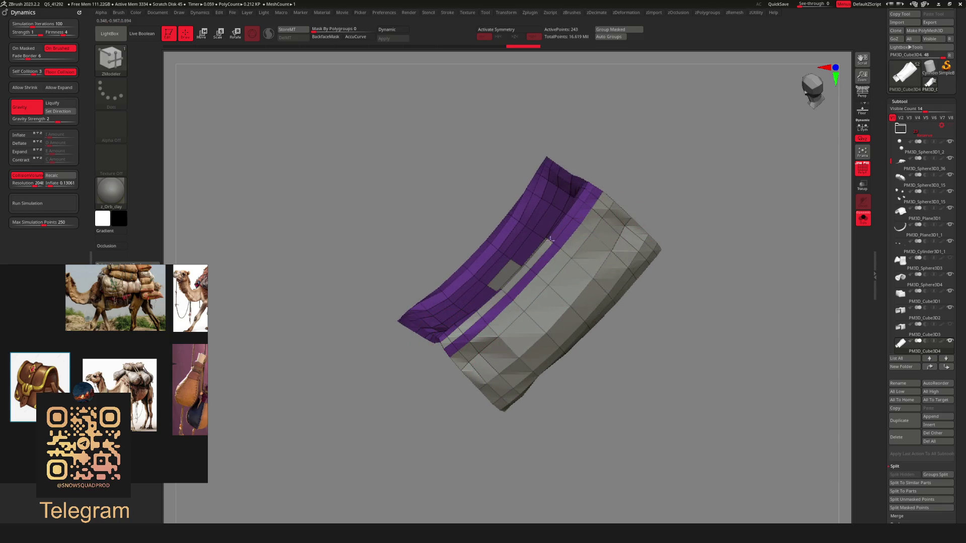
key(ctrl+shift+z)
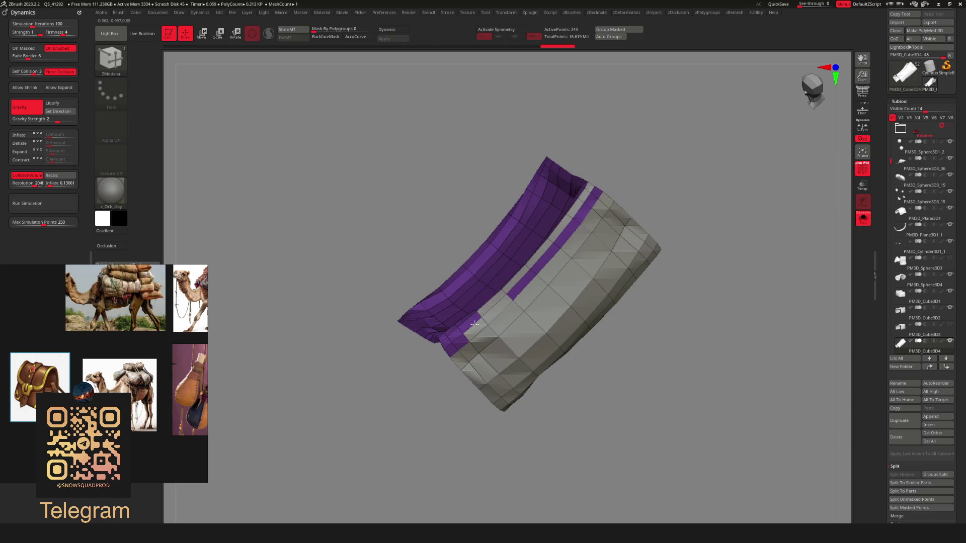
Delete the entire grey polygroup with target Polygroup All, keeping the purple strip
mouse_move(596, 192)
right_down()
mouse_move(645, 215)
mouse_move(623, 243)
mouse_move(546, 292)
right_up()
key(space)
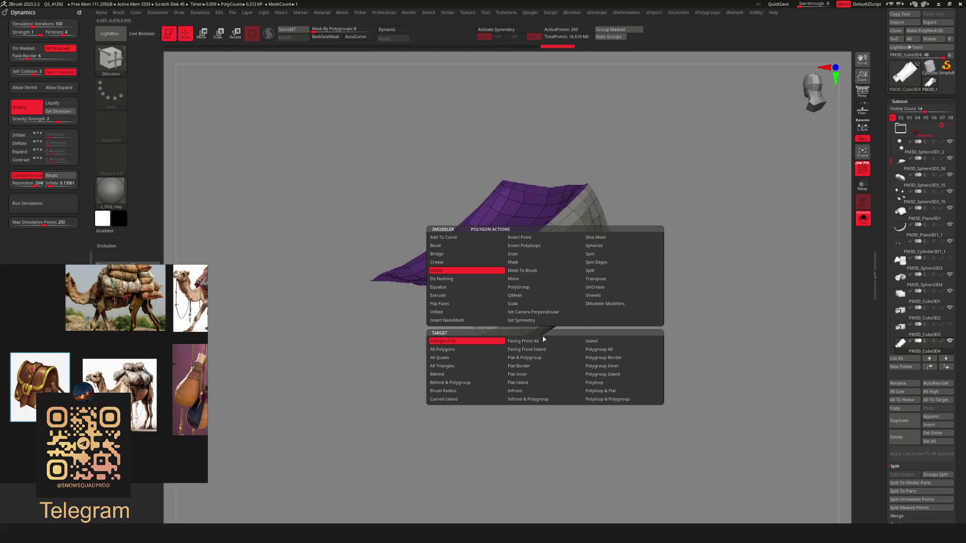
click(604, 350)
click(584, 249)
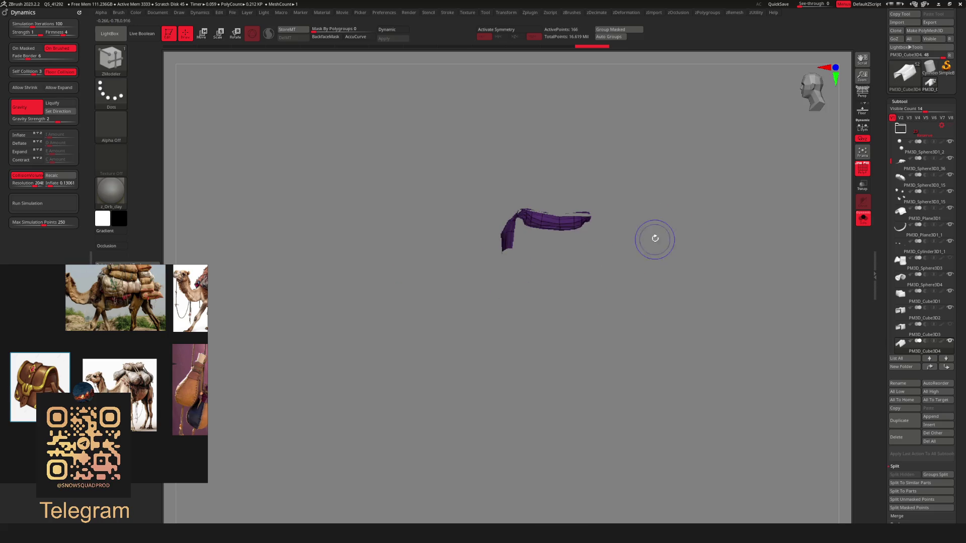
Zoom in on the saddle and cloth and return to the ZModeler brush
mouse_move(702, 278)
right_down()
mouse_move(629, 291)
mouse_move(651, 291)
mouse_move(668, 261)
mouse_move(669, 336)
mouse_move(644, 312)
mouse_move(573, 322)
mouse_move(623, 281)
mouse_move(606, 309)
mouse_move(664, 306)
mouse_move(643, 287)
right_up()
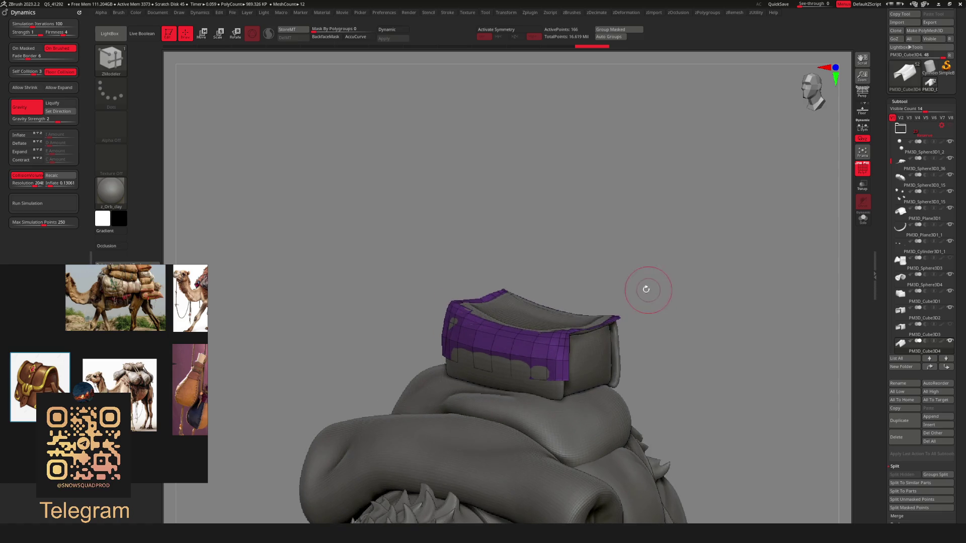
key(b)
key(c)
key(p)
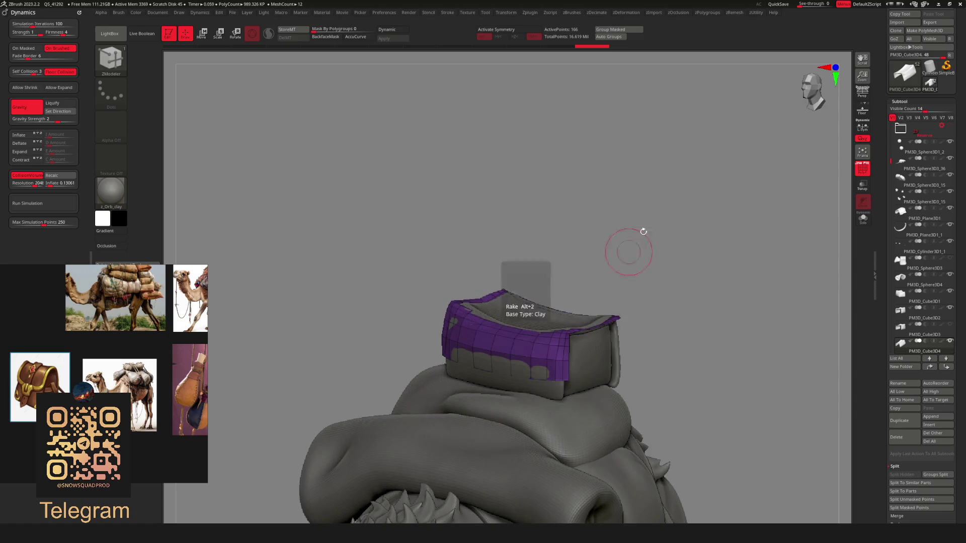
key(b)
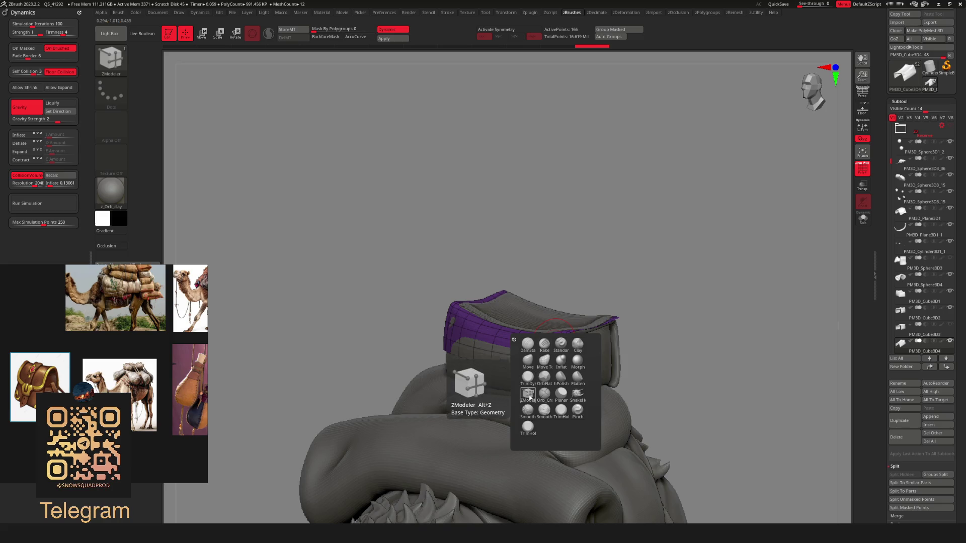
key(Escape)
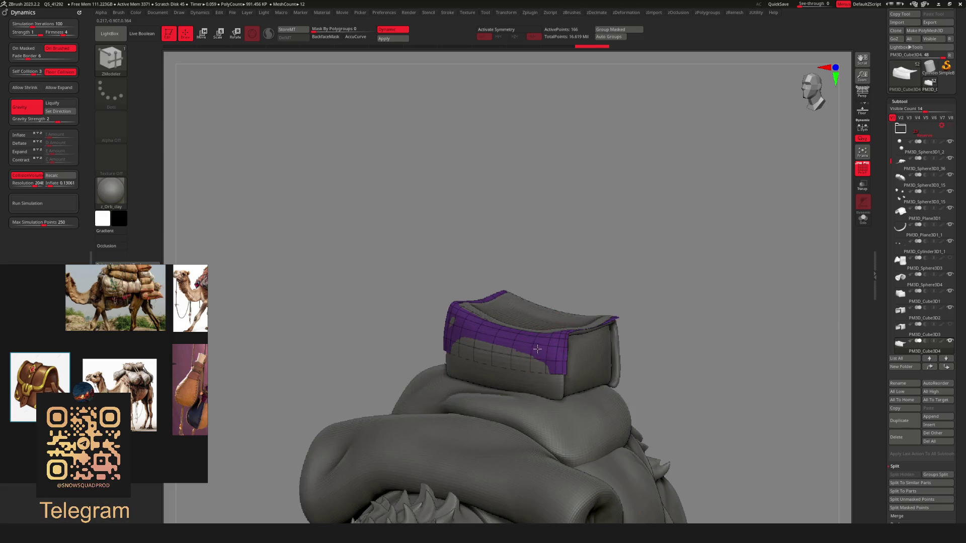
Extrude the cover's top polygroup with Polygroup All, then undo the extrusion
key(space)
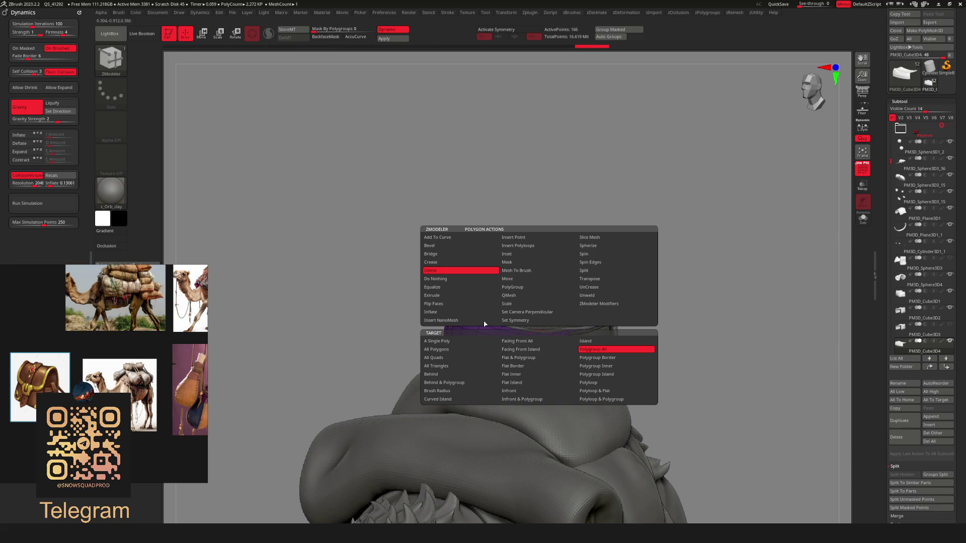
click(542, 352)
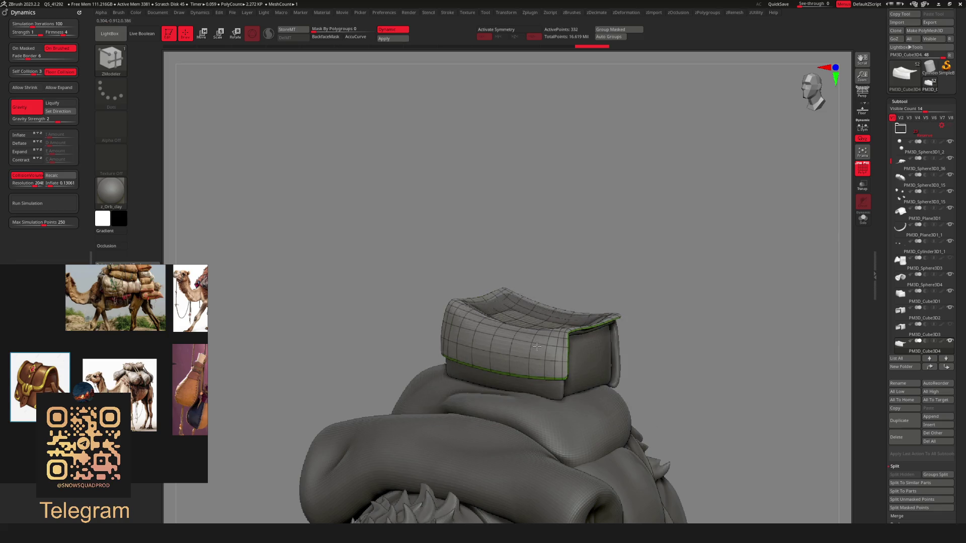
mouse_move(594, 271)
mouse_down()
mouse_move(703, 250)
mouse_move(651, 295)
mouse_move(647, 246)
mouse_move(623, 308)
mouse_up()
key(ctrl+z)
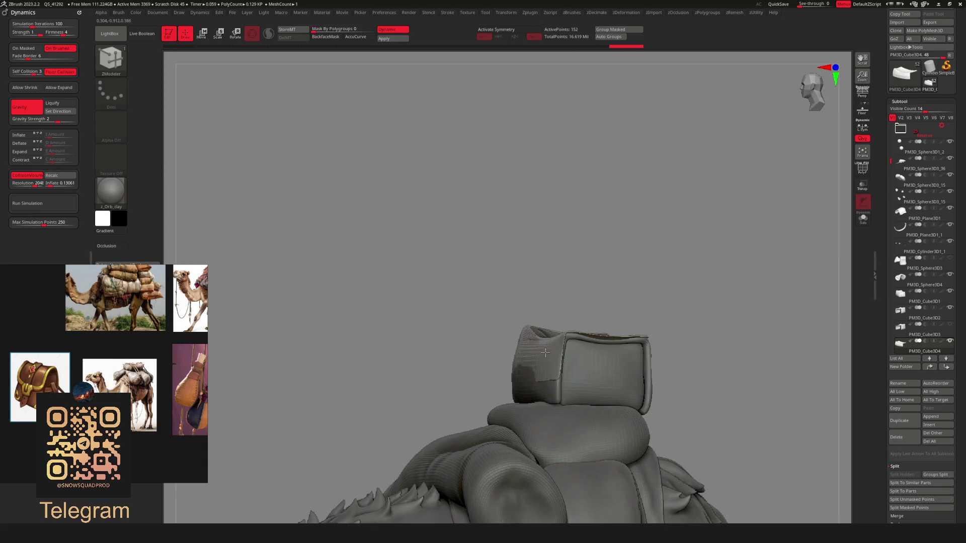
mouse_move(697, 274)
mouse_down()
mouse_move(610, 222)
mouse_move(623, 293)
mouse_up()
drag(639, 308, 580, 274)
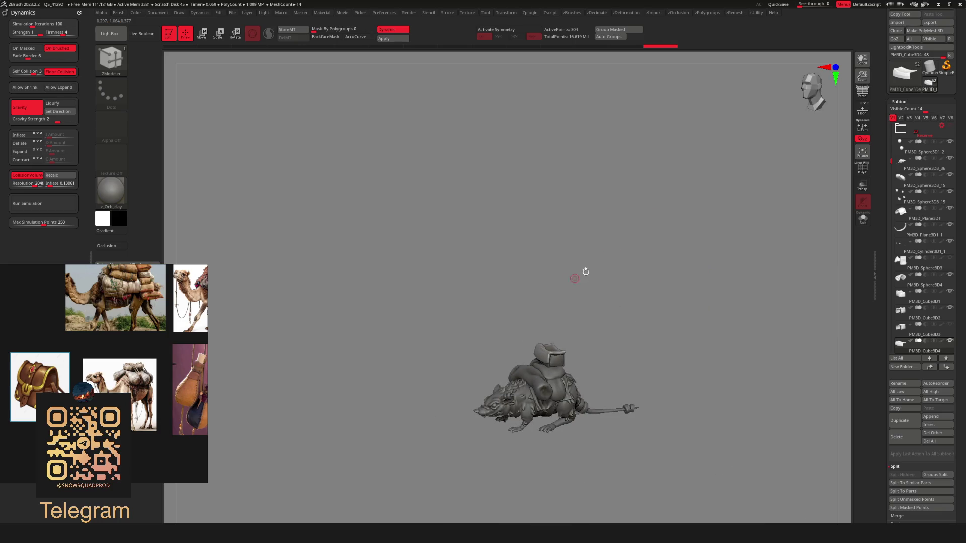
mouse_move(620, 321)
mouse_down()
mouse_move(609, 319)
mouse_move(616, 308)
mouse_move(649, 285)
mouse_move(688, 319)
mouse_move(671, 331)
mouse_move(681, 326)
mouse_move(572, 300)
mouse_move(621, 358)
mouse_move(611, 400)
mouse_move(615, 358)
mouse_up()
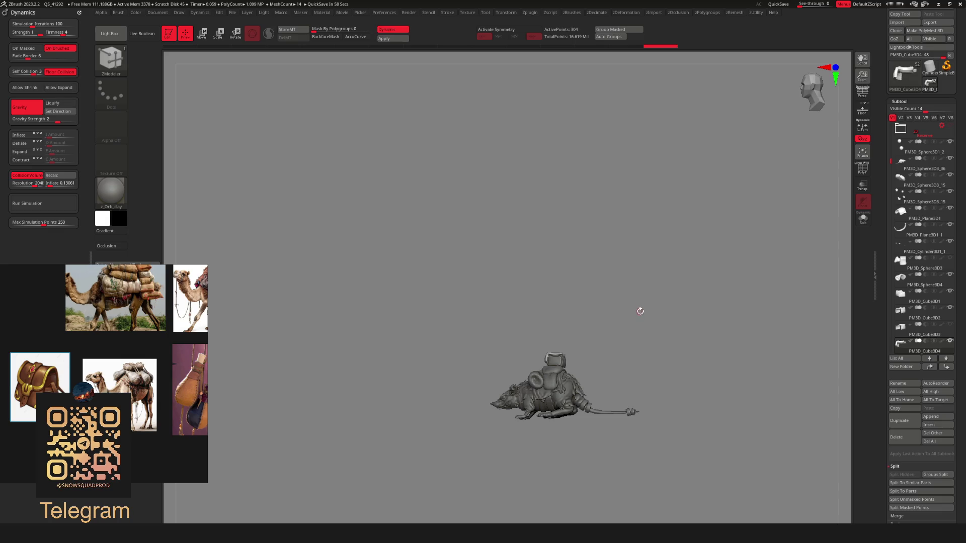
mouse_move(631, 329)
alt+mouse_down()
mouse_move(620, 358)
mouse_move(636, 384)
mouse_move(630, 340)
alt+mouse_up()
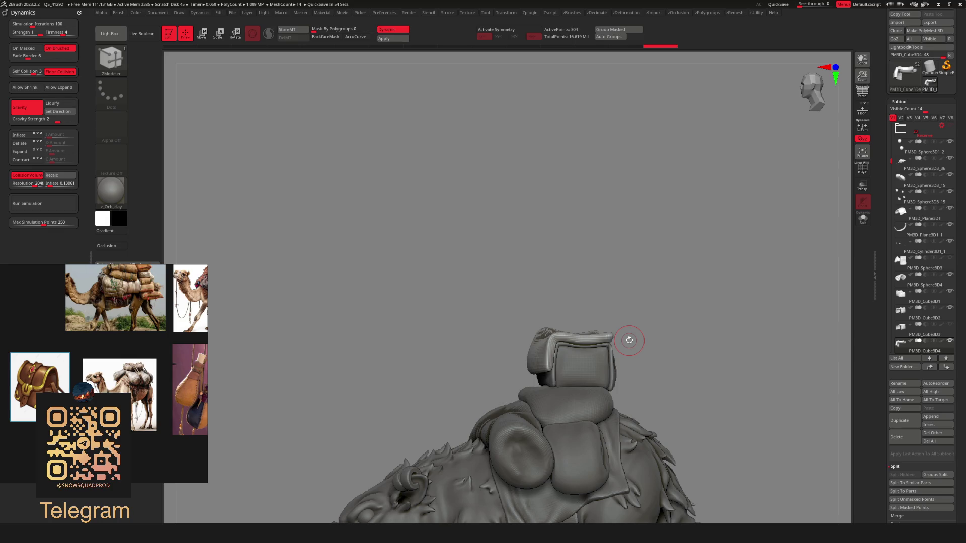
Delete the active old box-cover subtool
mouse_move(629, 341)
mouse_down()
mouse_move(643, 339)
mouse_move(660, 395)
mouse_move(744, 387)
mouse_up()
click(897, 437)
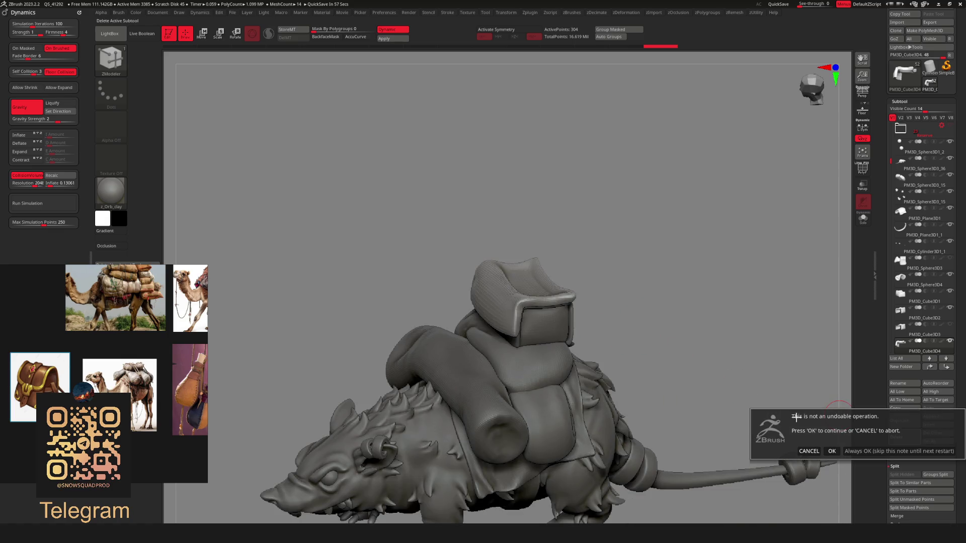
click(833, 450)
Delete a second old cover subtool and duplicate the remaining cover
mouse_move(619, 287)
mouse_down()
mouse_move(611, 308)
mouse_move(619, 347)
mouse_move(657, 363)
mouse_move(667, 420)
mouse_up()
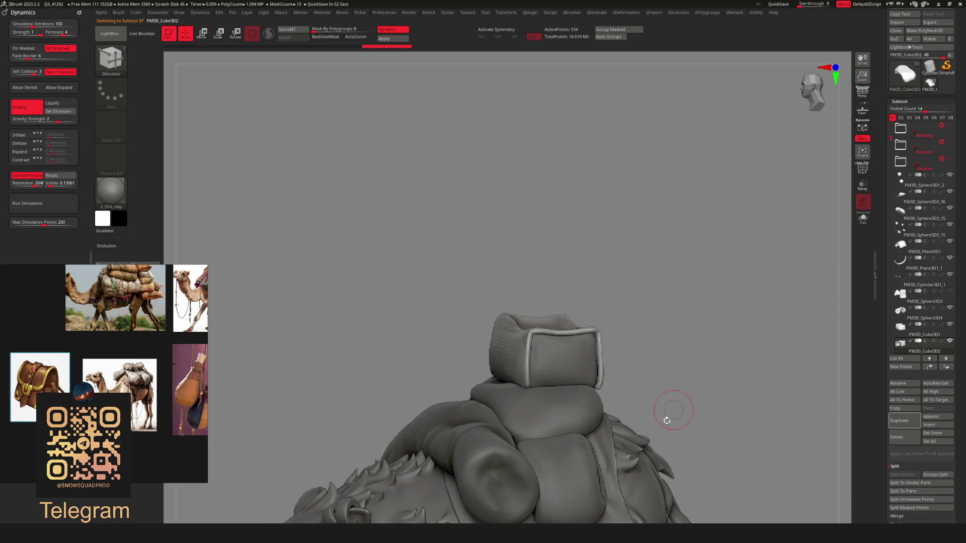
click(906, 438)
click(832, 452)
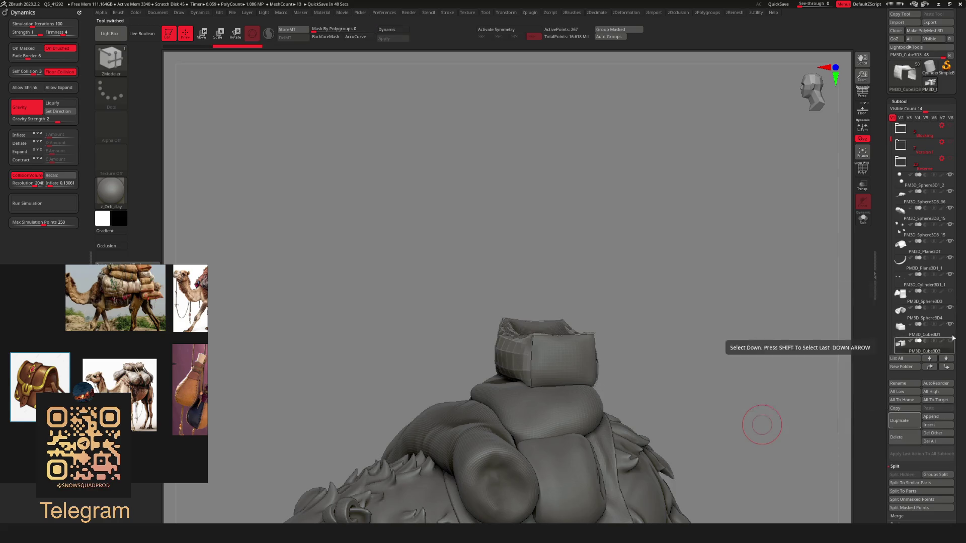
mouse_move(719, 305)
mouse_down()
mouse_move(638, 282)
mouse_move(658, 370)
mouse_move(651, 328)
mouse_move(704, 403)
mouse_move(795, 454)
mouse_up()
click(906, 424)
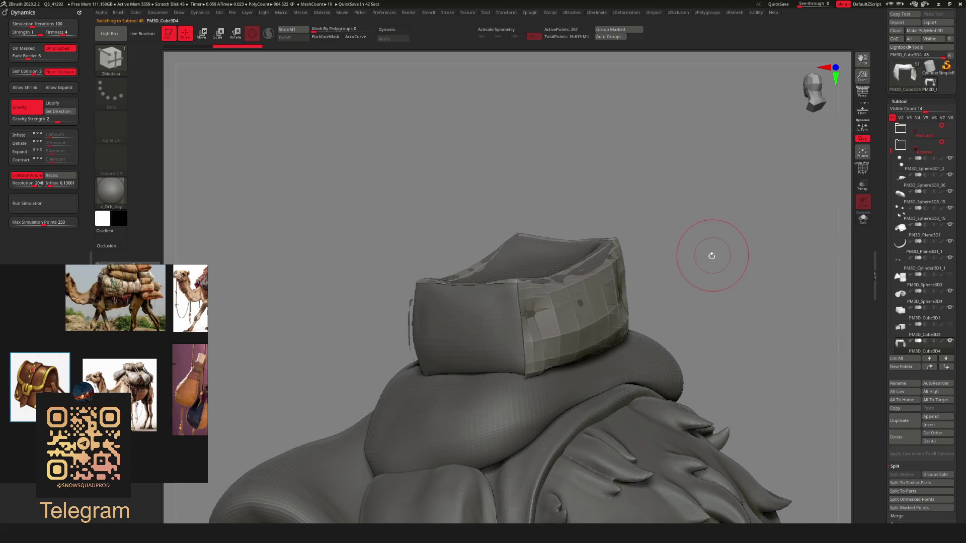
Solo the duplicated cover and show its polygroups with wireframe
key(alt+s)
key(space)
mouse_move(679, 252)
mouse_down()
mouse_move(645, 287)
mouse_move(698, 255)
mouse_move(649, 272)
mouse_up()
mouse_move(676, 225)
mouse_down()
mouse_move(656, 240)
mouse_move(674, 250)
mouse_up()
key(shift+f)
drag(580, 420, 455, 418)
Paint a grey polygroup band along the cover's lower edge and front strip
ctrl+drag(511, 392, 656, 327)
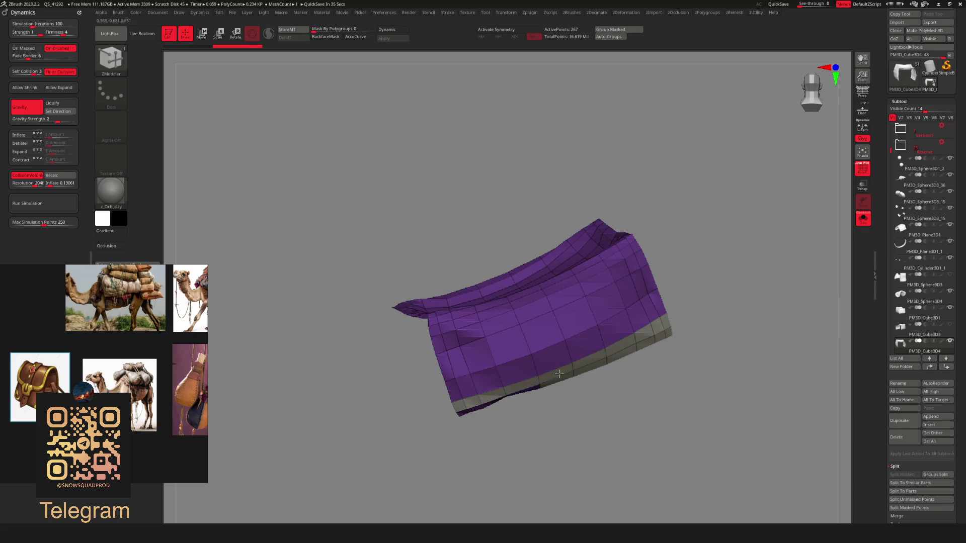
mouse_move(461, 413)
ctrl+mouse_down()
mouse_move(399, 410)
mouse_move(575, 345)
mouse_move(654, 302)
mouse_move(579, 319)
mouse_move(453, 372)
ctrl+mouse_up()
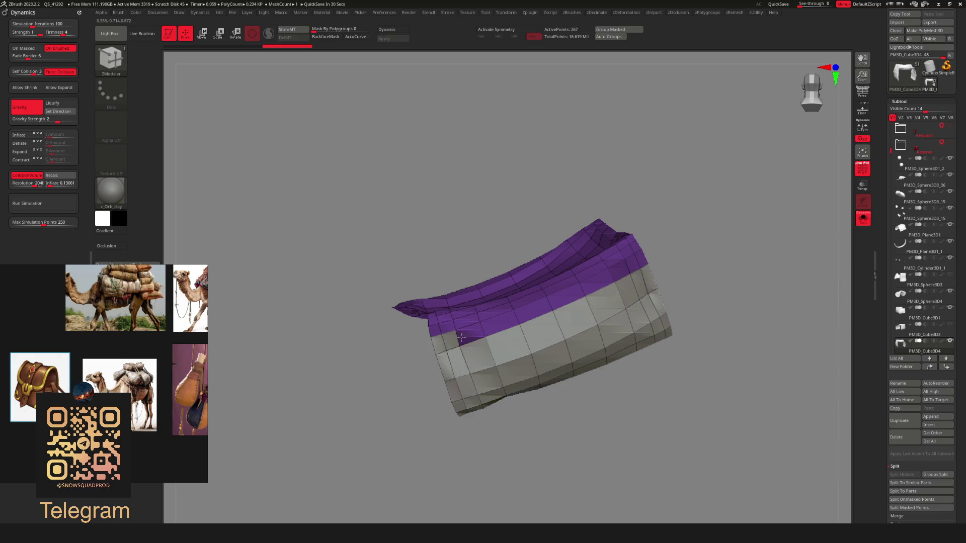
ctrl+drag(456, 338, 639, 261)
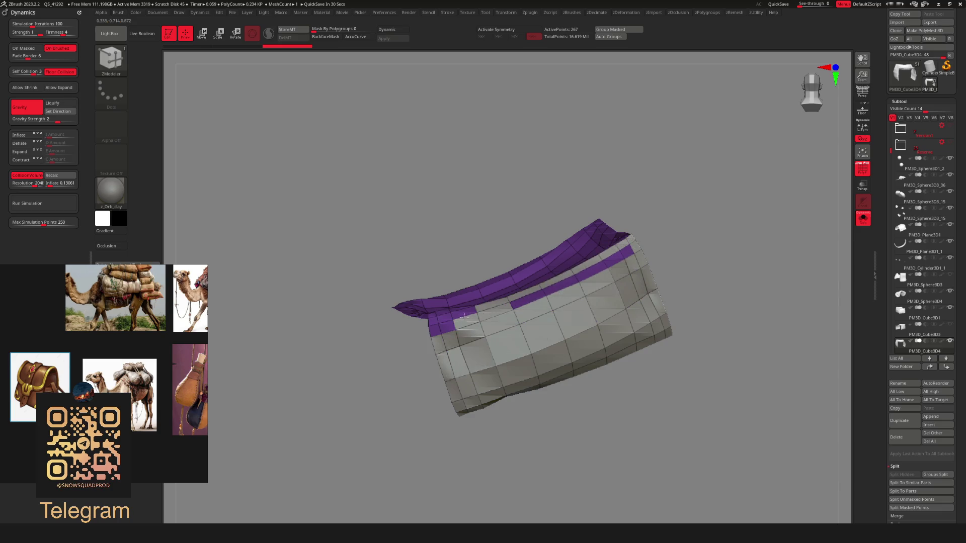
mouse_move(462, 313)
ctrl+mouse_down()
mouse_move(634, 249)
mouse_move(677, 282)
mouse_move(680, 271)
ctrl+mouse_up()
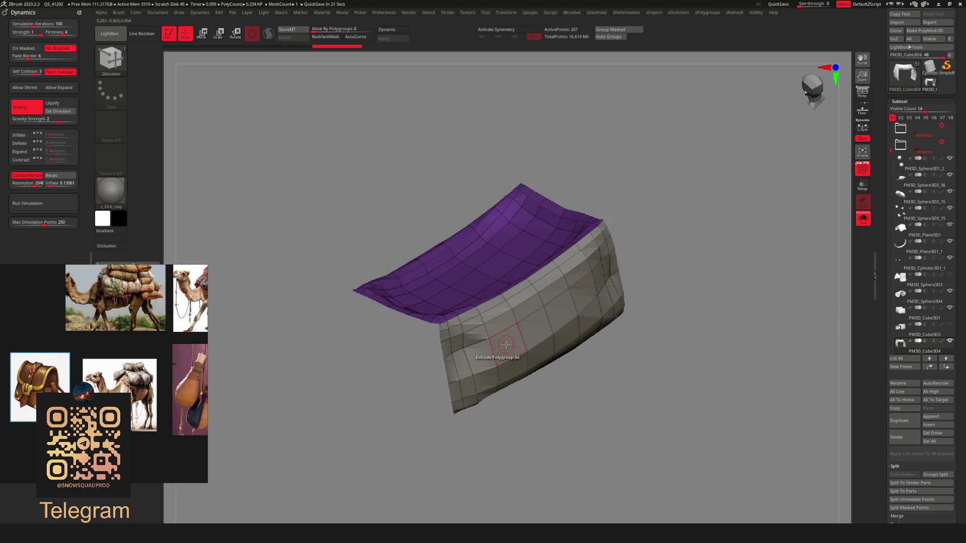
Delete the grey polygroup from the cover using ZModeler Delete Polygroup All
key(space)
click(423, 270)
click(505, 343)
mouse_move(505, 342)
mouse_down()
mouse_move(582, 332)
mouse_move(701, 260)
mouse_move(694, 284)
mouse_up()
Extrude the purple polygroup to thicken the cover
mouse_move(728, 220)
mouse_down()
mouse_move(740, 229)
mouse_move(583, 317)
mouse_up()
key(space)
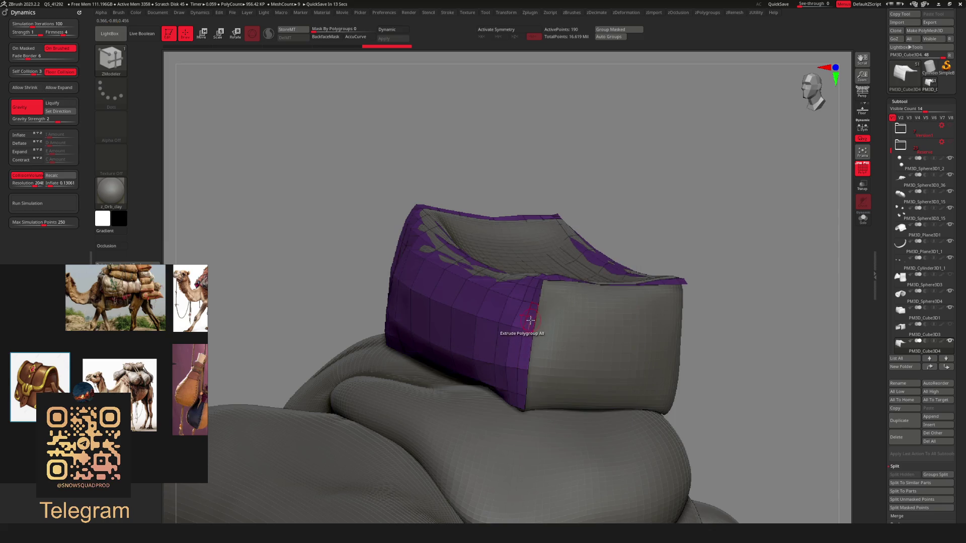
drag(531, 320, 528, 316)
Turn on smooth dynamic subdivision and hide the polygroup wireframe to review the rat
key(d)
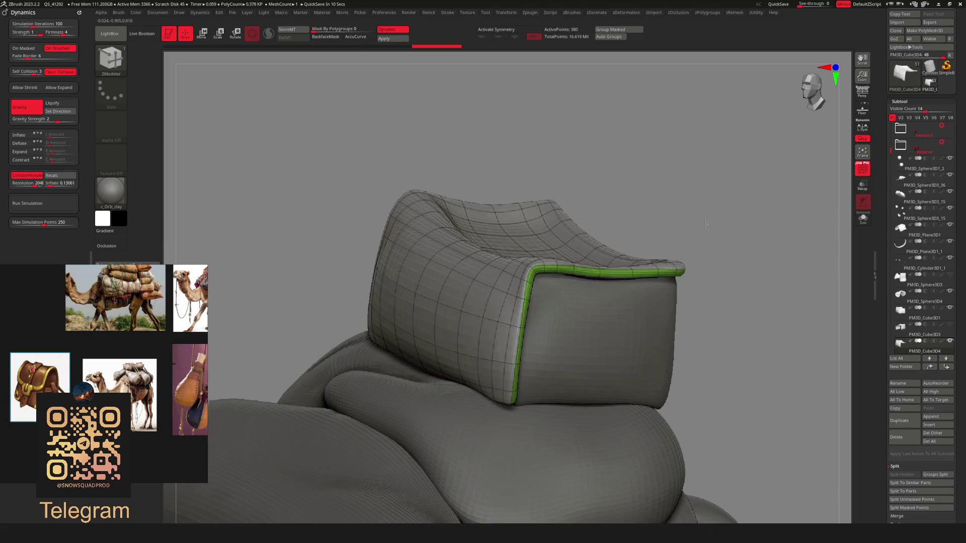
scroll(714, 228, down, 5)
key(shift+f)
drag(696, 237, 659, 266)
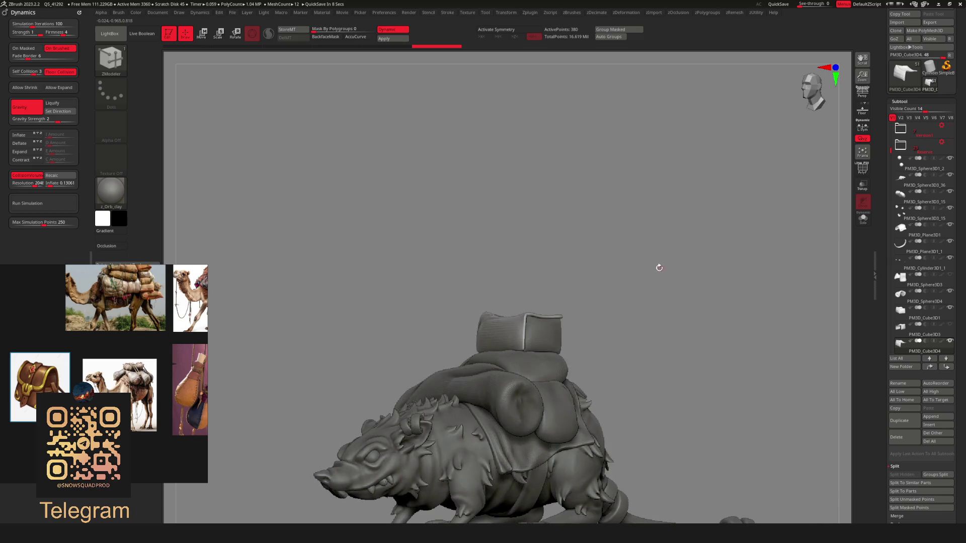
scroll(659, 267, up, 5)
key(shift+d)
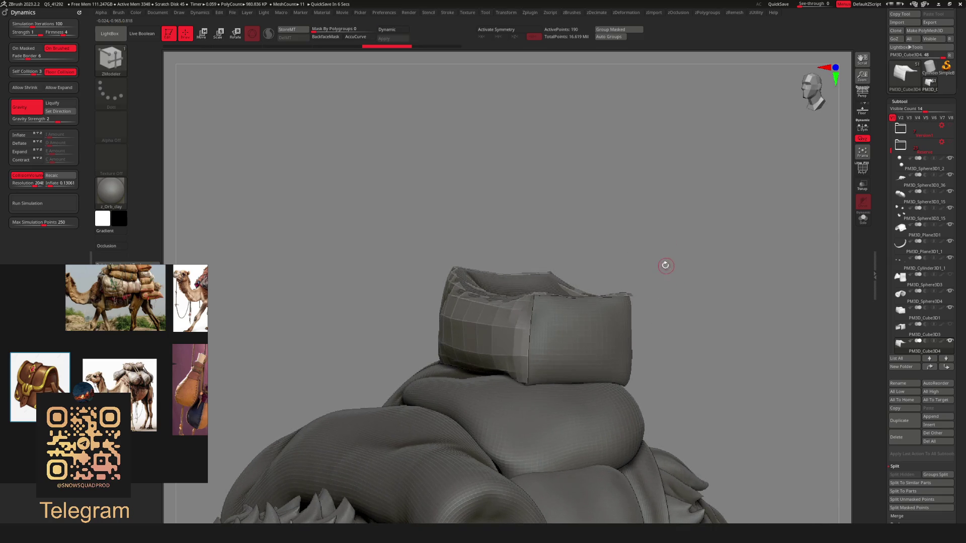
key(d)
Extrude a thickened rim along the cover's top edge
mouse_move(518, 340)
mouse_down()
mouse_move(507, 377)
mouse_move(487, 368)
mouse_up()
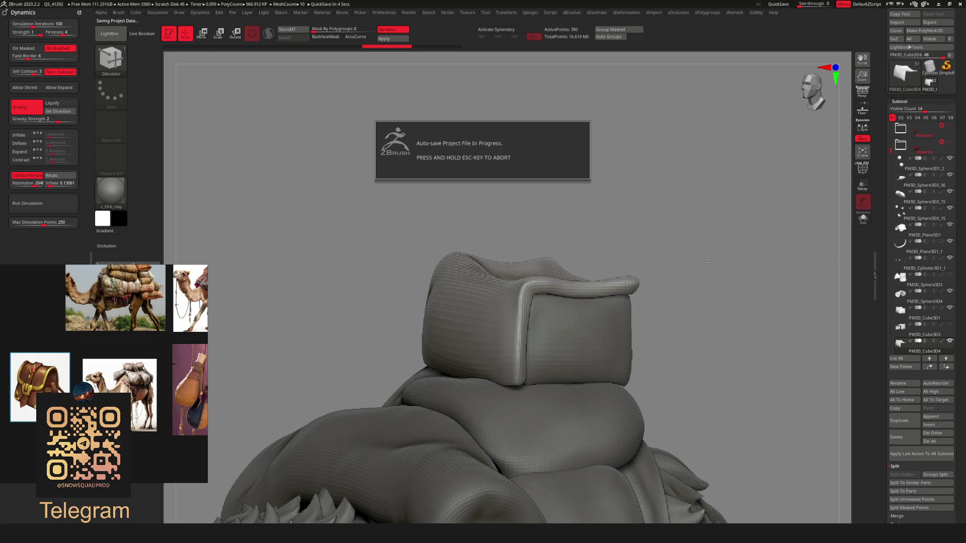
scroll(704, 272, down, 5)
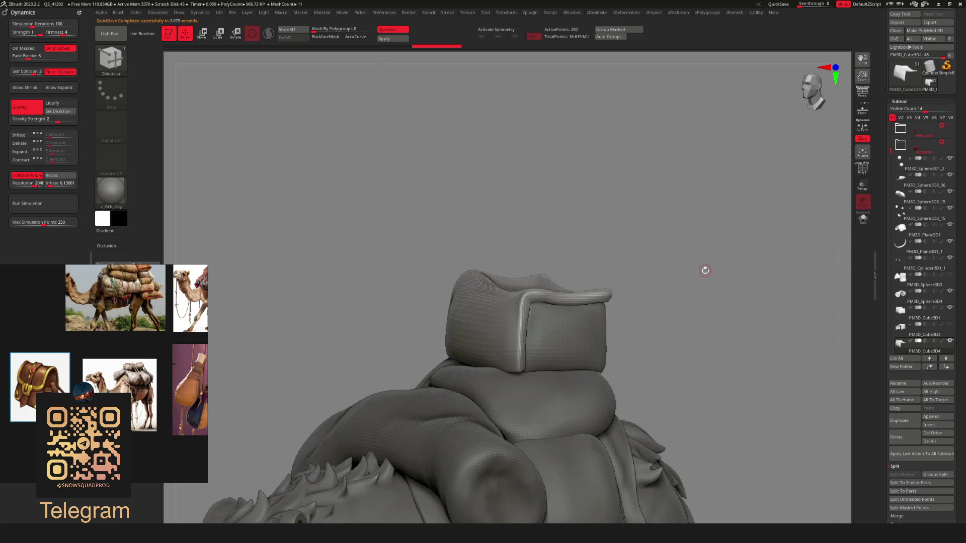
mouse_move(622, 340)
mouse_down()
mouse_move(612, 346)
mouse_move(622, 352)
mouse_up()
scroll(630, 410, up, 3)
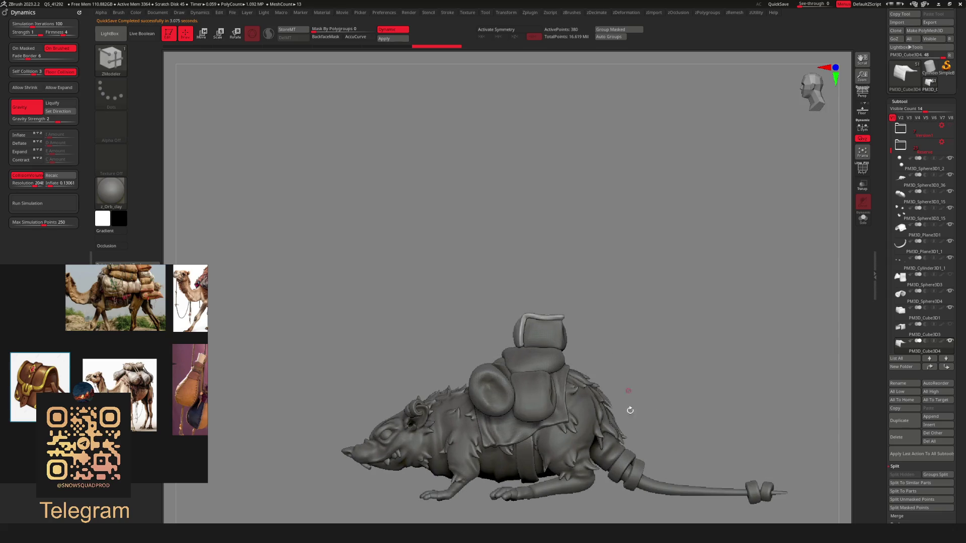
Select the PM3D_Cube3D3 cover, duplicate it as PM3D_Cube3D4_1, and orbit around the copy
click(942, 338)
scroll(624, 391, up, 3)
mouse_move(681, 285)
mouse_down()
mouse_move(674, 320)
mouse_move(652, 329)
mouse_move(686, 292)
mouse_move(691, 302)
mouse_move(664, 315)
mouse_move(672, 339)
mouse_up()
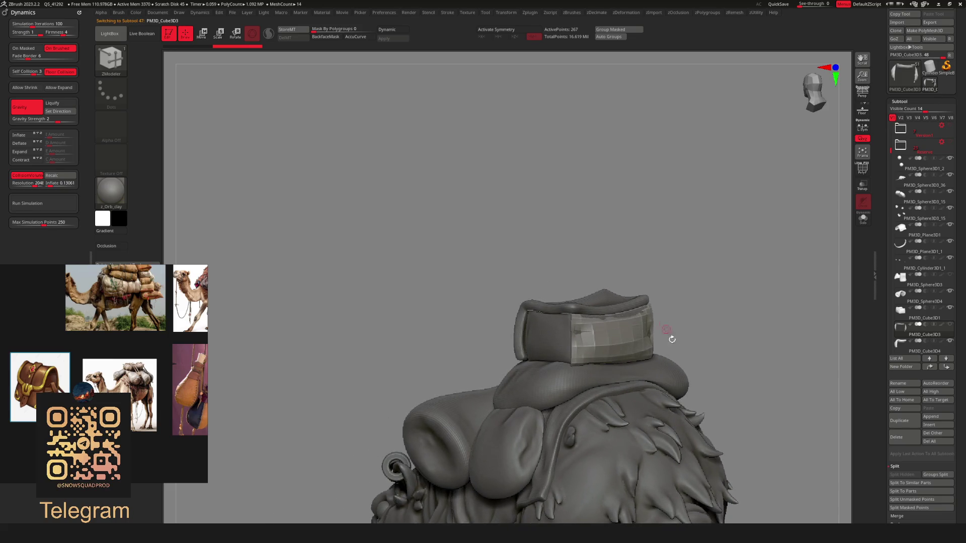
click(917, 419)
drag(686, 282, 692, 222)
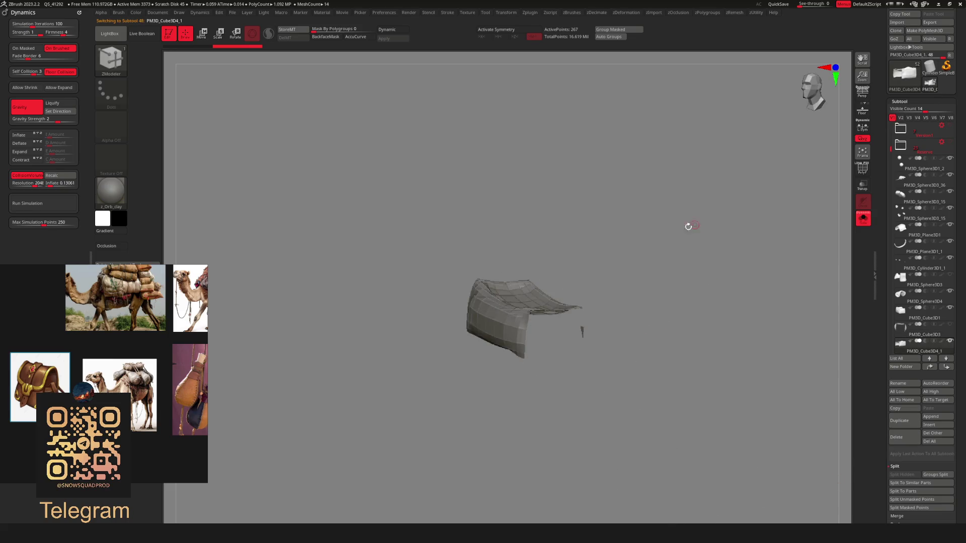
mouse_move(653, 276)
mouse_down()
mouse_move(651, 258)
mouse_move(680, 285)
mouse_move(689, 334)
mouse_move(630, 353)
mouse_up()
Lasso-mask the right arm of the arched strap and hide it
mouse_move(546, 425)
ctrl+mouse_down()
mouse_move(559, 338)
mouse_move(610, 319)
ctrl+mouse_up()
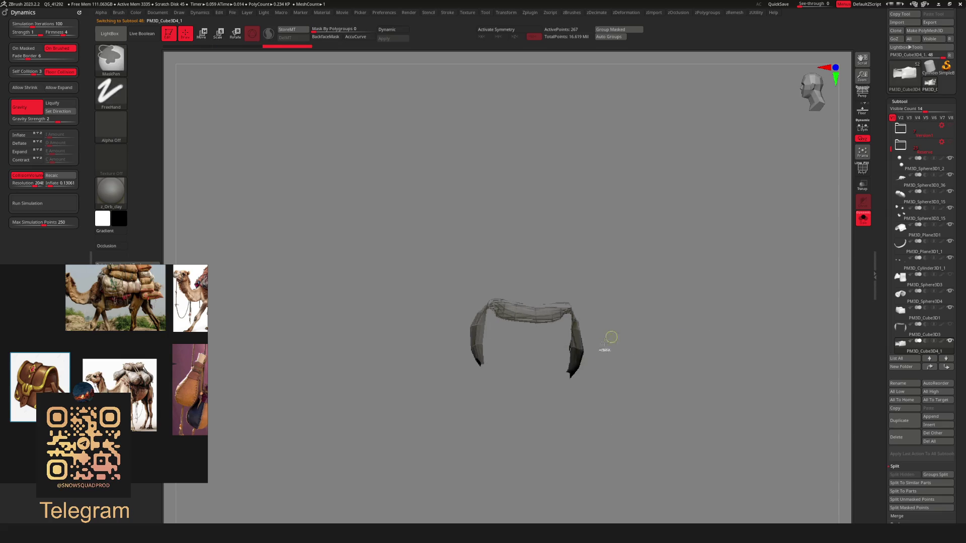
ctrl+click(111, 90)
ctrl+click(229, 118)
mouse_move(624, 402)
mouse_down()
mouse_move(670, 322)
mouse_move(663, 360)
mouse_up()
ctrl+drag(614, 432, 627, 351)
mouse_move(648, 287)
ctrl+mouse_down()
mouse_move(701, 388)
mouse_move(705, 339)
mouse_move(682, 367)
mouse_move(714, 242)
ctrl+mouse_up()
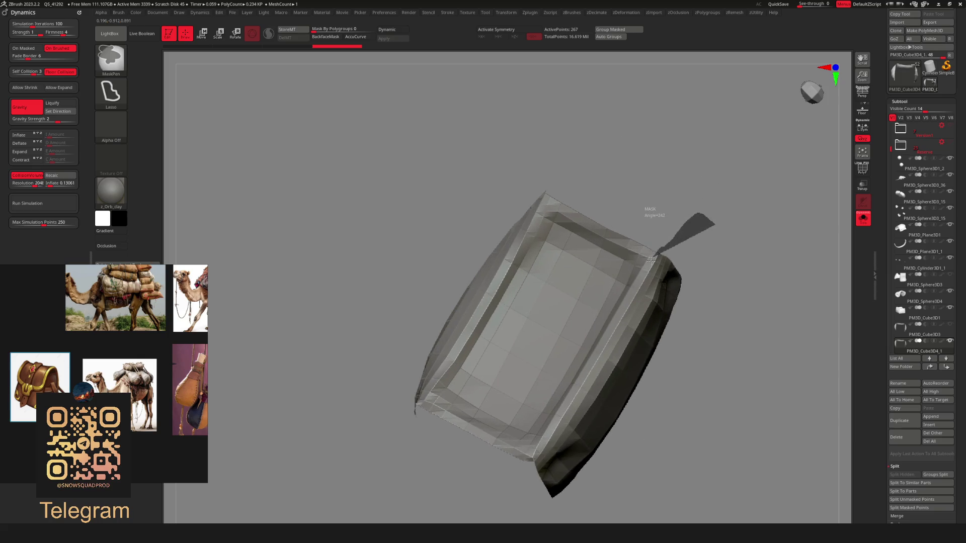
ctrl+drag(608, 331, 580, 380)
mouse_move(555, 419)
ctrl+mouse_down()
mouse_move(604, 352)
mouse_move(680, 282)
mouse_move(752, 261)
mouse_move(738, 265)
mouse_move(737, 247)
mouse_move(692, 229)
mouse_move(647, 260)
mouse_move(627, 352)
mouse_move(612, 349)
mouse_move(587, 382)
mouse_move(640, 322)
mouse_move(620, 329)
mouse_move(589, 303)
mouse_move(596, 294)
ctrl+mouse_up()
Reposition the headrest piece with the Move gizmo, switching back to ZModeler
key(w)
mouse_move(654, 292)
mouse_down()
mouse_move(675, 321)
mouse_move(701, 313)
mouse_move(699, 287)
mouse_move(718, 271)
mouse_move(681, 283)
mouse_up()
key(q)
ctrl+click(708, 289)
ctrl+click(704, 298)
key(b)
key(z)
key(m)
key(w)
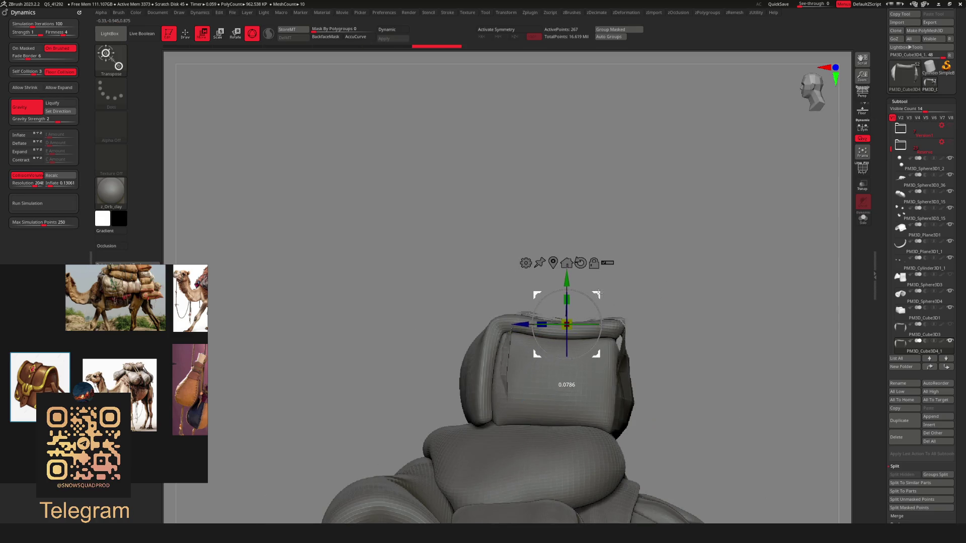
drag(598, 292, 595, 296)
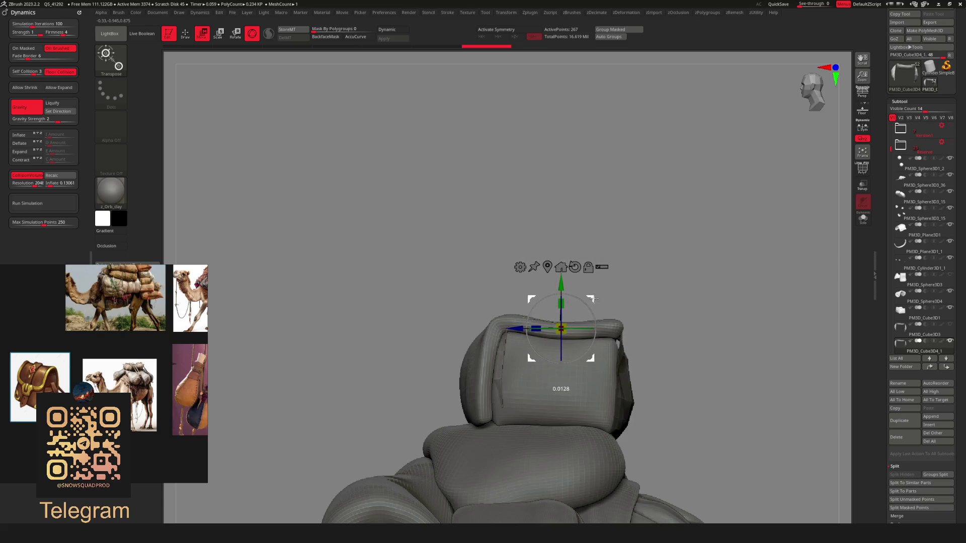
key(q)
Mask part of the strap and move the unmasked section up and left
drag(667, 285, 663, 293)
key(ctrl)
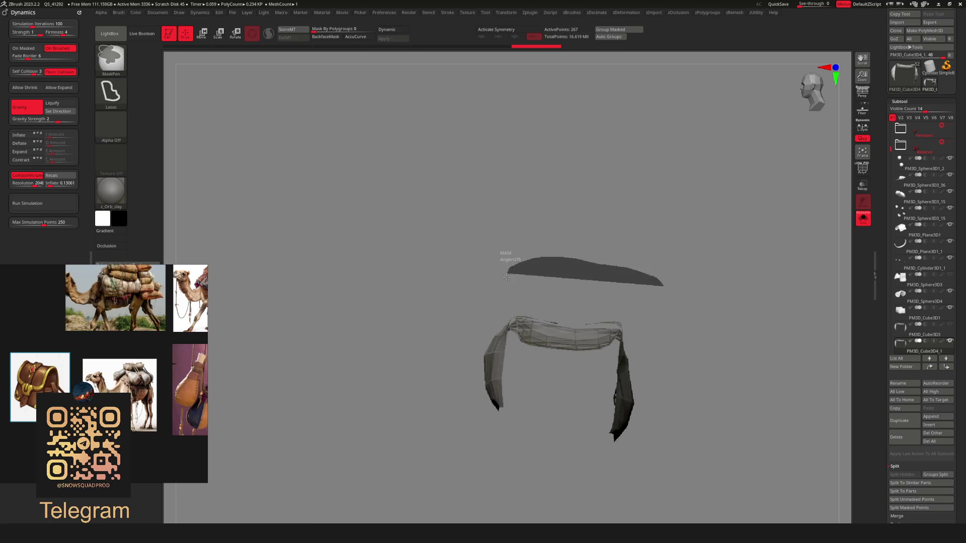
mouse_move(514, 367)
ctrl+mouse_down()
mouse_move(689, 433)
mouse_move(699, 428)
ctrl+mouse_up()
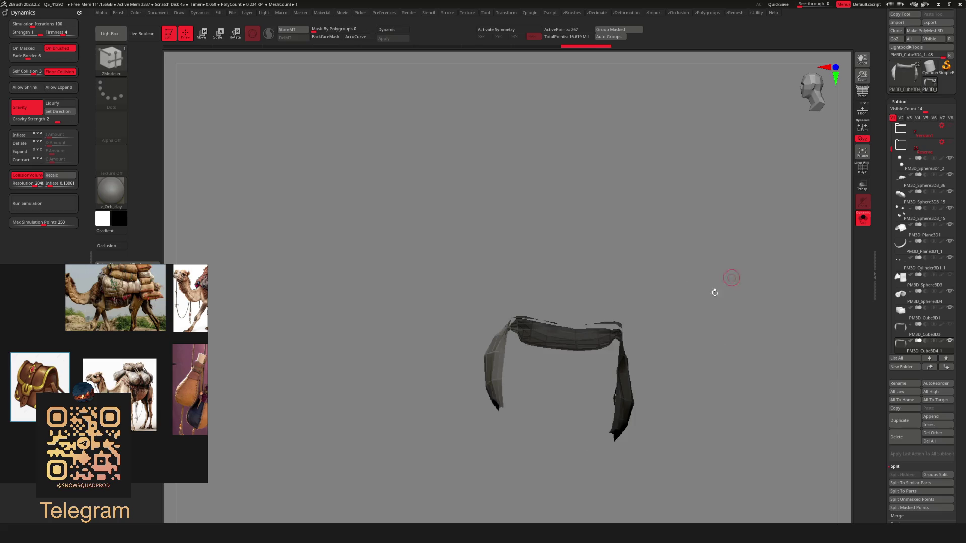
key(w)
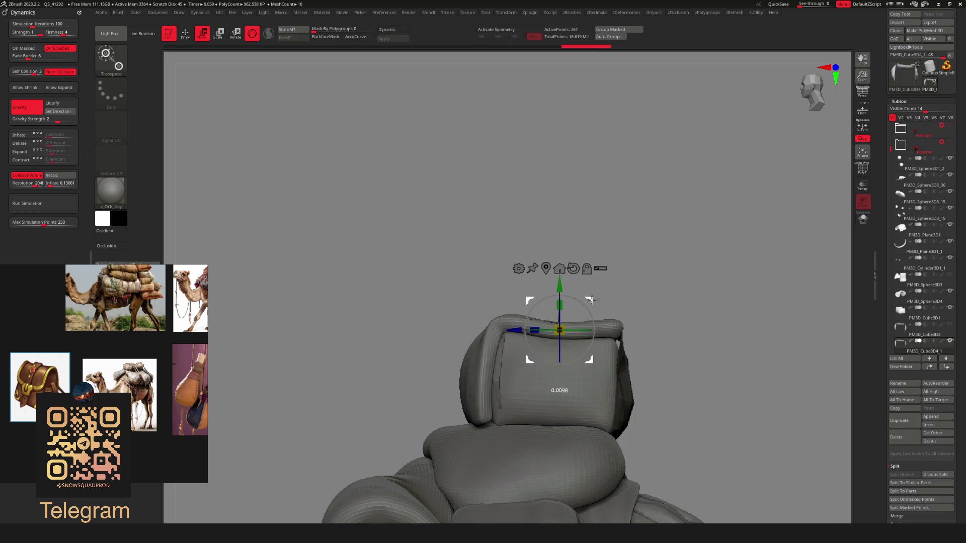
drag(577, 295, 573, 288)
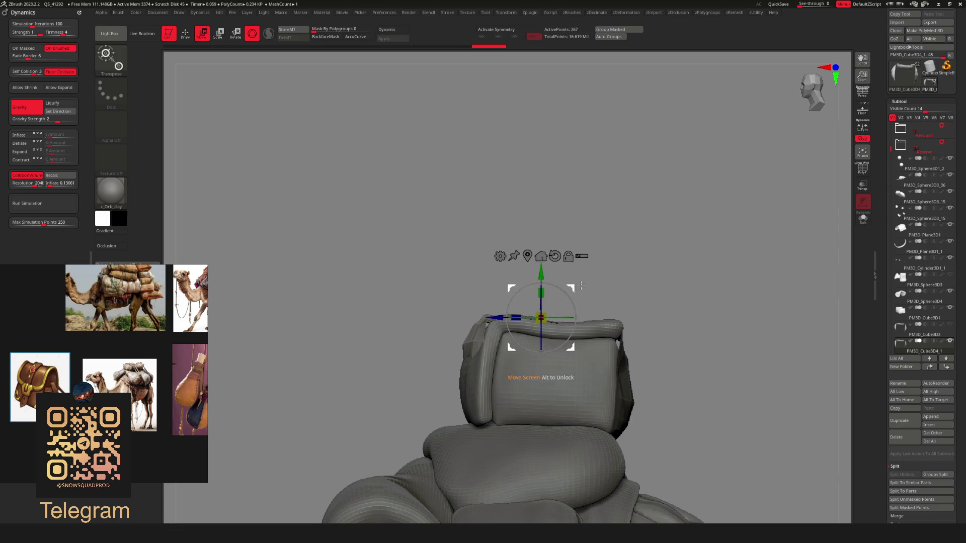
key(q)
drag(652, 288, 644, 319)
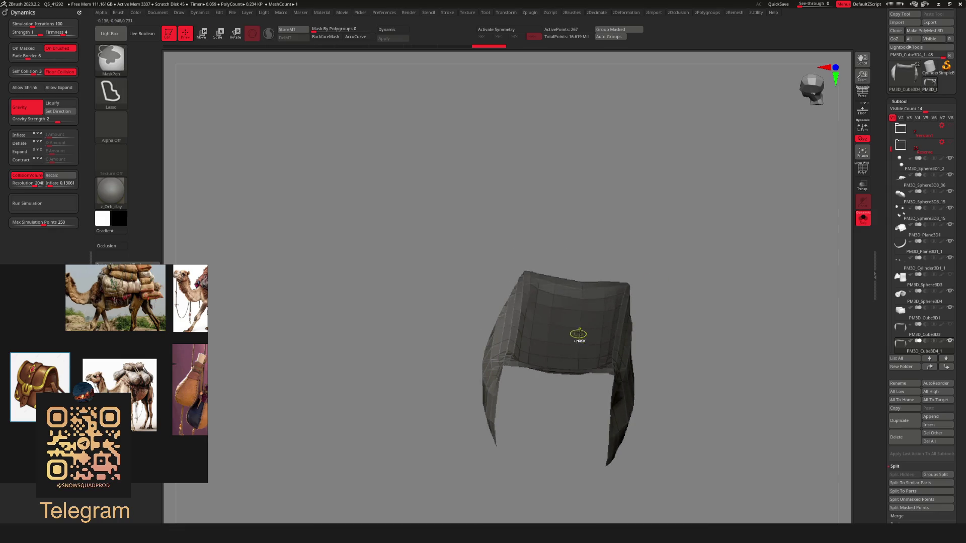
drag(676, 283, 679, 271)
key(w)
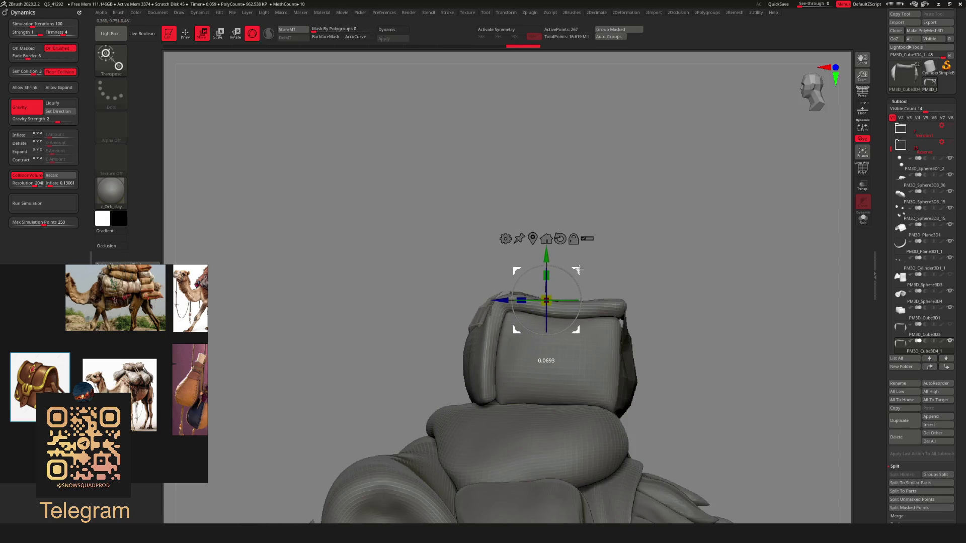
drag(589, 331, 568, 357)
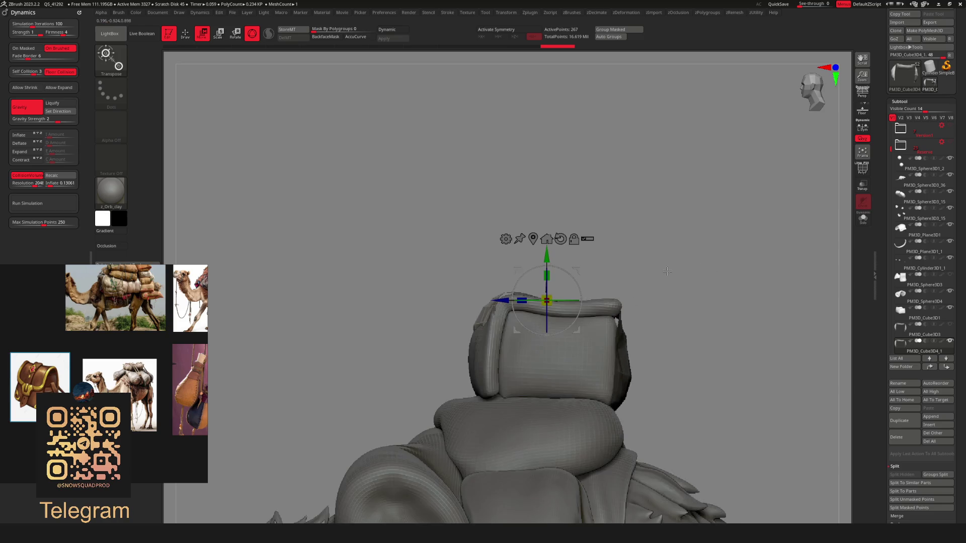
Extrude the cover with Polygroup All into a thick framed panel under dynamic subdivision
key(q)
mouse_move(703, 280)
mouse_down()
mouse_move(699, 263)
mouse_move(646, 288)
mouse_move(684, 276)
mouse_move(695, 287)
mouse_move(660, 281)
mouse_move(666, 313)
mouse_move(661, 269)
mouse_up()
key(d)
key(space)
click(608, 346)
drag(530, 326, 510, 319)
mouse_move(496, 324)
ctrl+right_down()
mouse_move(703, 265)
mouse_move(618, 317)
mouse_move(638, 427)
mouse_move(664, 317)
mouse_move(675, 332)
mouse_move(681, 326)
mouse_move(655, 341)
ctrl+right_up()
key(shift+d)
Mask a region of the cover and move it into place over the box
key(alt+s)
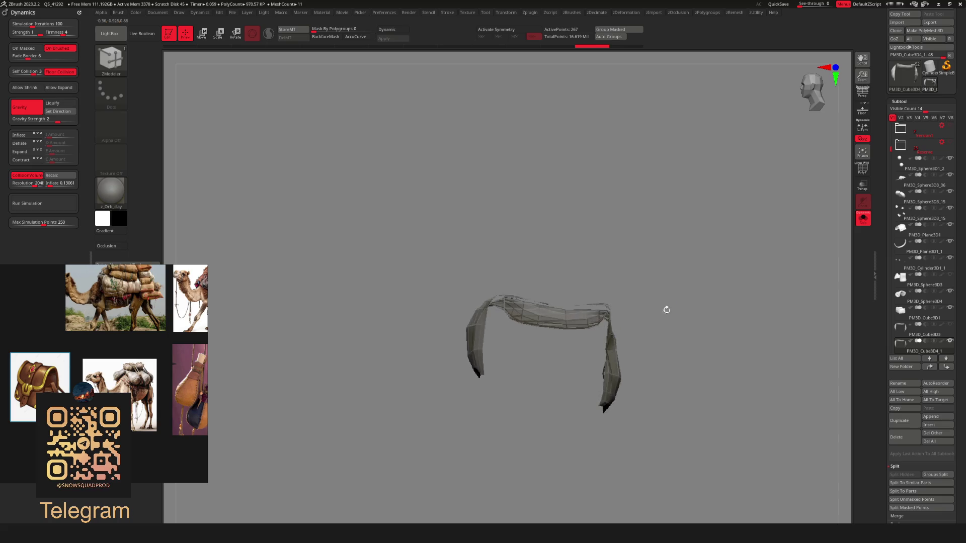
mouse_move(672, 267)
ctrl+mouse_down()
mouse_move(612, 273)
mouse_move(606, 375)
mouse_move(685, 246)
ctrl+mouse_up()
key(w)
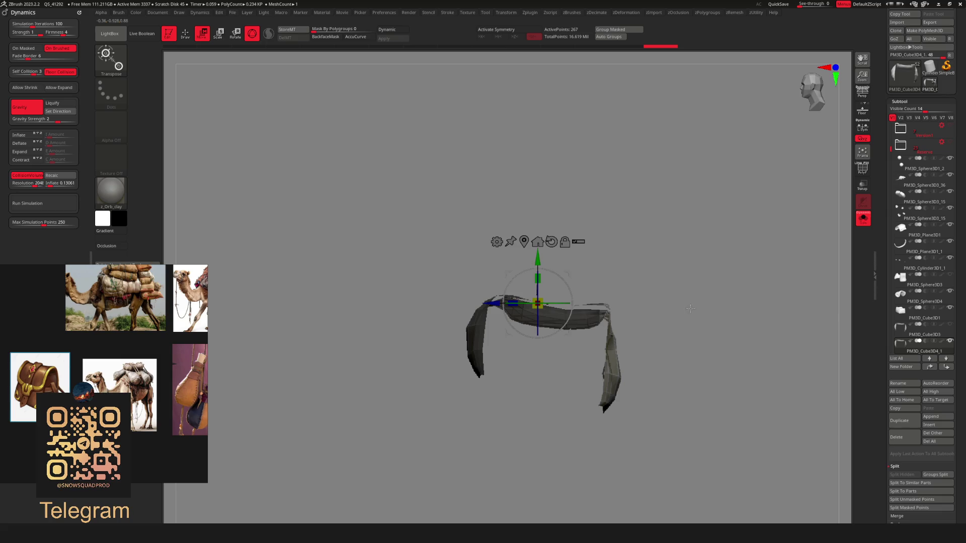
key(alt+s)
mouse_move(572, 273)
mouse_down()
mouse_move(690, 322)
mouse_move(685, 338)
mouse_move(665, 328)
mouse_move(631, 336)
mouse_up()
key(q)
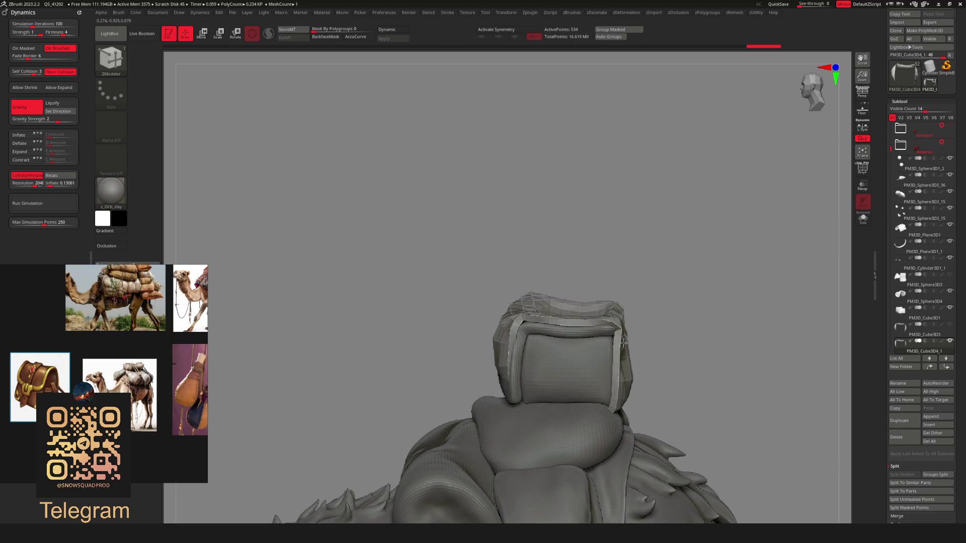
Turn off the smooth subdivision preview and inspect the cover extrusion from several angles
key(ctrl)
drag(652, 331, 624, 338)
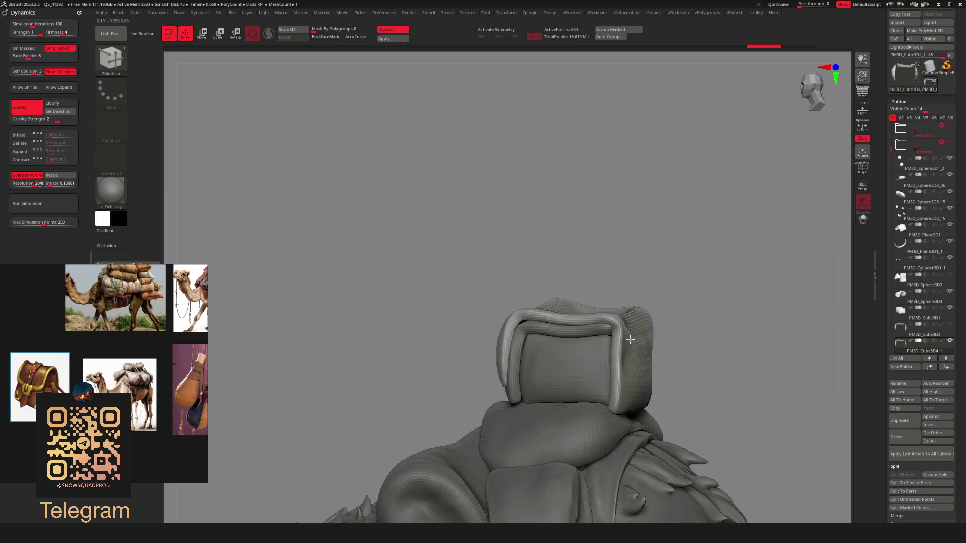
mouse_move(696, 312)
mouse_down()
mouse_move(707, 293)
mouse_move(670, 255)
mouse_move(648, 324)
mouse_move(629, 326)
mouse_move(715, 337)
mouse_move(662, 283)
mouse_move(666, 275)
mouse_up()
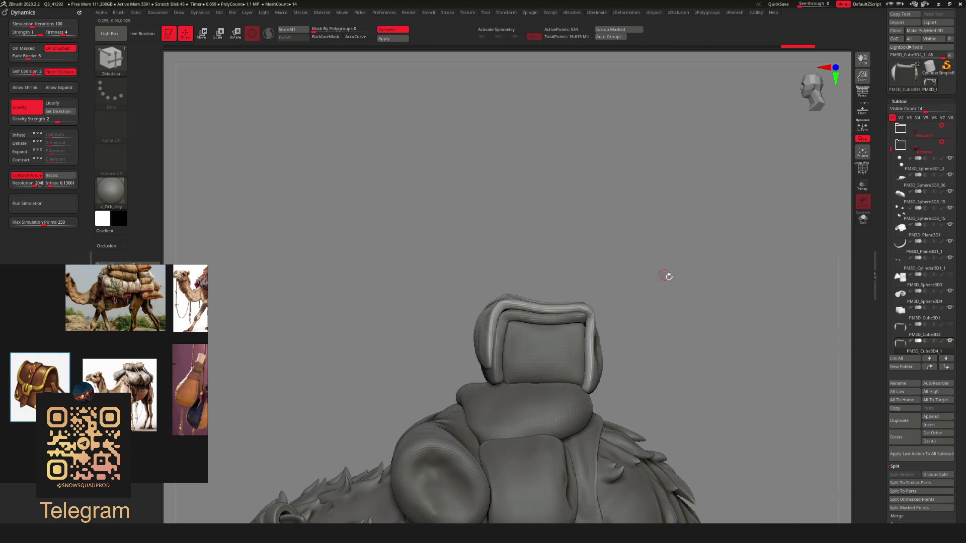
key(shift+d)
mouse_move(660, 323)
mouse_down()
mouse_move(582, 363)
mouse_move(593, 373)
mouse_up()
Undo the cover extrusion and redo Extrude Polygroup All further across the gaps
key(ctrl+z)
key(ctrl+z)
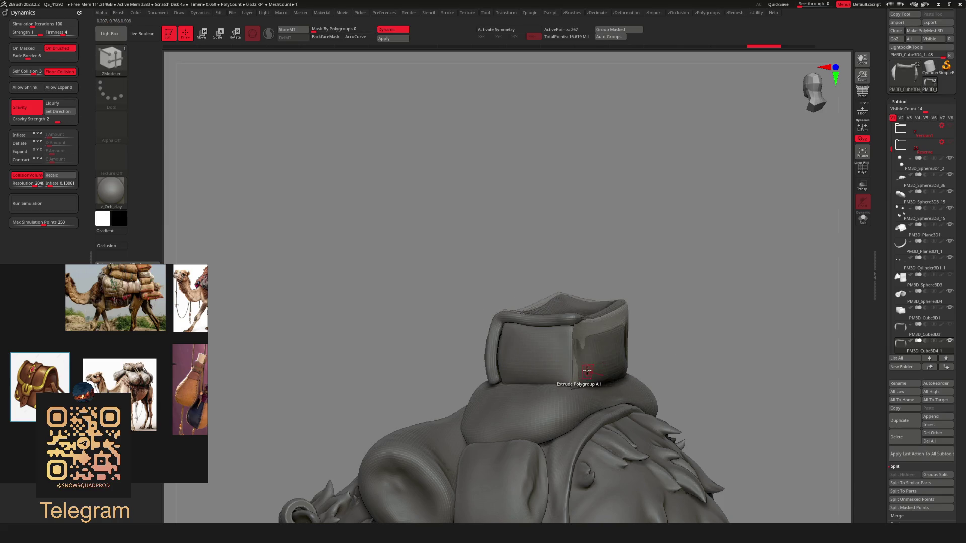
right_drag(598, 329, 610, 321)
drag(609, 322, 622, 319)
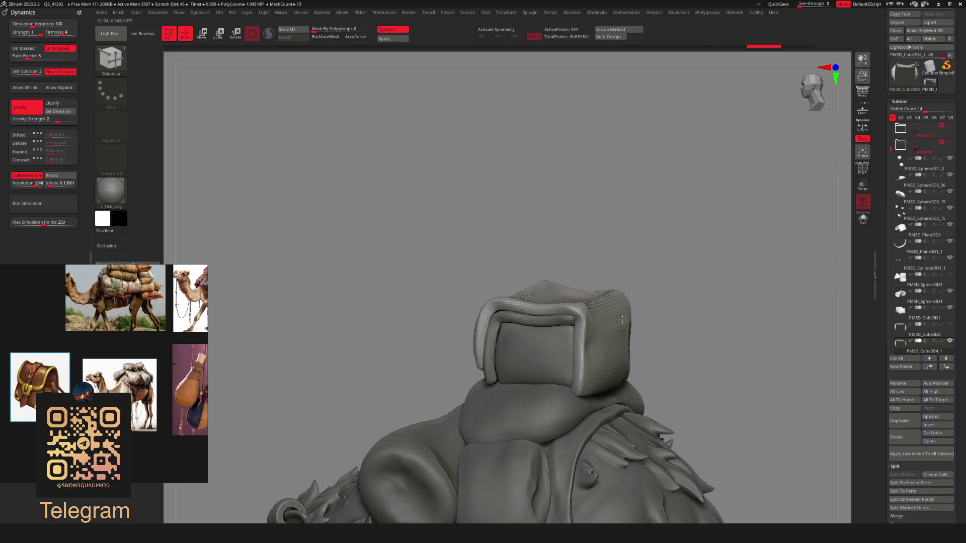
scroll(623, 319, down, 5)
mouse_move(684, 282)
mouse_down()
mouse_move(702, 274)
mouse_move(730, 304)
mouse_move(705, 307)
mouse_move(731, 255)
mouse_move(696, 308)
mouse_move(668, 309)
mouse_up()
scroll(668, 309, up, 5)
With the Move brush, smooth the cover's bottom fold and round off its end
key(b)
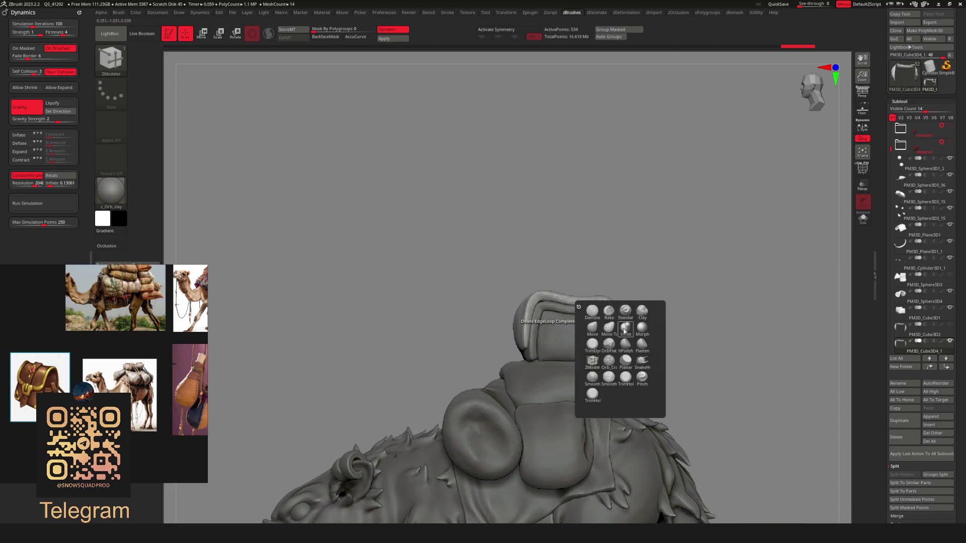
key(space)
mouse_move(619, 233)
mouse_down()
mouse_move(593, 279)
mouse_move(546, 272)
mouse_up()
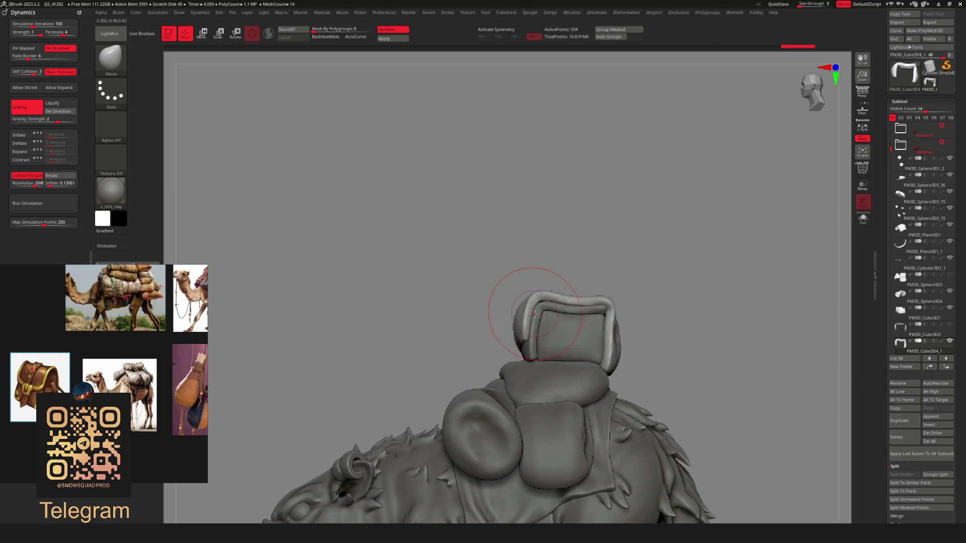
shift+drag(534, 315, 621, 264)
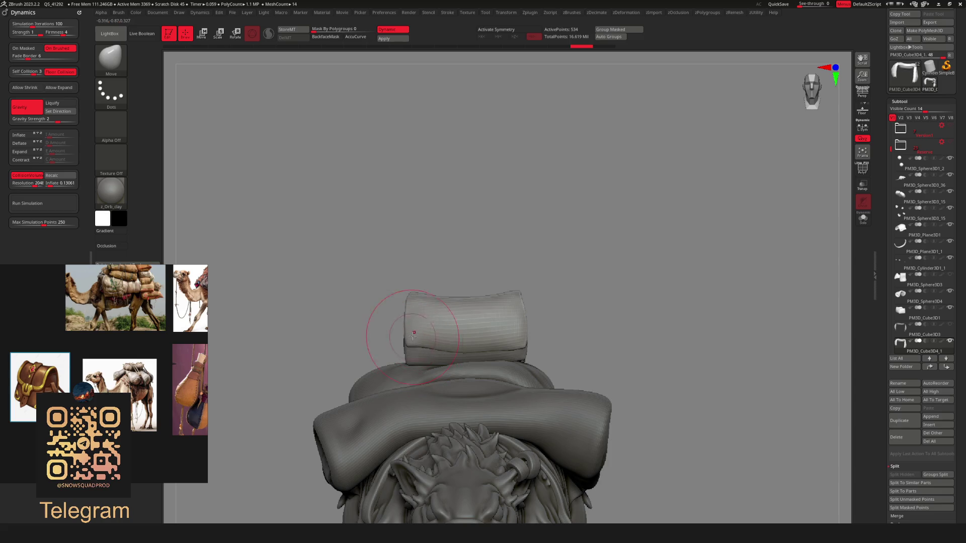
mouse_move(465, 351)
mouse_down()
mouse_move(501, 327)
mouse_move(523, 337)
mouse_move(423, 333)
mouse_up()
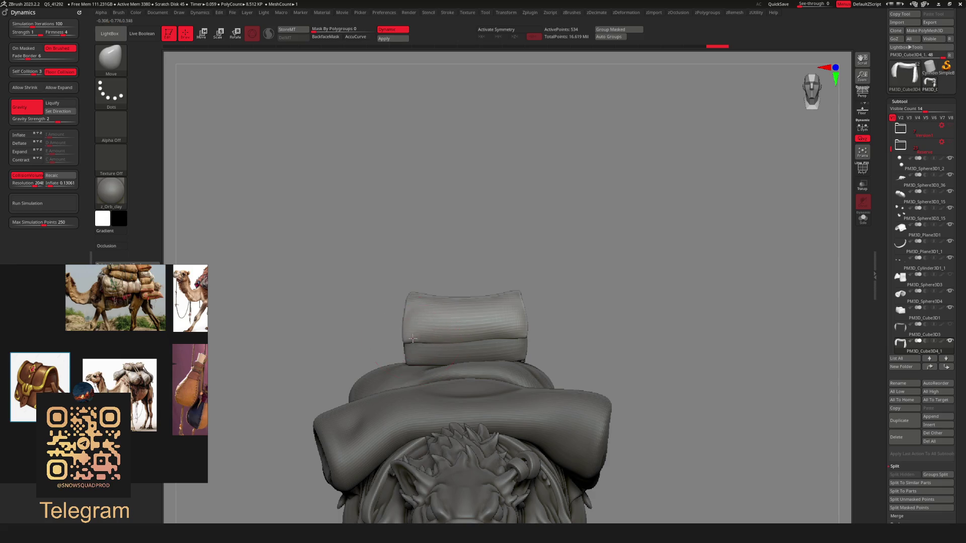
Isolate the cover piece and try pushing its rim, then undo that stroke
mouse_move(561, 265)
mouse_down()
mouse_move(537, 235)
mouse_move(518, 277)
mouse_move(399, 291)
mouse_up()
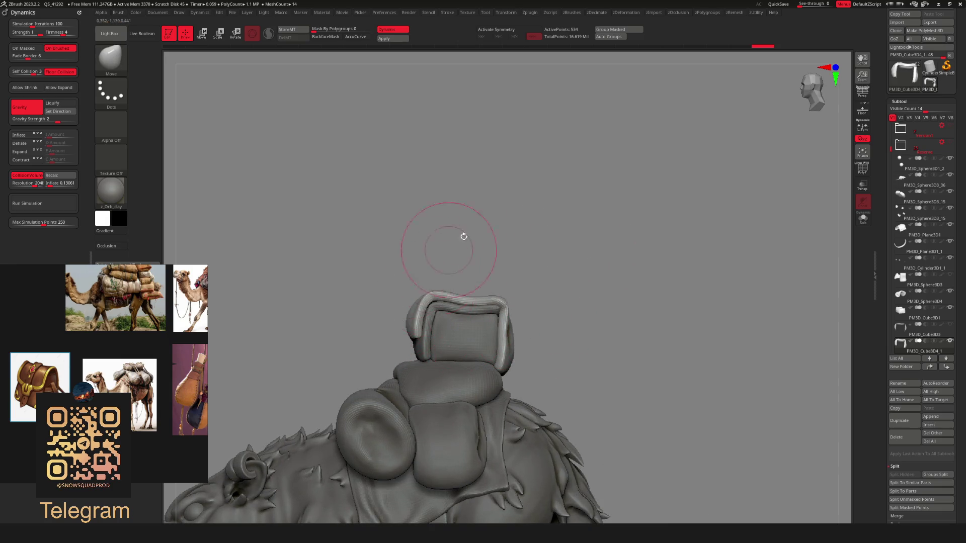
mouse_move(460, 233)
mouse_down()
mouse_move(473, 245)
mouse_move(371, 351)
mouse_up()
key(ctrl+shift+s)
right_drag(371, 351, 367, 263)
right_click(371, 305)
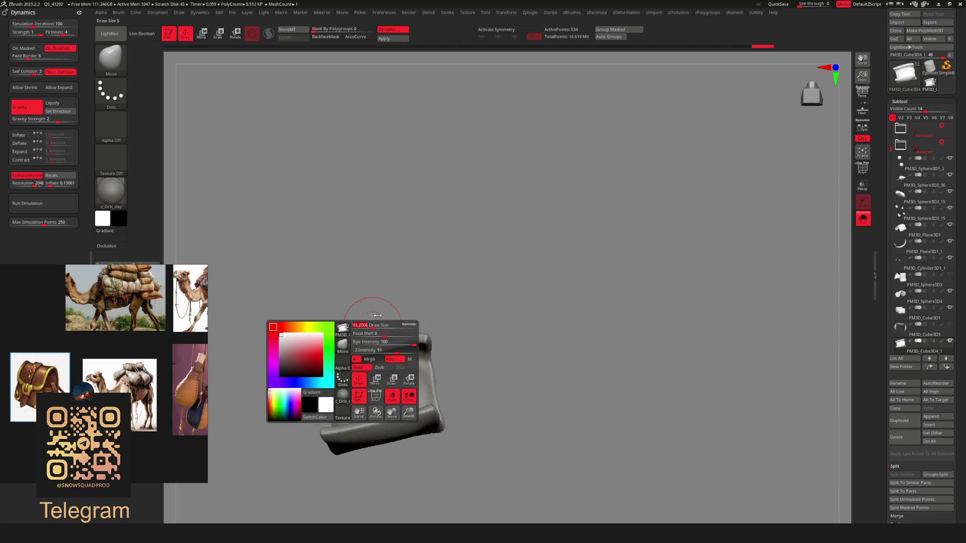
right_drag(371, 312, 375, 343)
mouse_move(375, 342)
mouse_down()
mouse_move(347, 352)
mouse_move(415, 334)
mouse_up()
key(ctrl+z)
Show the whole rat again and make the box part PM3D_Cube3D1 active for moving
key(shift+alt+s)
right_drag(504, 308, 537, 278)
scroll(509, 319, down, 3)
scroll(509, 319, up, 10)
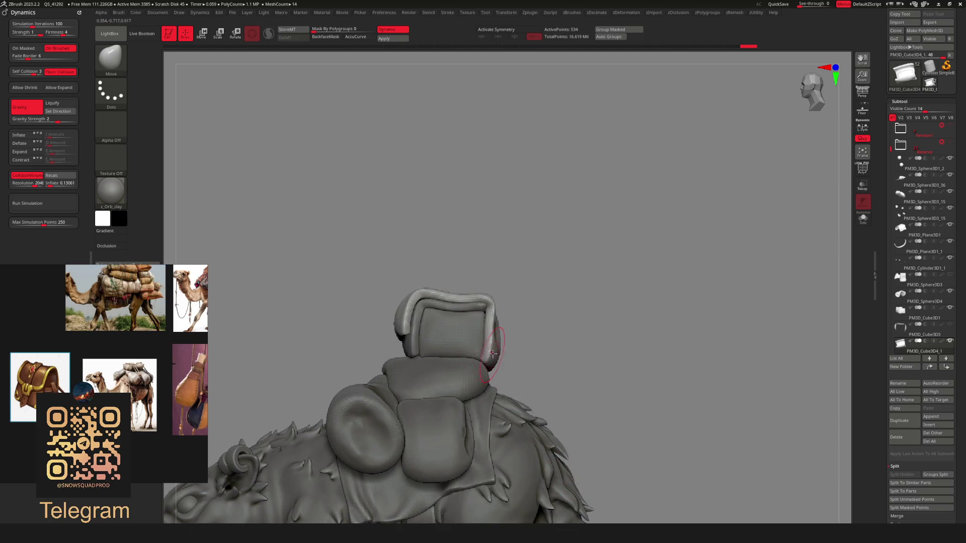
scroll(498, 337, down, 3)
mouse_move(498, 337)
right_down()
mouse_move(491, 379)
mouse_move(518, 328)
mouse_move(558, 328)
right_up()
scroll(491, 379, up, 4)
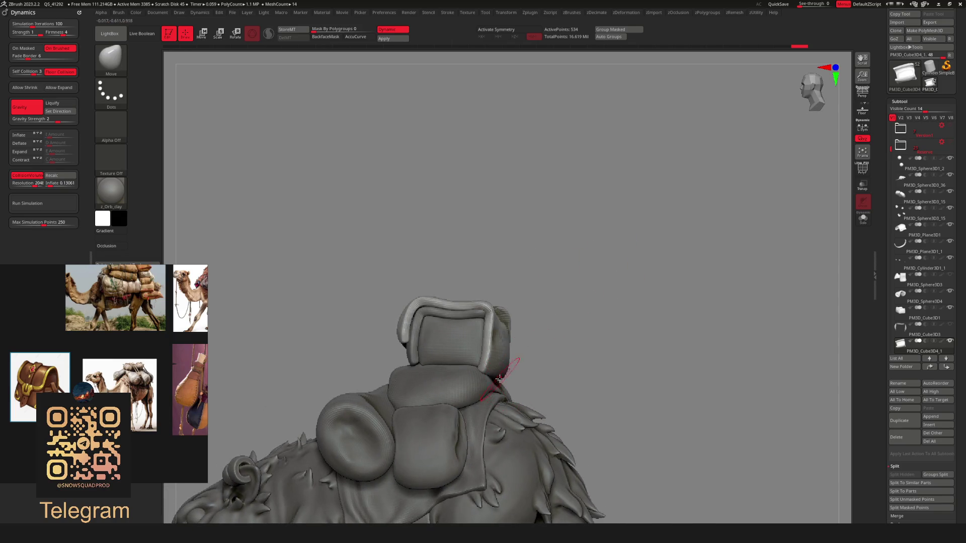
right_drag(518, 370, 593, 285)
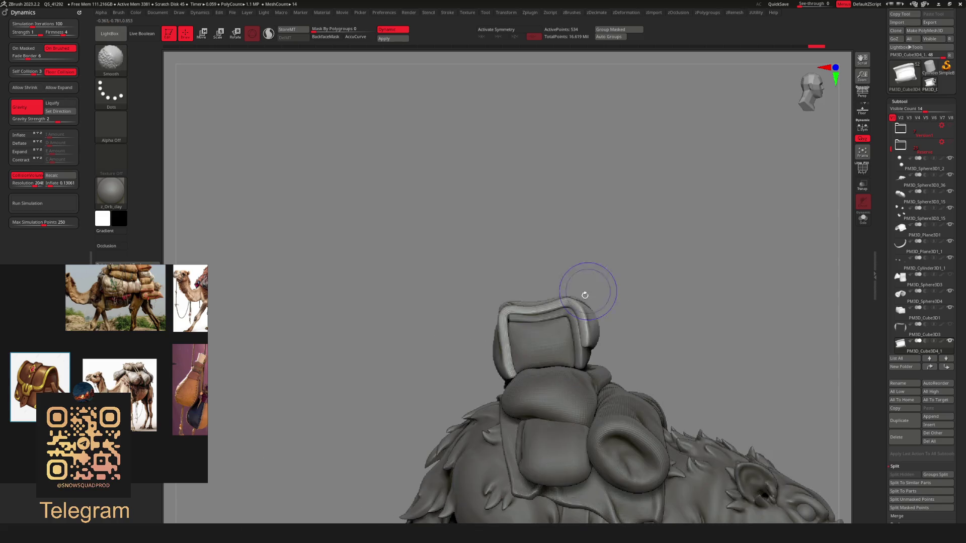
alt+click(517, 349)
scroll(558, 244, down, 4)
scroll(545, 350, up, 4)
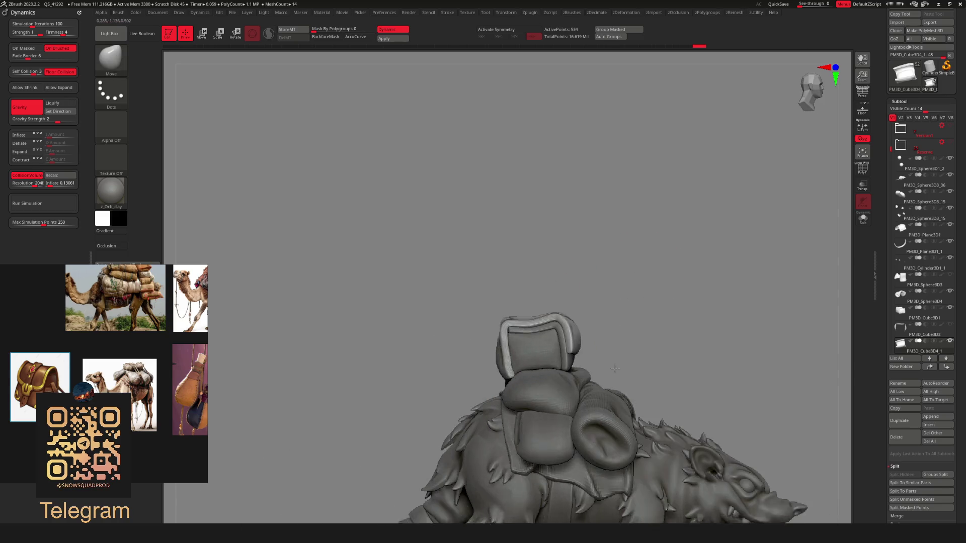
shift+right_drag(603, 267, 684, 257)
key(w)
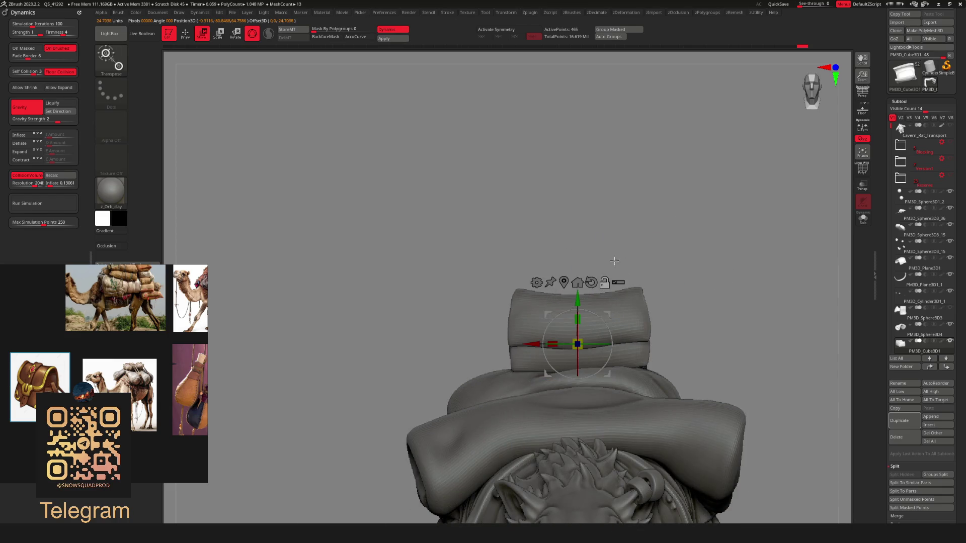
Recentre the pack, return to sculpting and activate the PM3D_Cylinder3D2 part
alt+right_drag(706, 305, 652, 264)
scroll(518, 324, up, 2)
mouse_move(496, 314)
right_down()
mouse_move(643, 283)
mouse_move(600, 306)
mouse_move(609, 330)
mouse_move(605, 227)
right_up()
key(q)
alt+click(608, 330)
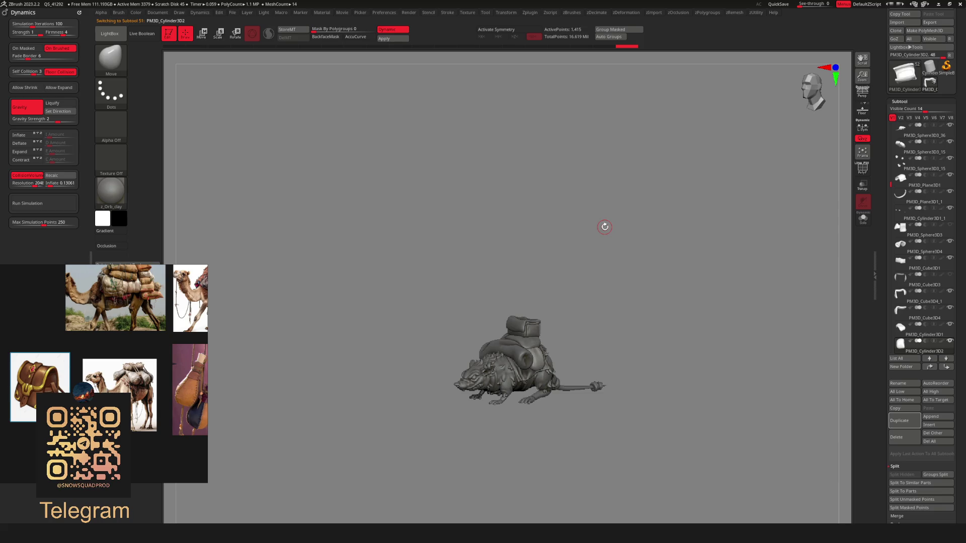
Make the cover part PM3D_Cube3D4_1 active and solo it
mouse_move(581, 209)
right_down()
mouse_move(582, 280)
mouse_move(614, 256)
mouse_move(571, 265)
mouse_move(565, 290)
right_up()
alt+click(566, 292)
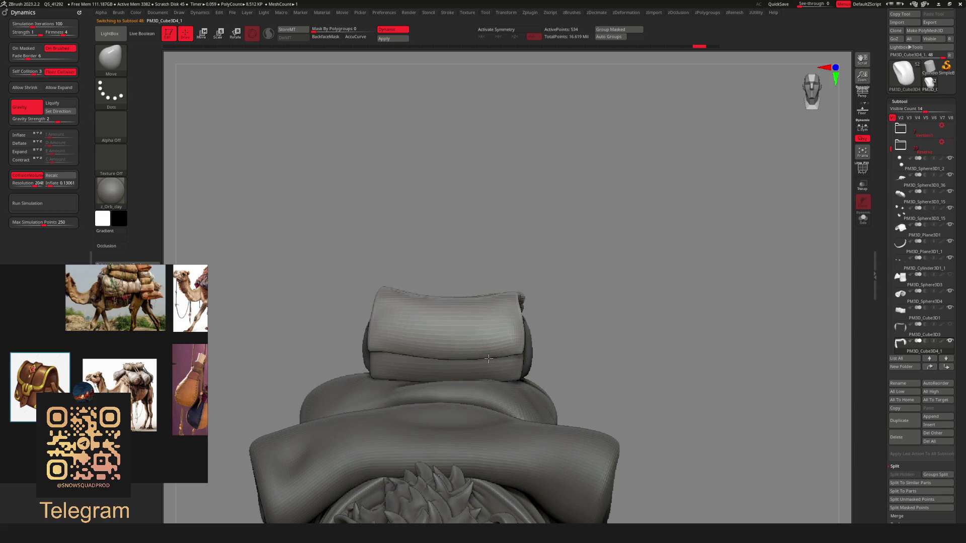
click(863, 218)
Mask the cover body and bend its left leg outward with Transpose Move
mouse_move(572, 270)
right_down()
mouse_move(543, 278)
mouse_move(589, 287)
mouse_move(433, 368)
right_up()
ctrl+drag(434, 368, 483, 377)
ctrl+click(632, 345)
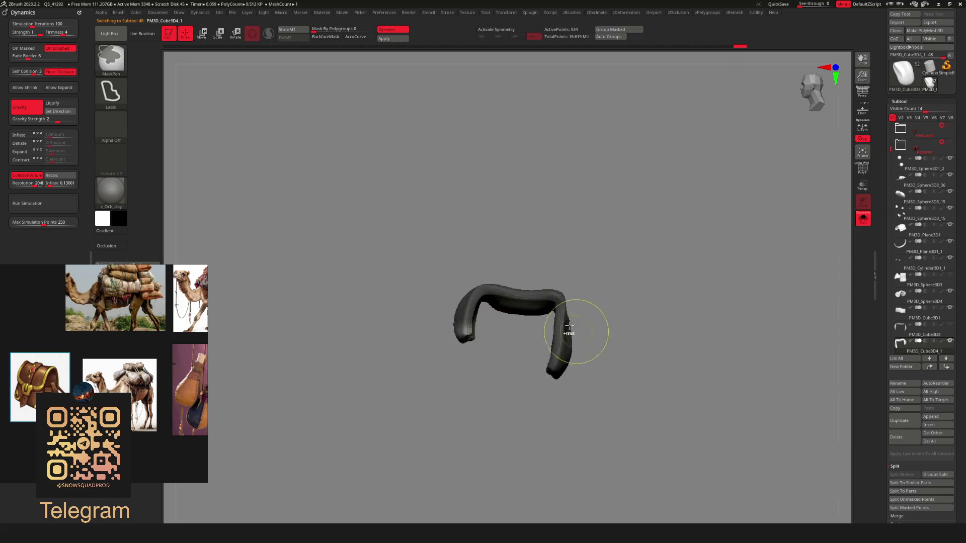
key(w)
right_drag(584, 266, 493, 312)
alt+click(452, 334)
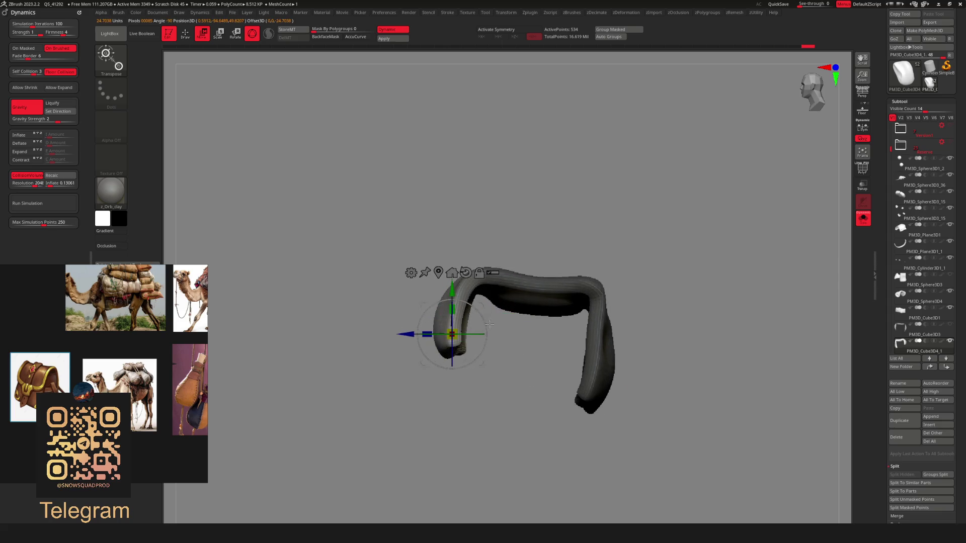
drag(480, 335, 471, 347)
key(q)
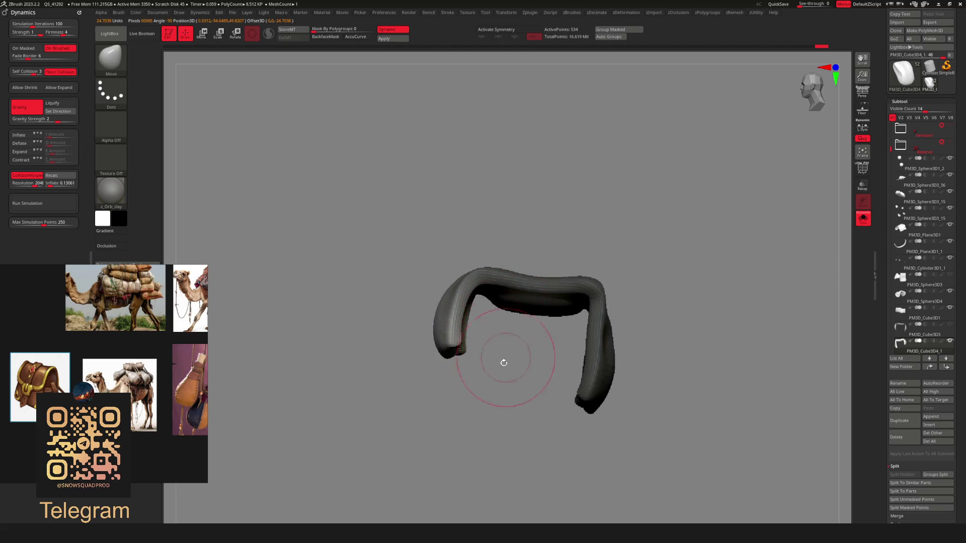
Mask around the left leg tip, rotate it about 38 degrees, then show the whole rat
ctrl+click(463, 364)
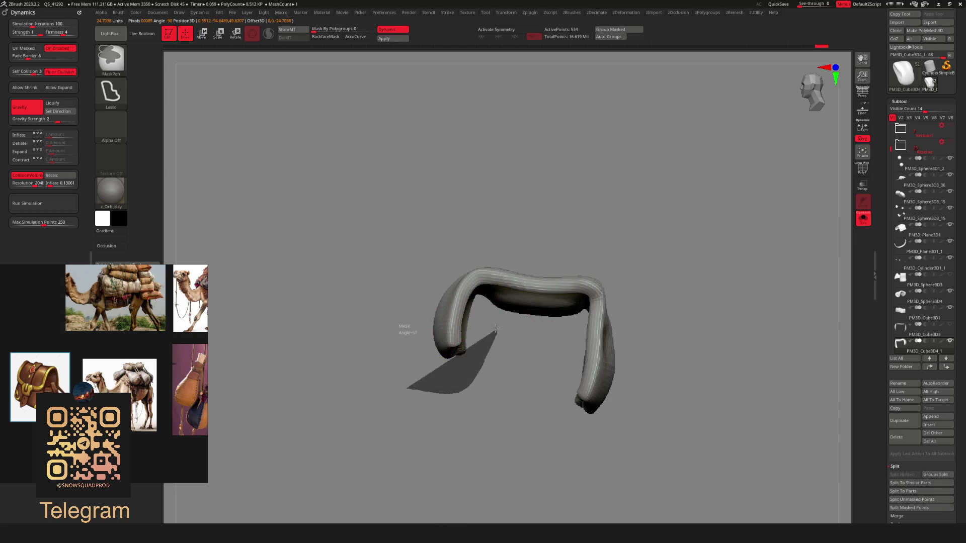
ctrl+drag(411, 331, 412, 329)
ctrl+click(511, 375)
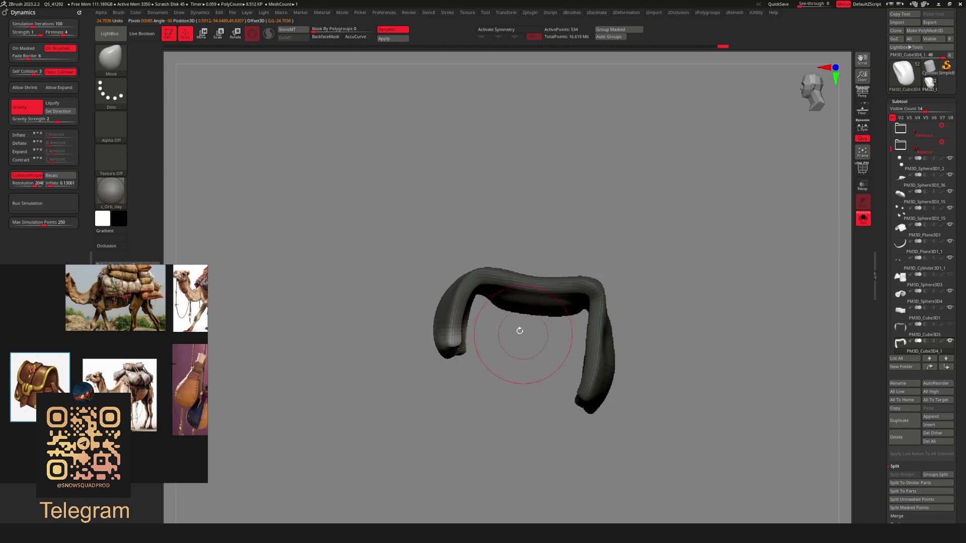
key(w)
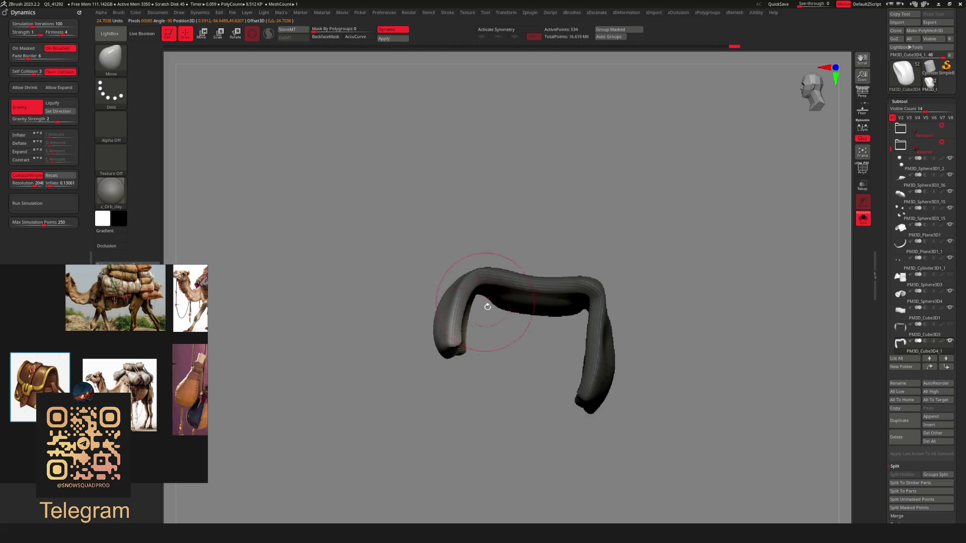
mouse_move(483, 313)
mouse_down()
mouse_move(470, 378)
mouse_move(493, 344)
mouse_up()
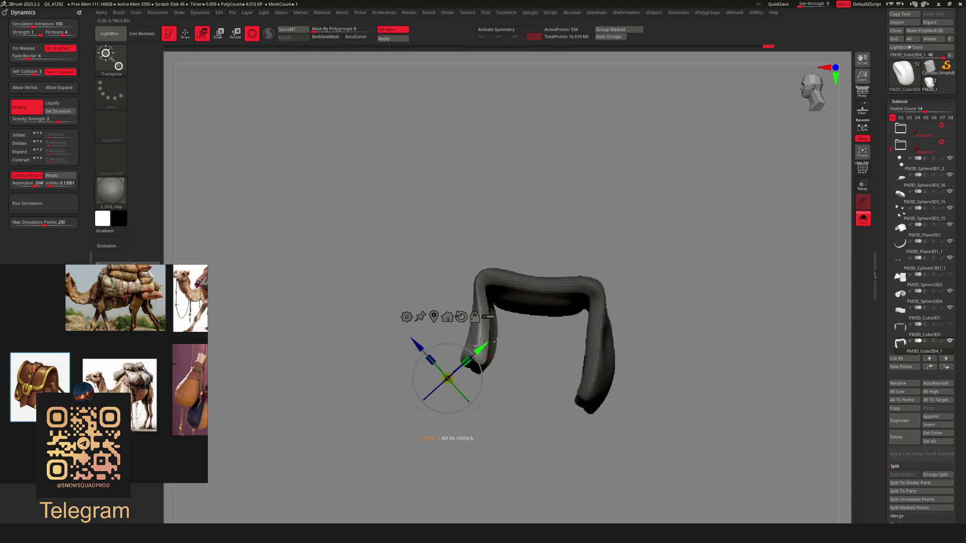
key(ctrl+shift+s)
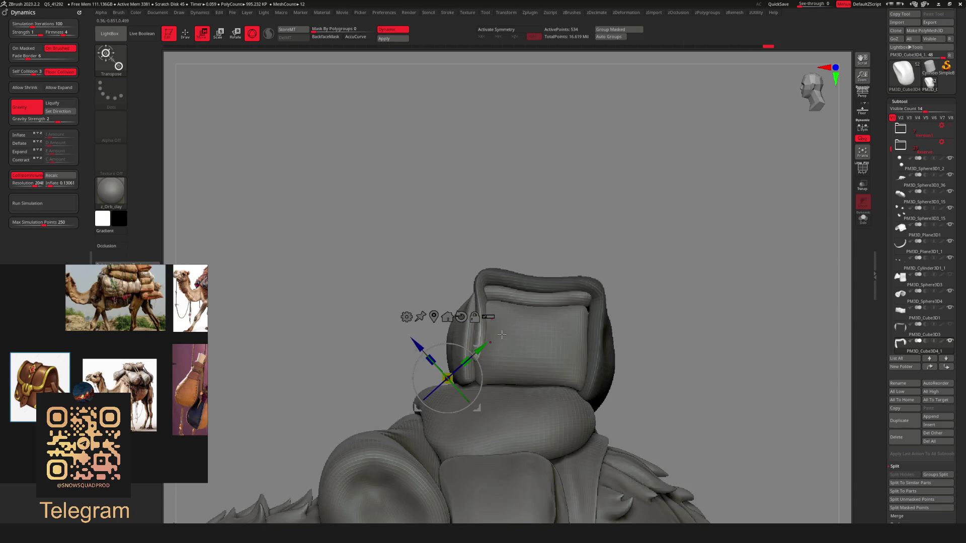
drag(477, 407, 452, 387)
key(q)
mouse_move(651, 254)
mouse_down()
mouse_move(617, 252)
mouse_move(567, 299)
mouse_move(561, 237)
mouse_move(534, 283)
mouse_move(532, 320)
mouse_up()
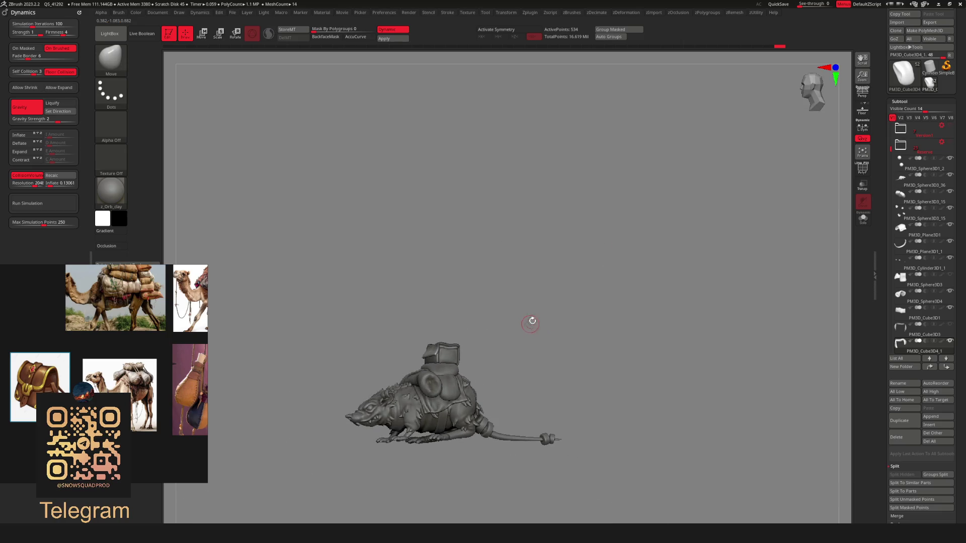
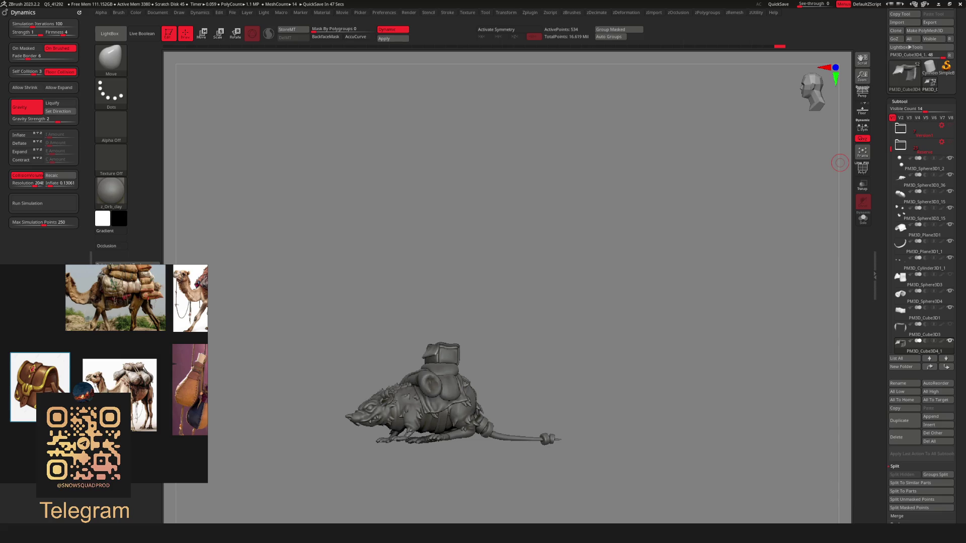
Enlarge the brush size and orbit around the top pack to inspect its frame
mouse_move(840, 163)
mouse_down()
mouse_move(634, 272)
mouse_move(616, 310)
mouse_move(584, 272)
mouse_move(639, 315)
mouse_move(659, 282)
mouse_move(630, 277)
mouse_move(647, 262)
mouse_move(650, 295)
mouse_up()
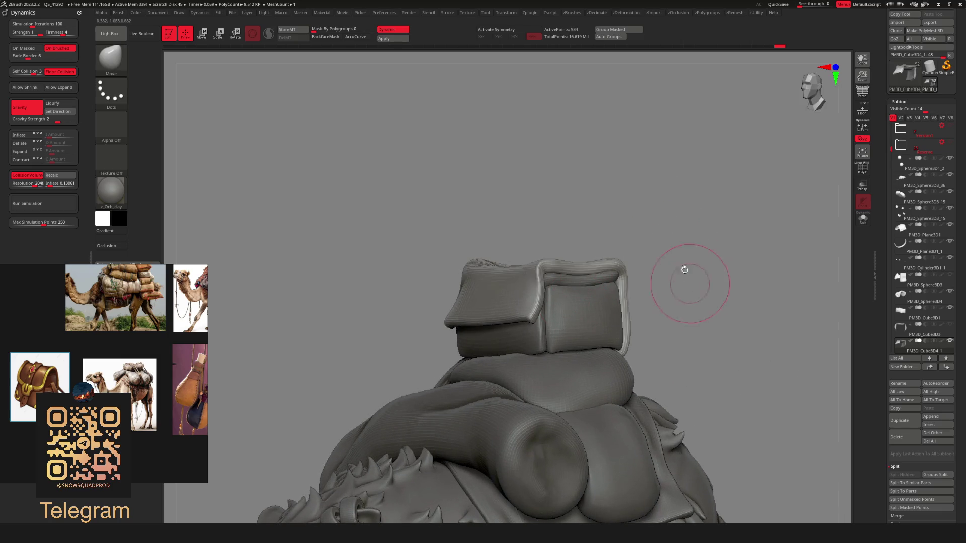
key(space)
mouse_move(593, 268)
mouse_down()
mouse_move(625, 204)
mouse_move(678, 169)
mouse_move(718, 155)
mouse_move(679, 204)
mouse_move(639, 221)
mouse_move(745, 185)
mouse_move(645, 247)
mouse_up()
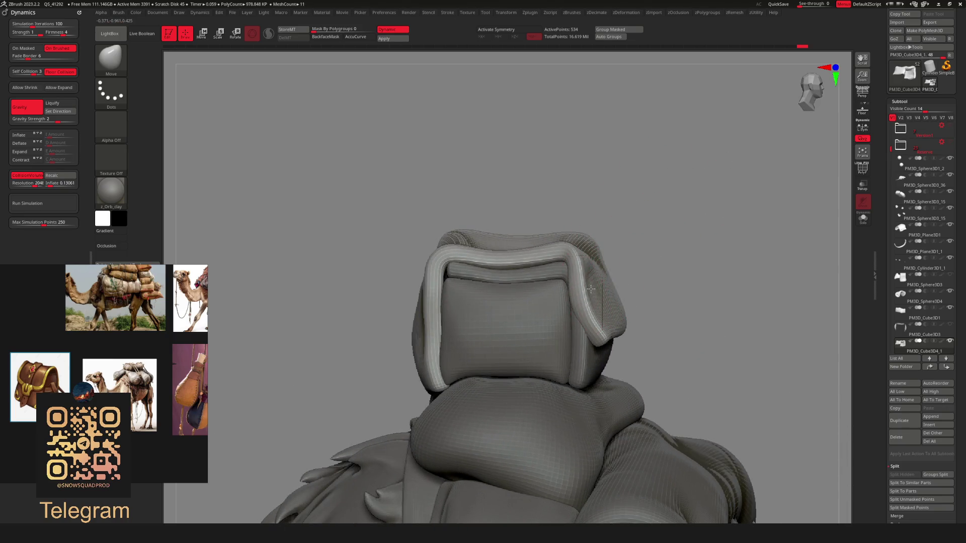
mouse_move(582, 311)
mouse_down()
mouse_move(651, 248)
mouse_move(581, 303)
mouse_up()
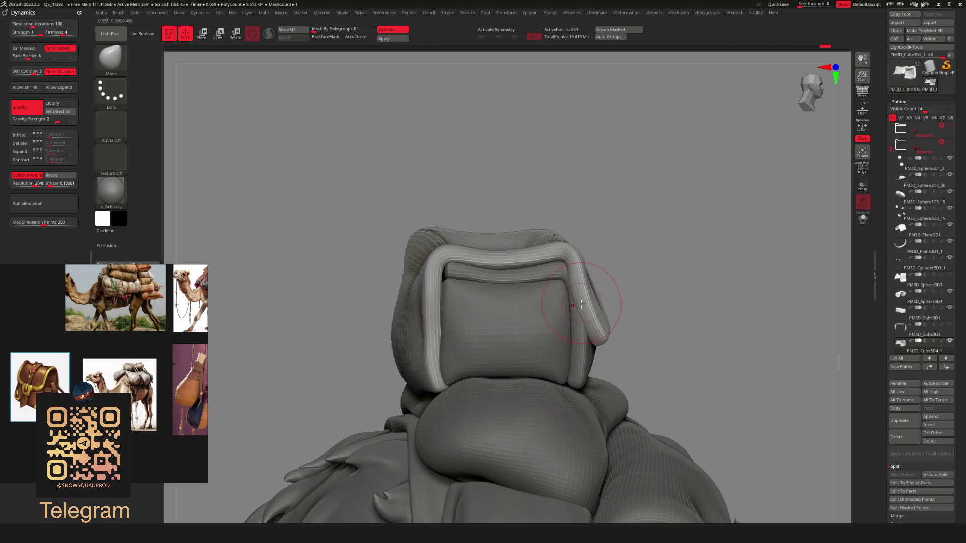
mouse_move(697, 262)
mouse_down()
mouse_move(670, 233)
mouse_move(683, 210)
mouse_move(649, 241)
mouse_move(558, 280)
mouse_up()
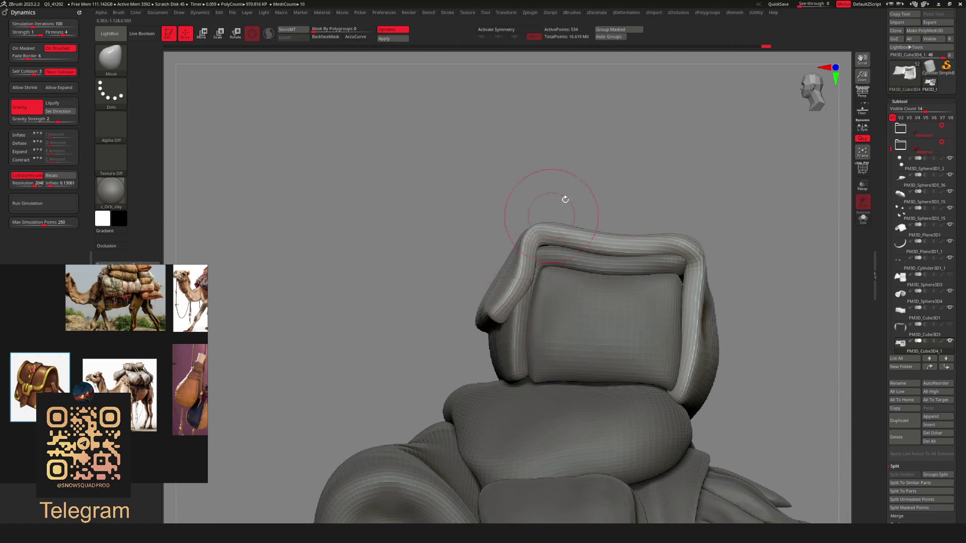
drag(528, 217, 559, 250)
mouse_move(511, 276)
mouse_down()
mouse_move(556, 258)
mouse_move(550, 281)
mouse_up()
key(space)
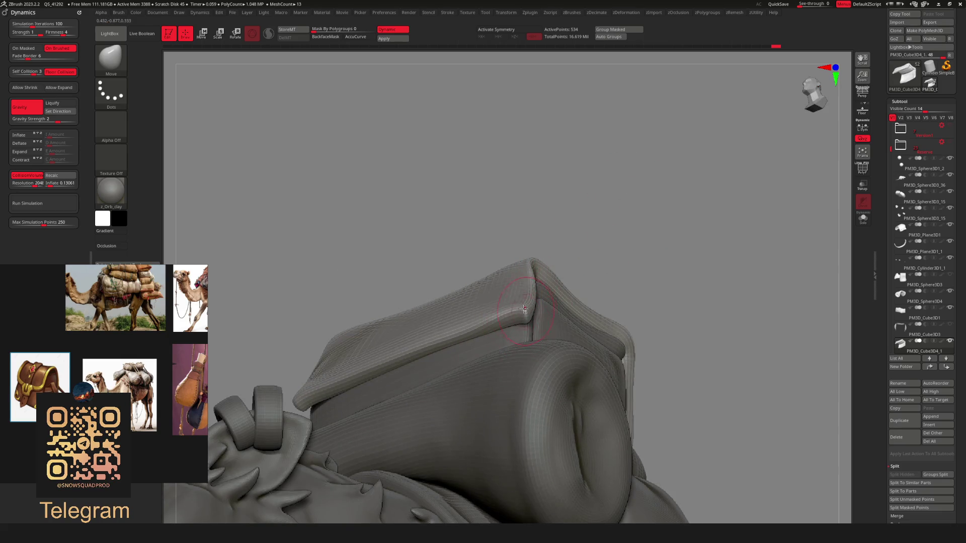
right_drag(537, 287, 664, 199)
key(f)
ctrl+right_drag(632, 240, 652, 265)
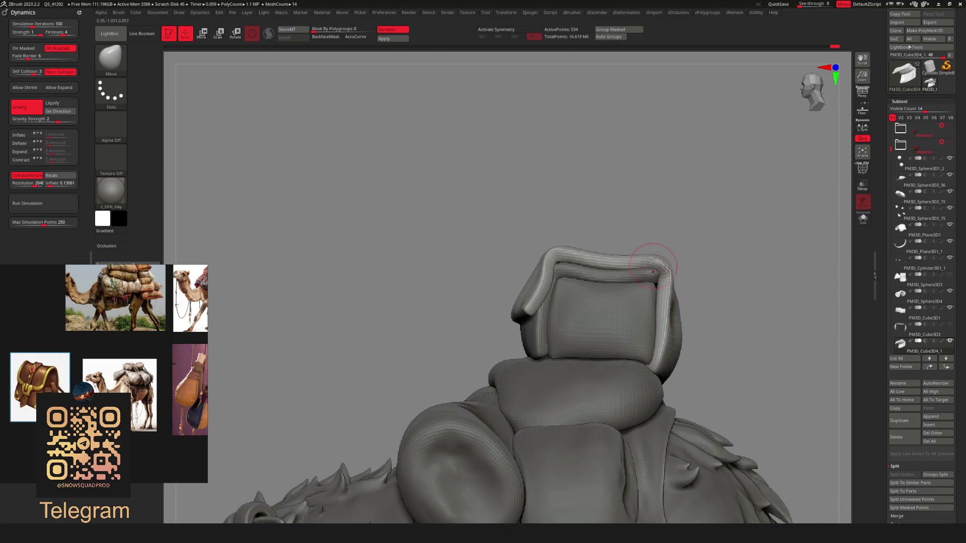
right_drag(695, 222, 652, 275)
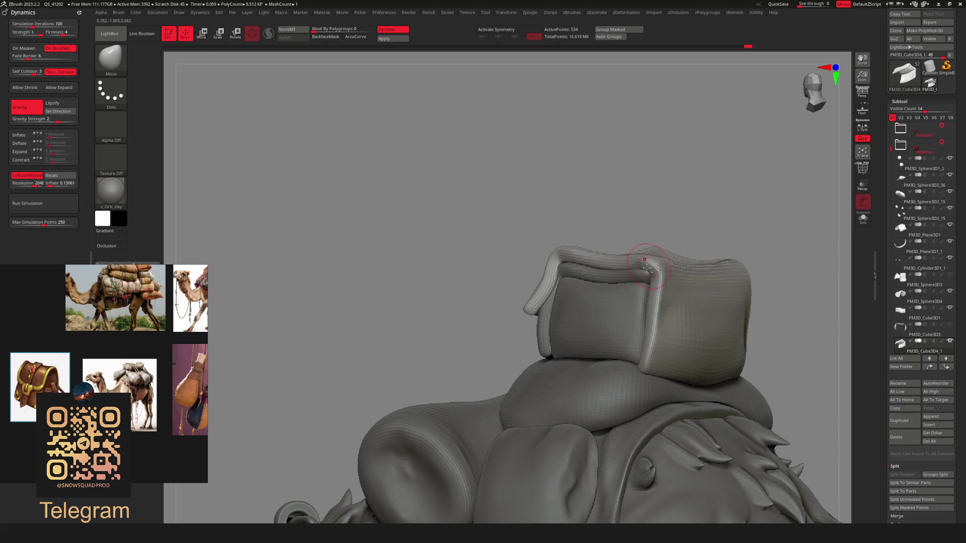
Select the headrest frame, the PM3D_Cube3D1 box and the PM3D_Cube3D4_1 headrest piece on the model
alt+click(545, 342)
right_drag(679, 214, 512, 318)
alt+click(512, 318)
mouse_move(515, 250)
right_down()
mouse_move(429, 327)
mouse_move(367, 320)
right_up()
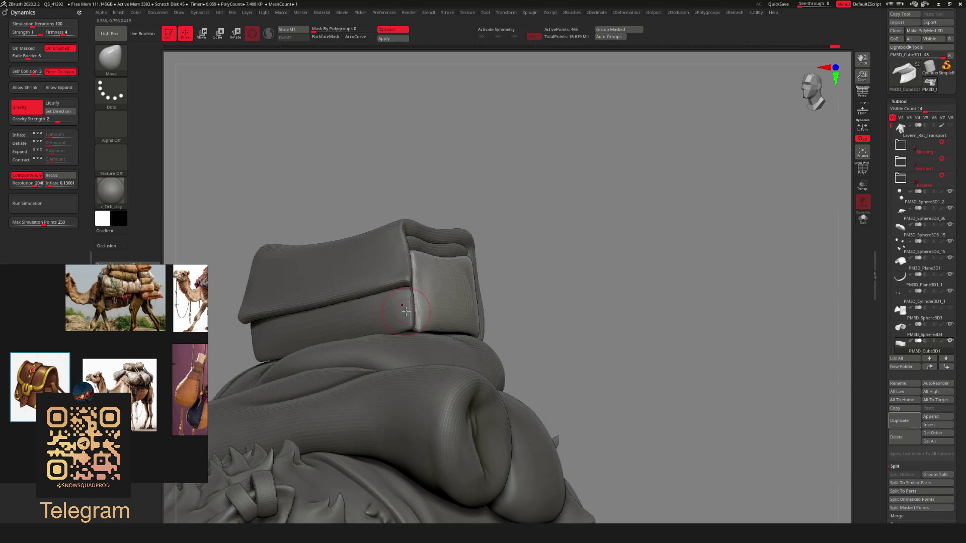
key(f)
mouse_move(453, 244)
right_down()
mouse_move(456, 267)
mouse_move(494, 274)
mouse_move(412, 354)
mouse_move(433, 312)
mouse_move(478, 263)
mouse_move(480, 294)
mouse_move(440, 243)
mouse_move(350, 304)
mouse_move(446, 280)
mouse_move(483, 241)
mouse_move(535, 220)
mouse_move(439, 263)
mouse_move(431, 298)
right_up()
alt+click(434, 290)
alt+click(364, 322)
Check PM3D_Plane3D1_1 from a three-quarter view, then reselect the PM3D_Cube3D4_1 headrest piece
key(space)
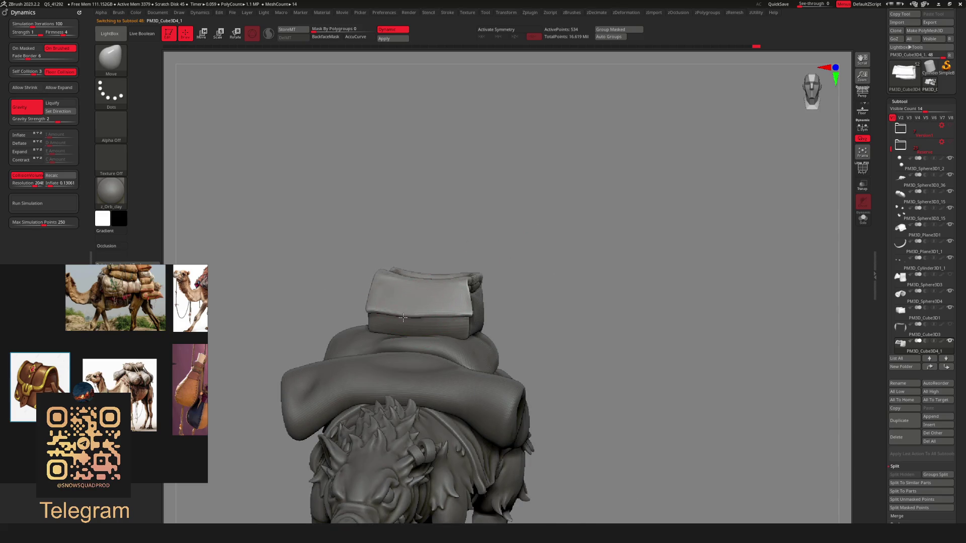
mouse_move(556, 236)
right_down()
mouse_move(518, 255)
mouse_move(529, 267)
right_up()
mouse_move(510, 281)
mouse_down()
mouse_move(519, 283)
mouse_move(539, 336)
mouse_up()
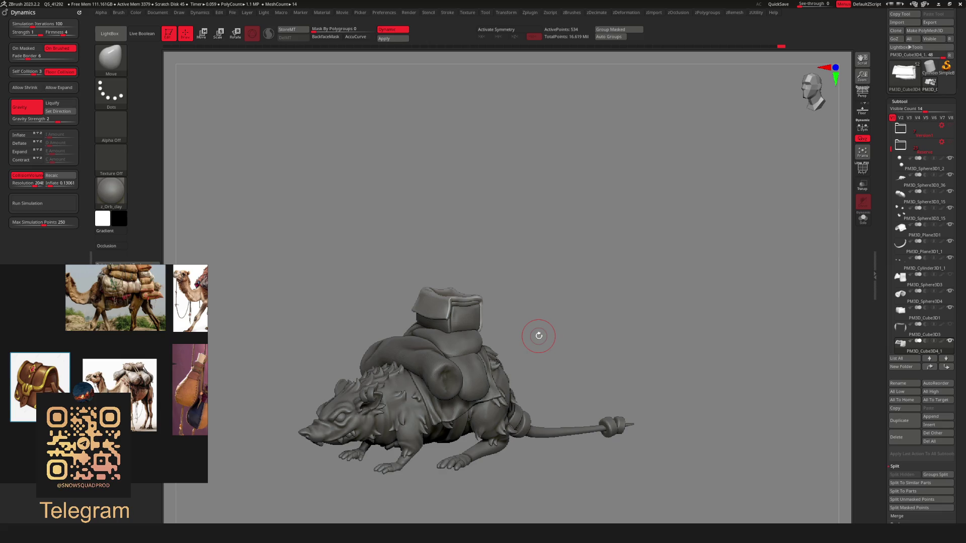
mouse_move(533, 246)
alt+mouse_down()
mouse_move(524, 302)
mouse_move(543, 276)
mouse_move(529, 287)
mouse_move(486, 276)
mouse_move(468, 287)
mouse_move(537, 255)
mouse_move(548, 285)
mouse_move(601, 288)
mouse_move(593, 280)
mouse_move(524, 308)
mouse_move(502, 354)
mouse_move(526, 276)
mouse_move(521, 231)
mouse_move(537, 267)
mouse_move(502, 297)
mouse_move(514, 320)
mouse_move(505, 330)
mouse_move(486, 307)
mouse_move(520, 297)
mouse_move(542, 309)
mouse_move(462, 263)
mouse_move(514, 315)
mouse_move(492, 302)
mouse_move(483, 322)
mouse_move(401, 290)
alt+mouse_up()
key(space)
alt+click(461, 355)
alt+click(401, 290)
mouse_move(492, 265)
mouse_down()
mouse_move(601, 300)
mouse_move(591, 289)
mouse_move(581, 293)
mouse_move(587, 303)
mouse_up()
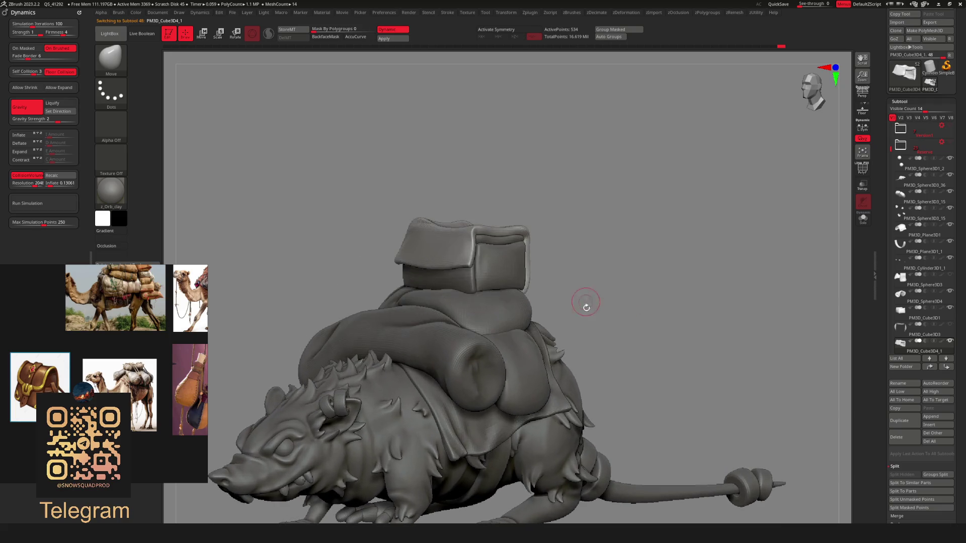
Move PM3D_Cube3D1 down one slot in the subtool stack and run MergeDown
click(928, 318)
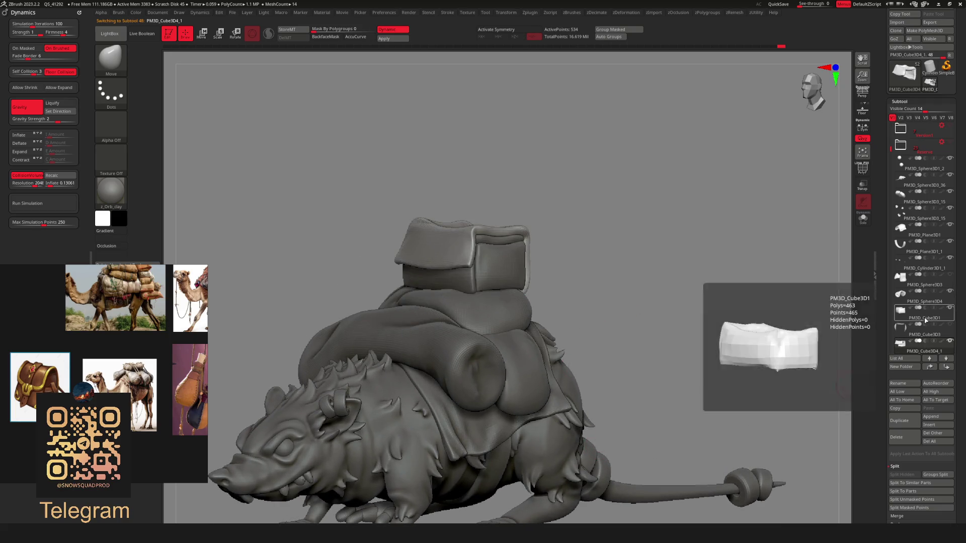
click(946, 358)
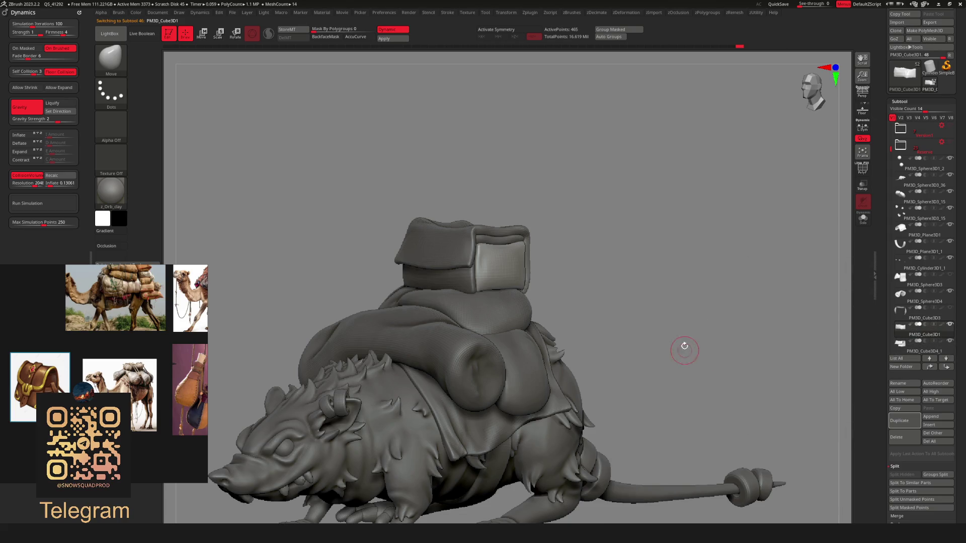
key(q)
click(685, 355)
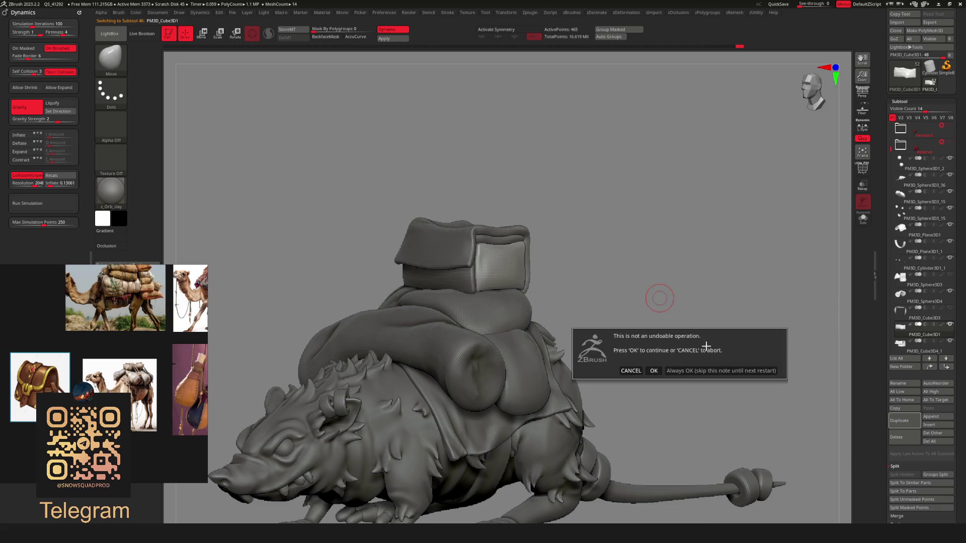
Accept the non-undoable MergeDown to fuse the box with the headrest frame, and save the rat tool
click(700, 371)
key(q)
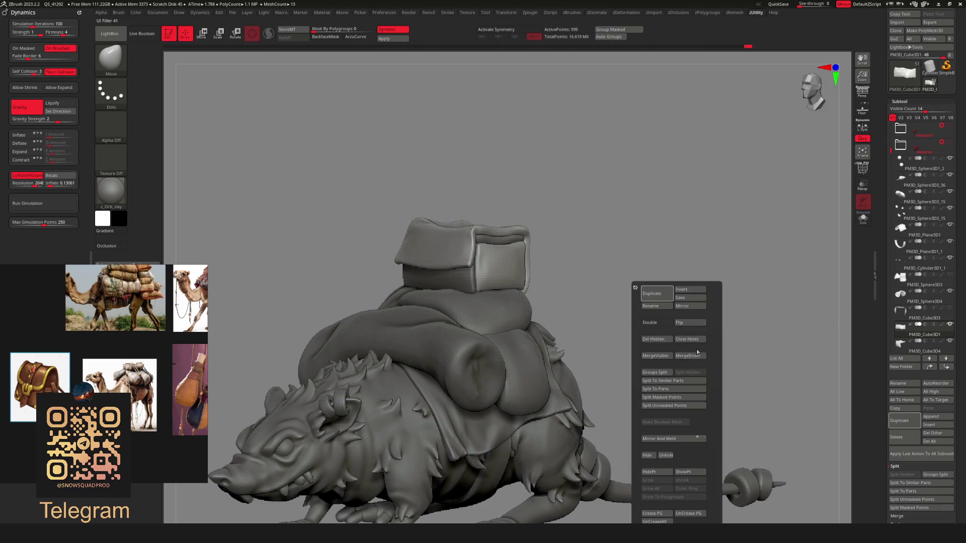
click(694, 356)
scroll(664, 319, down, 5)
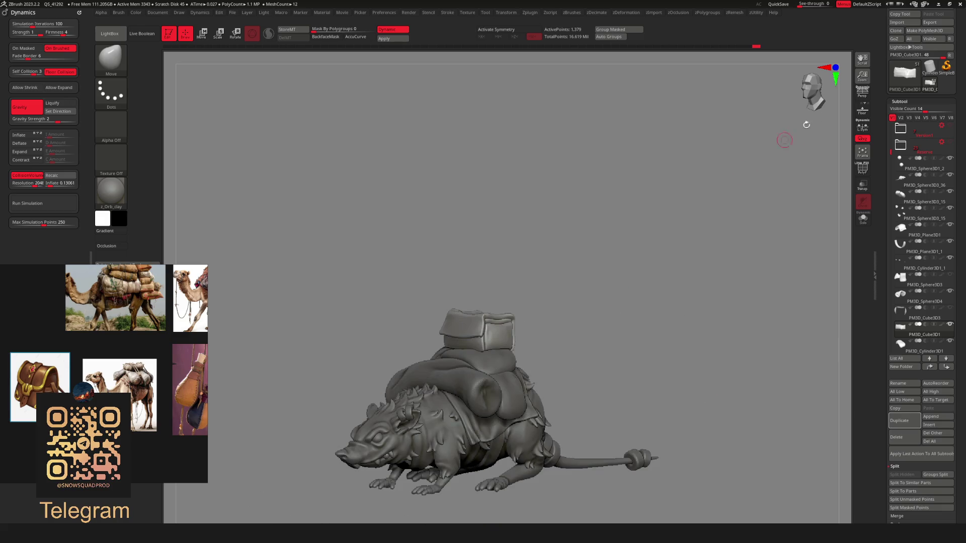
drag(964, 64, 956, 130)
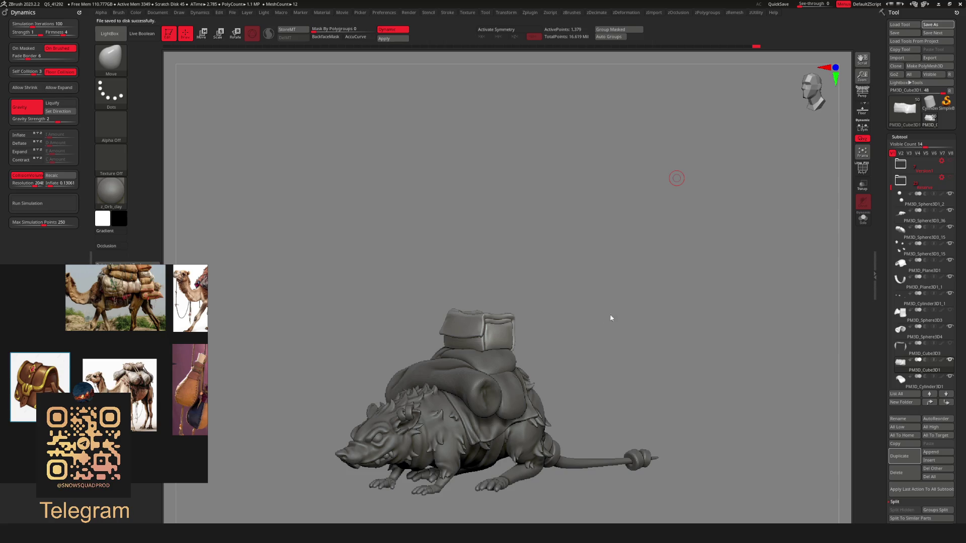
drag(587, 304, 587, 300)
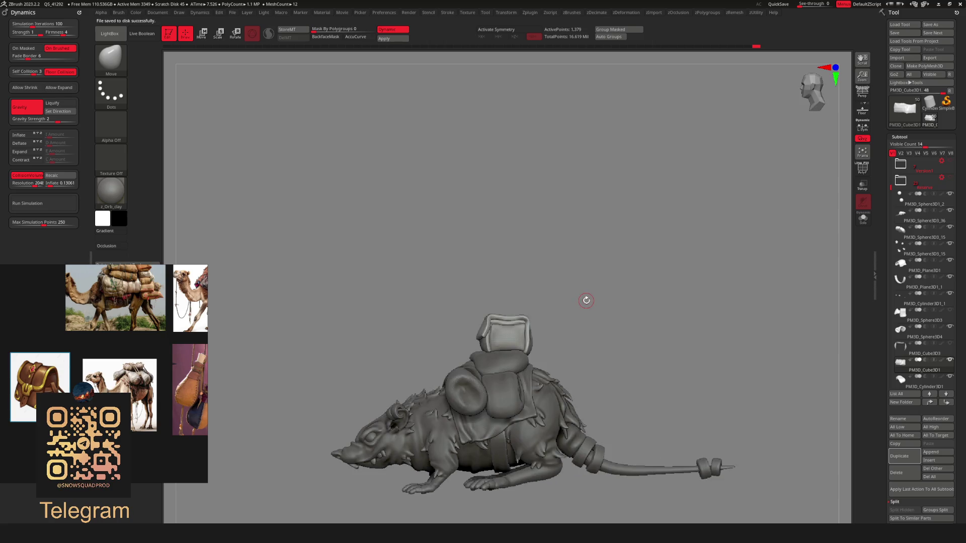
Browse the brush library, orbit to a three-quarter view, and switch to Move mode on the top pack
mouse_move(647, 310)
mouse_down()
mouse_move(525, 372)
mouse_move(675, 343)
mouse_move(522, 302)
mouse_move(464, 324)
mouse_move(482, 301)
mouse_up()
key(space)
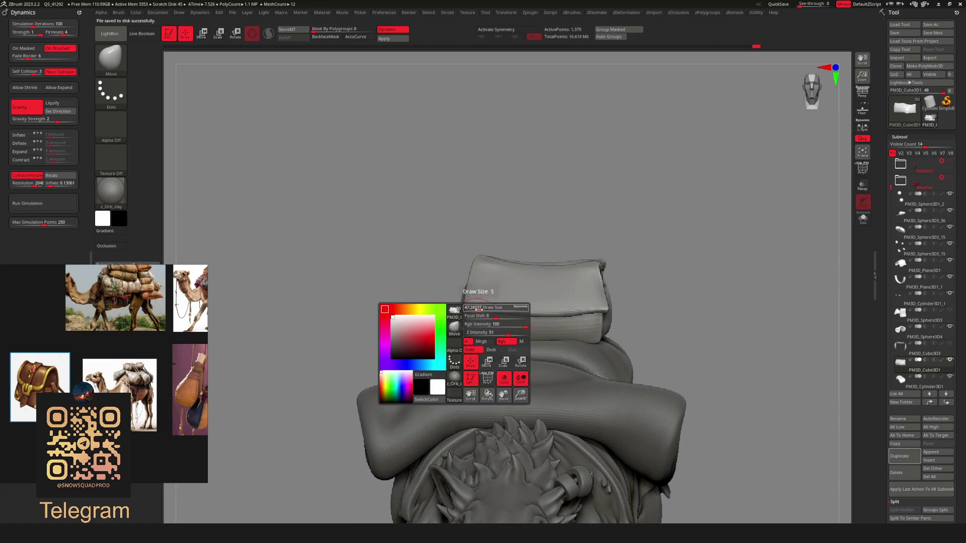
key(b)
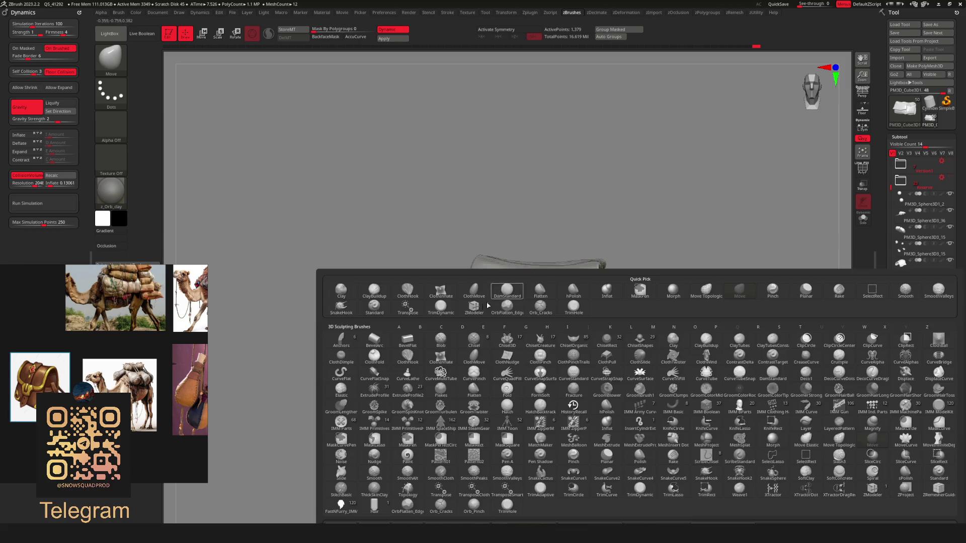
key(Escape)
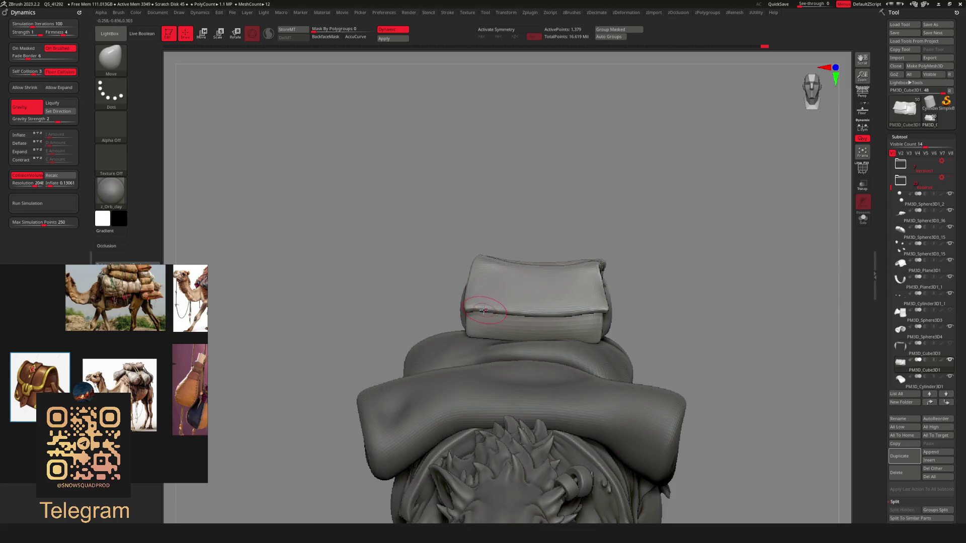
right_drag(481, 313, 505, 305)
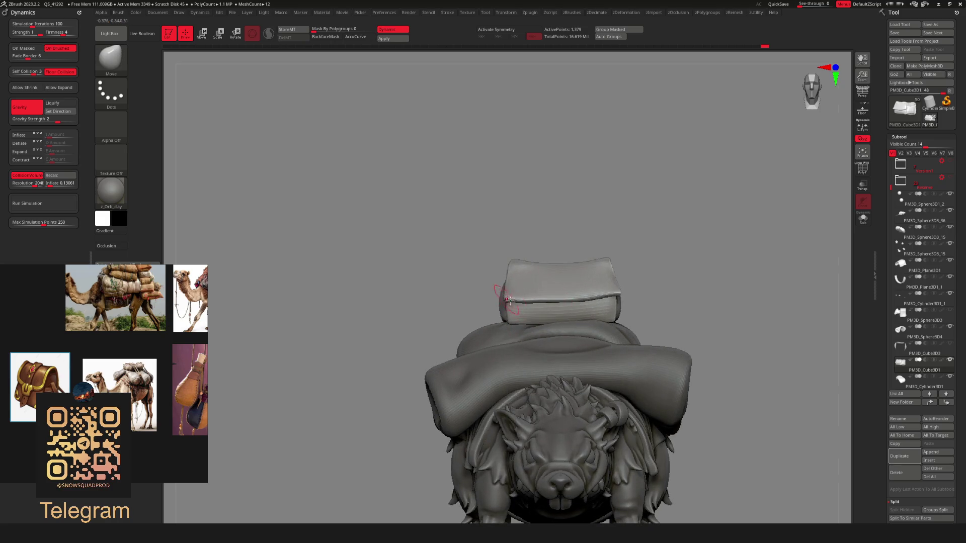
mouse_move(516, 300)
right_down()
mouse_move(473, 292)
mouse_move(584, 296)
mouse_move(553, 312)
mouse_move(549, 330)
mouse_move(512, 331)
mouse_move(604, 339)
mouse_move(590, 328)
mouse_move(566, 336)
right_up()
key(w)
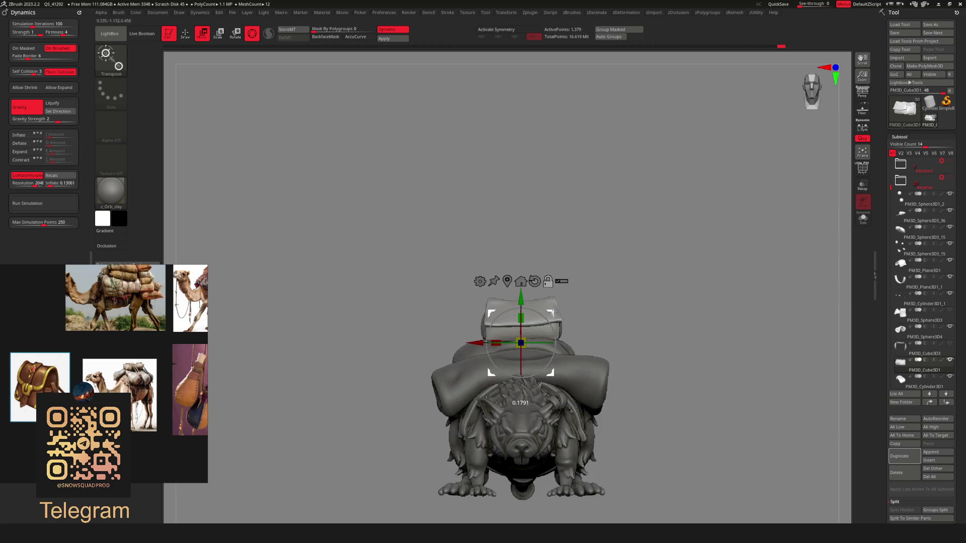
Nudge the top box pack slightly up and left with the Transpose gizmo, then check it from the side
mouse_move(552, 312)
right_down()
mouse_move(548, 335)
mouse_move(585, 344)
mouse_move(470, 347)
right_up()
key(q)
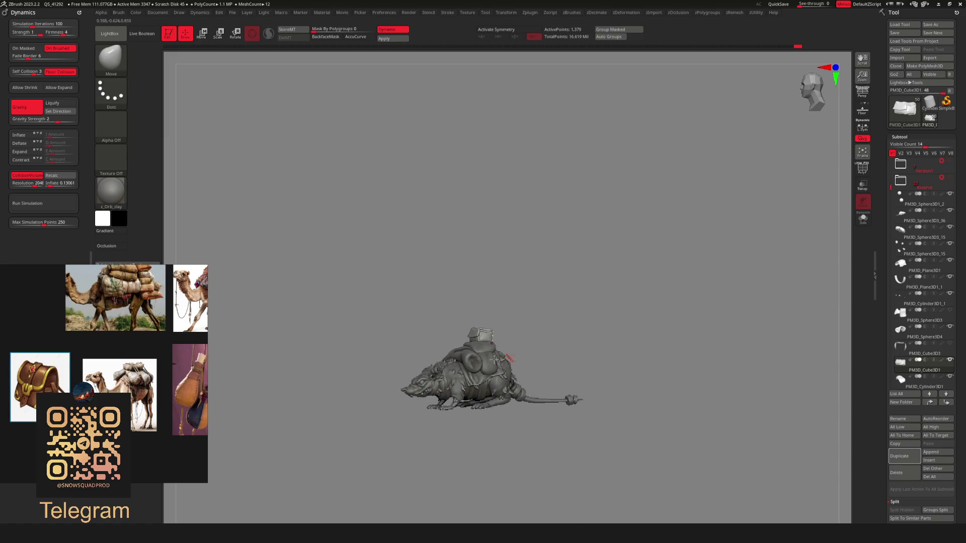
mouse_move(565, 364)
ctrl+right_down()
mouse_move(557, 367)
mouse_move(548, 334)
mouse_move(550, 347)
ctrl+right_up()
key(w)
drag(517, 320, 513, 314)
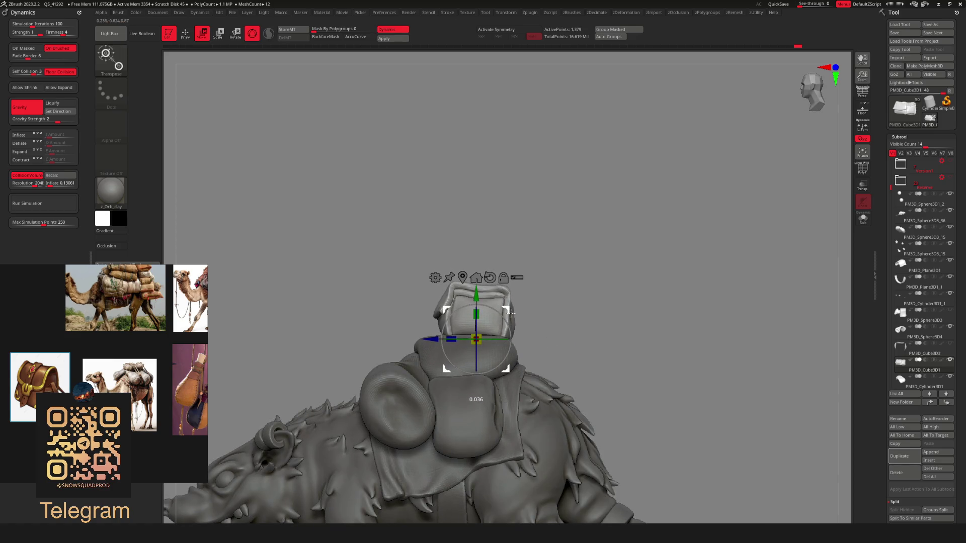
key(q)
mouse_move(511, 314)
ctrl+right_down()
mouse_move(534, 365)
mouse_move(551, 365)
ctrl+right_up()
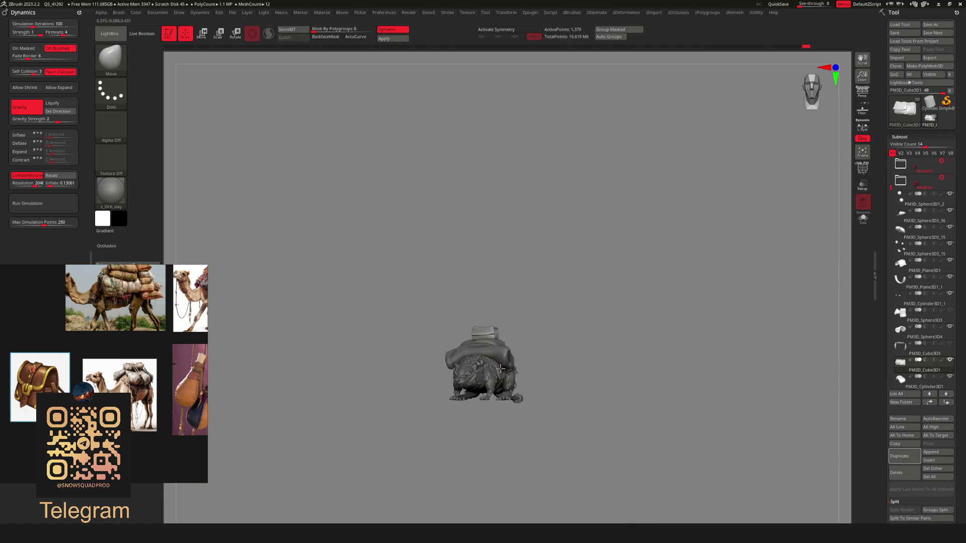
mouse_move(443, 376)
right_down()
mouse_move(578, 339)
mouse_move(364, 357)
mouse_move(422, 358)
right_up()
mouse_move(498, 352)
ctrl+right_down()
mouse_move(503, 332)
mouse_move(488, 353)
ctrl+right_up()
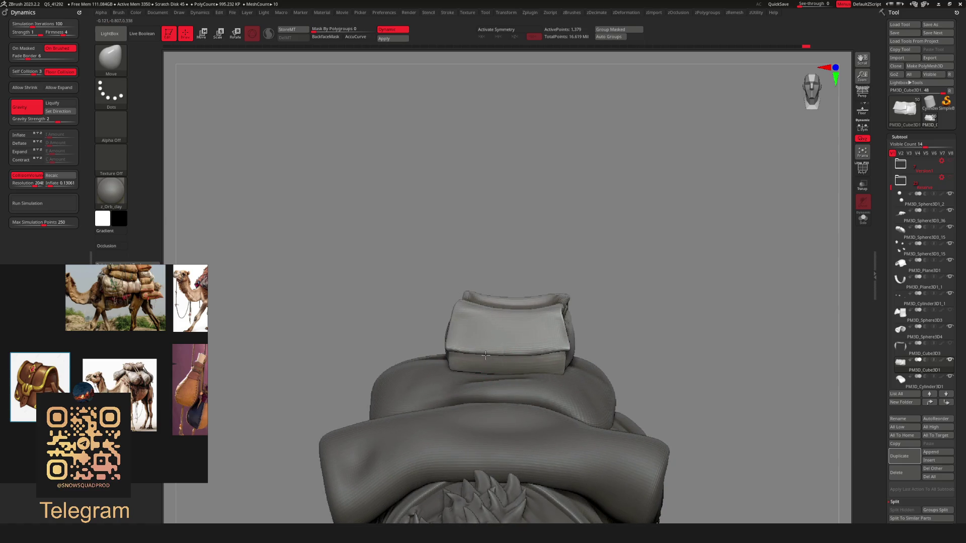
Check the pillow's polygroups with visibility toggles, then duplicate the top box pack as PM3D_Cube3D2
mouse_move(485, 356)
ctrl+right_down()
mouse_move(503, 383)
mouse_move(634, 373)
mouse_move(549, 347)
mouse_move(647, 349)
mouse_move(579, 372)
mouse_move(669, 384)
mouse_move(649, 388)
mouse_move(629, 372)
mouse_move(611, 337)
mouse_move(557, 371)
mouse_move(483, 359)
mouse_move(502, 351)
ctrl+right_up()
key(space)
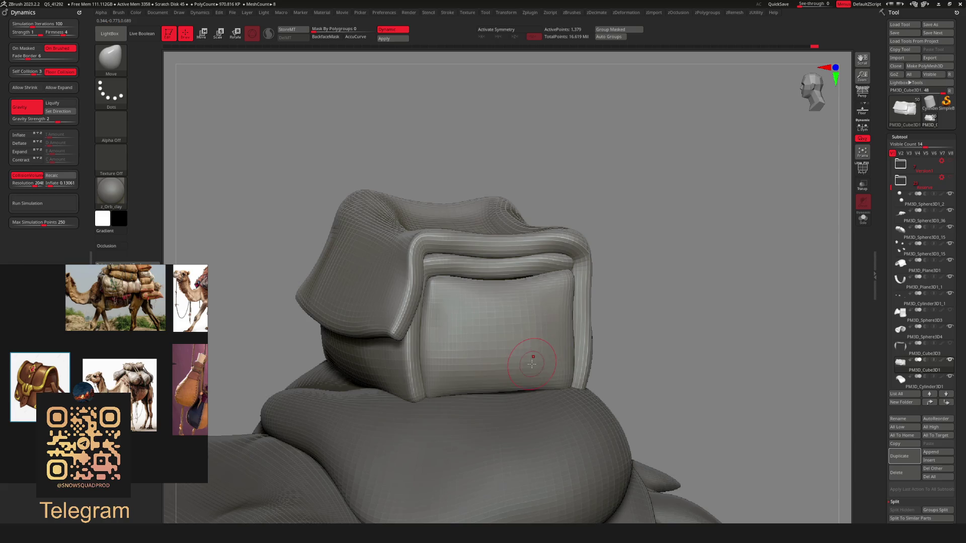
ctrl+shift+click(534, 363)
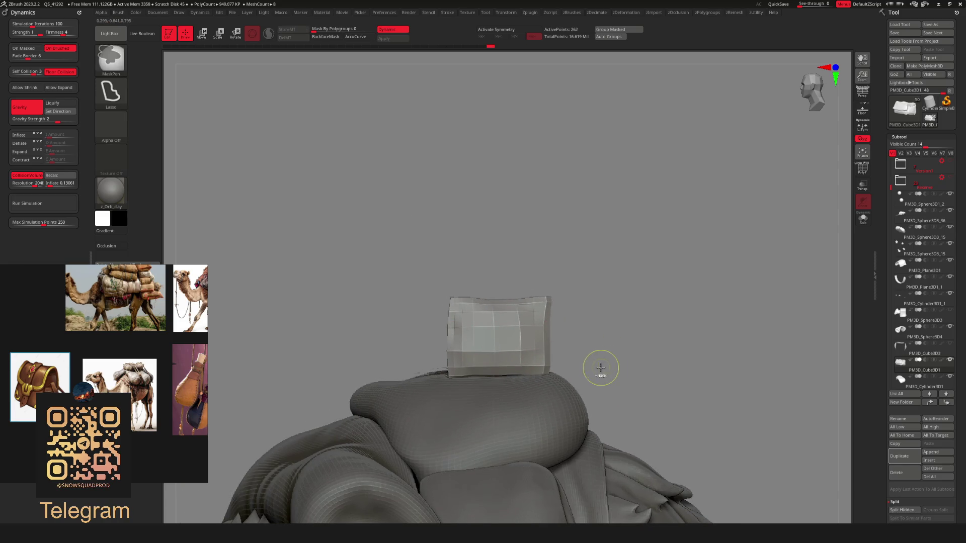
ctrl+shift+click(587, 358)
ctrl+shift+click(512, 345)
mouse_move(644, 340)
mouse_down()
mouse_move(576, 309)
mouse_move(541, 310)
mouse_move(551, 324)
mouse_up()
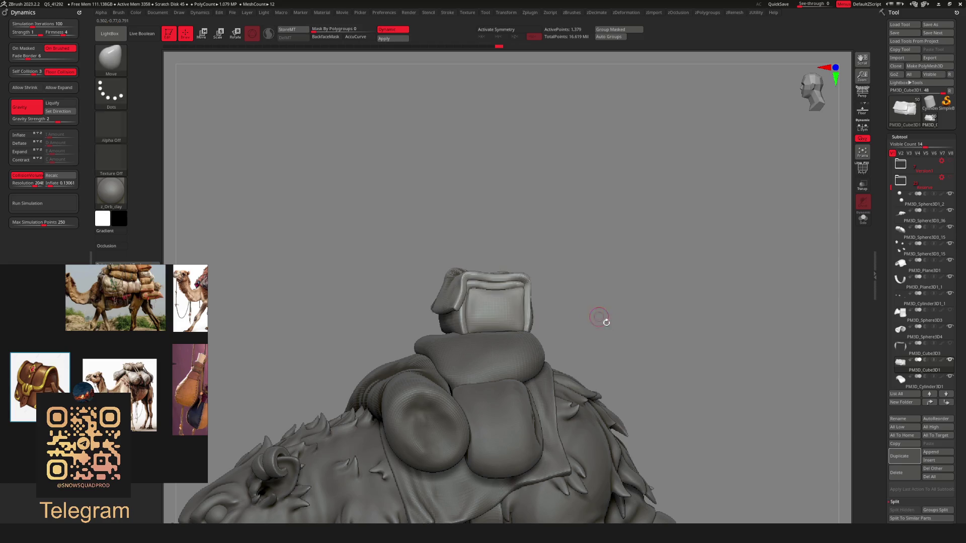
key(ctrl+shift+d)
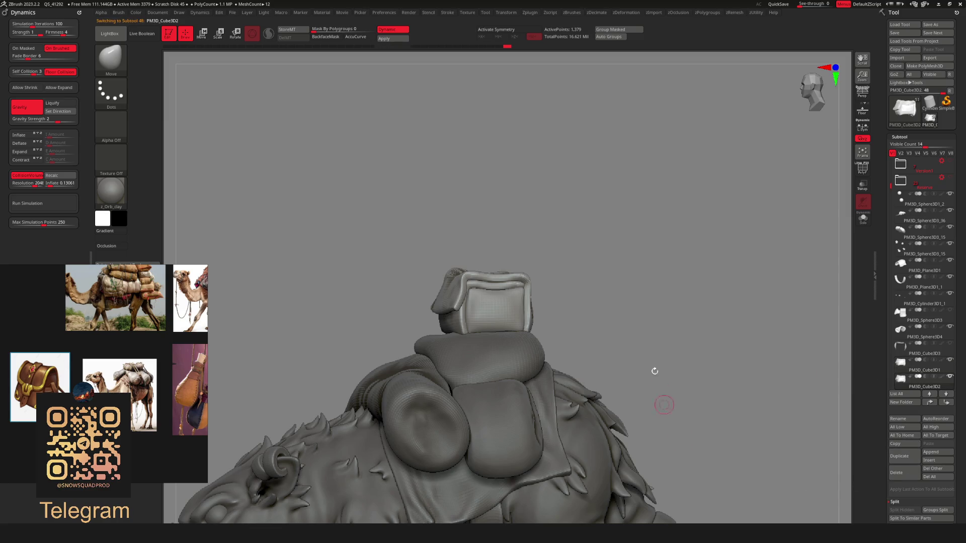
Isolate the new cube's polygroups and turn on Polyframe to show wireframe and group colours
mouse_move(592, 276)
mouse_down()
mouse_move(582, 327)
mouse_move(582, 289)
mouse_move(601, 265)
mouse_up()
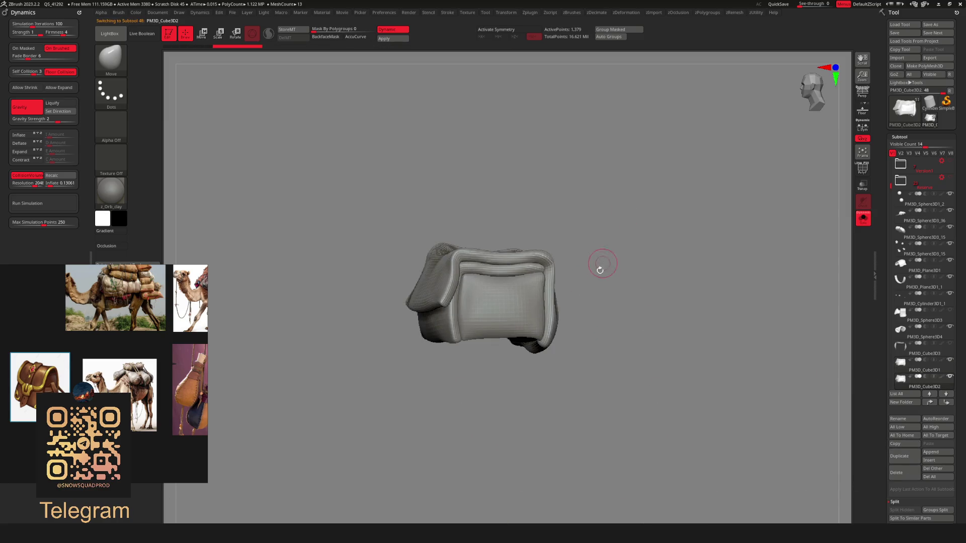
ctrl+shift+click(569, 292)
ctrl+shift+click(529, 300)
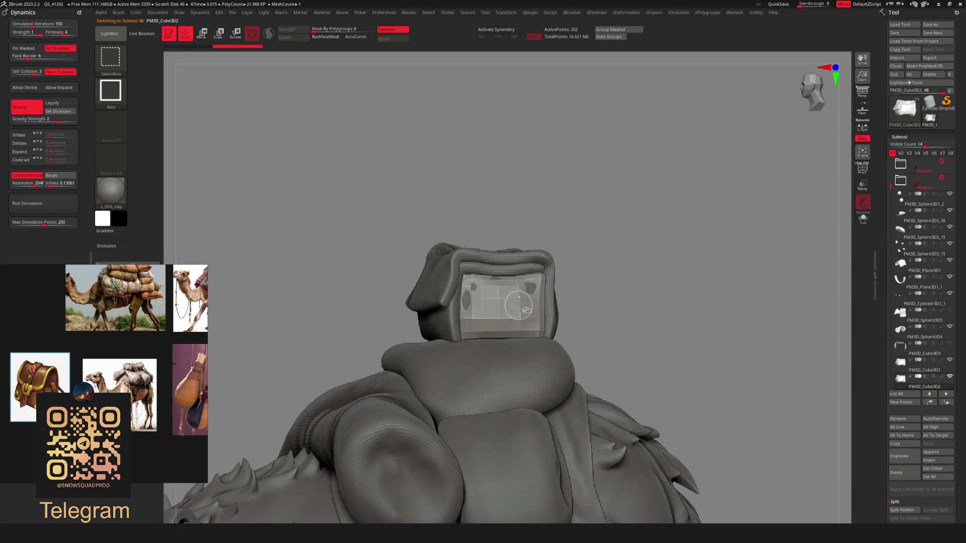
ctrl+shift+click(503, 307)
key(ctrl+z)
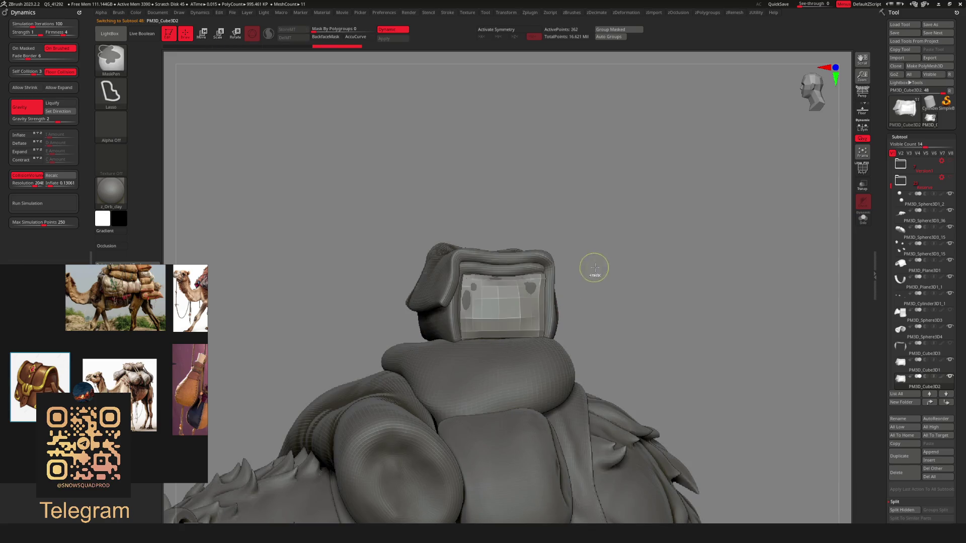
mouse_move(597, 283)
mouse_down()
mouse_move(623, 267)
mouse_move(603, 288)
mouse_move(608, 203)
mouse_move(639, 225)
mouse_move(627, 239)
mouse_move(623, 283)
mouse_move(642, 327)
mouse_up()
right_click(603, 288)
key(shift+f)
key(shift+f)
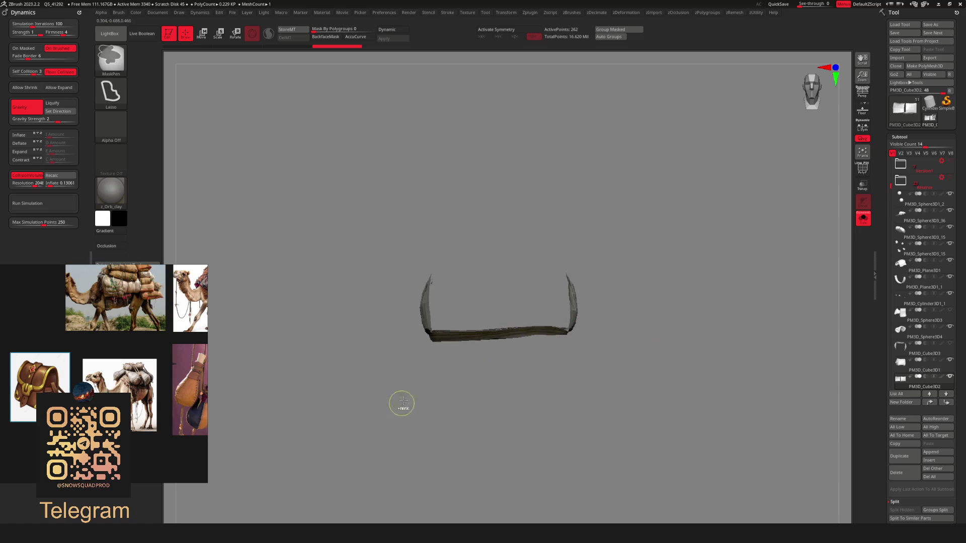
Try several mask shapes across the cube mesh, then clear and invert the mask
mouse_move(437, 335)
ctrl+mouse_down()
mouse_move(356, 212)
mouse_move(533, 282)
mouse_move(553, 383)
mouse_move(613, 278)
mouse_move(555, 325)
ctrl+mouse_up()
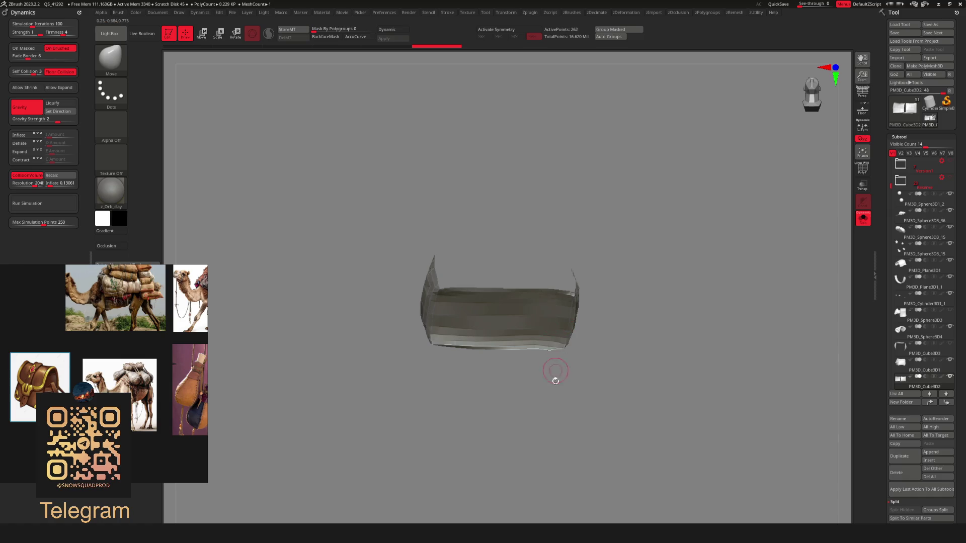
key(g)
key(Escape)
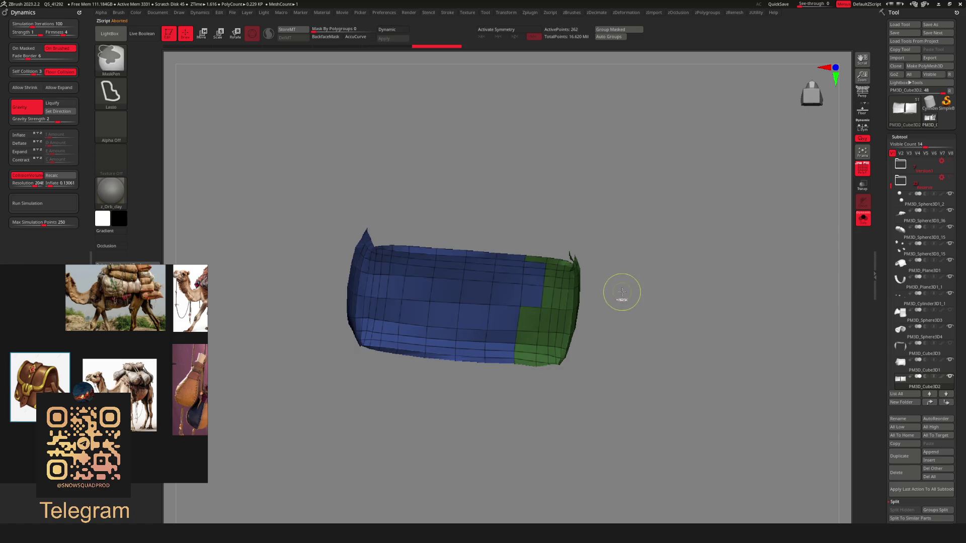
mouse_move(304, 395)
ctrl+mouse_down()
mouse_move(428, 196)
mouse_move(569, 282)
mouse_move(564, 295)
ctrl+mouse_up()
mouse_move(632, 310)
mouse_down()
mouse_move(599, 302)
mouse_move(613, 274)
mouse_move(599, 267)
mouse_up()
ctrl+drag(519, 217, 549, 218)
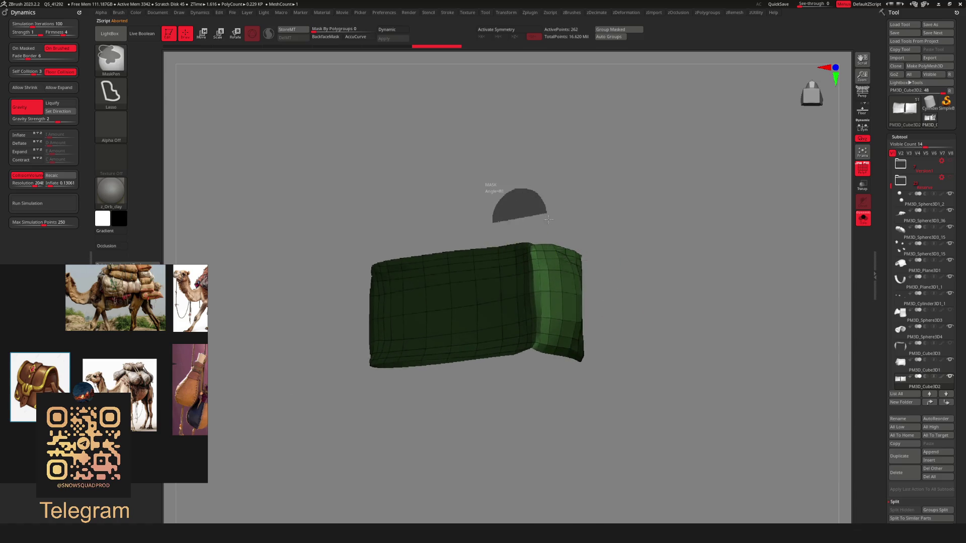
mouse_move(562, 252)
ctrl+mouse_down()
mouse_move(570, 325)
mouse_move(555, 380)
ctrl+mouse_up()
ctrl+click(649, 264)
mouse_move(647, 261)
mouse_down()
mouse_move(651, 252)
mouse_move(659, 258)
mouse_move(654, 280)
mouse_move(634, 276)
mouse_move(579, 342)
mouse_up()
ctrl+click(657, 259)
ctrl+click(650, 262)
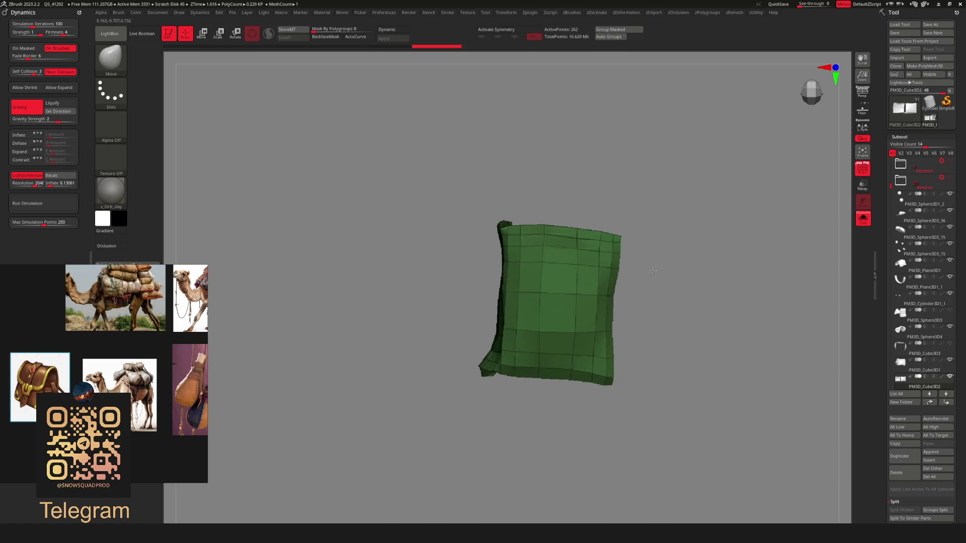
Mask a horizontal stripe across the cube and turn it into its own polygroup
mouse_move(540, 206)
ctrl+mouse_down()
mouse_move(579, 209)
mouse_move(584, 357)
ctrl+mouse_up()
ctrl+drag(559, 401, 556, 403)
alt+drag(647, 295, 652, 254)
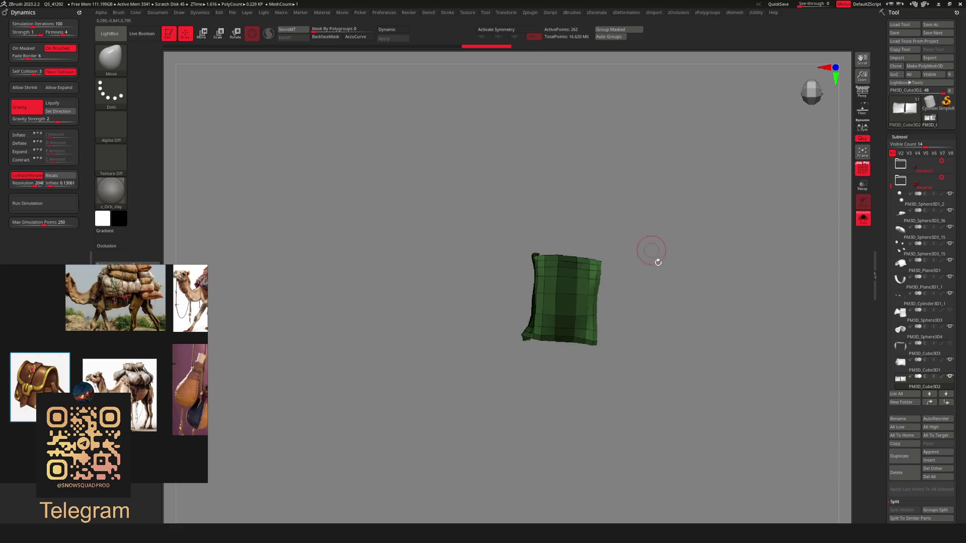
key(ctrl+w)
mouse_move(641, 296)
mouse_down()
mouse_move(673, 351)
mouse_move(613, 307)
mouse_move(690, 285)
mouse_move(636, 267)
mouse_move(650, 310)
mouse_move(629, 272)
mouse_up()
key(ctrl+shift)
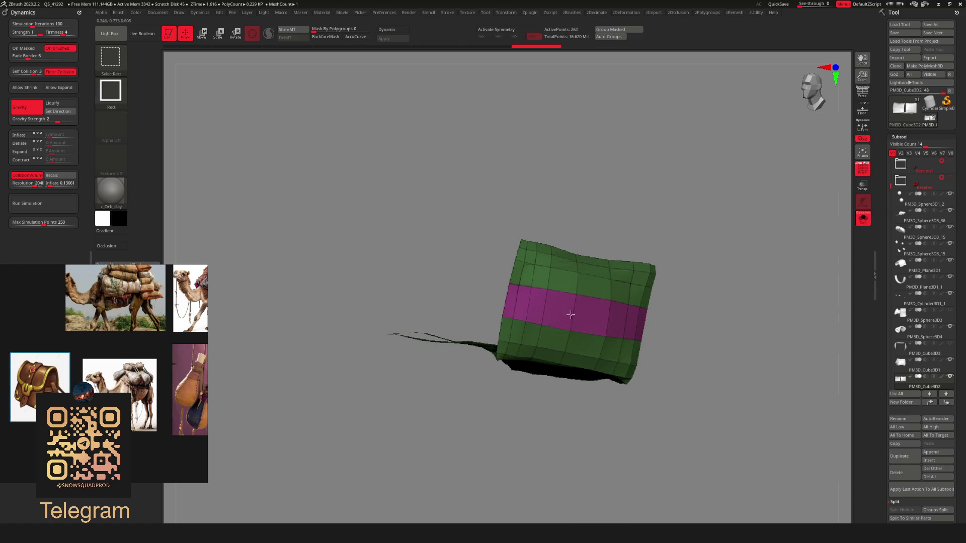
Isolate the magenta stripe polygroup and delete the hidden rest of the mesh
ctrl+shift+click(629, 270)
ctrl+shift+click(645, 283)
mouse_move(629, 276)
mouse_down()
mouse_move(643, 270)
mouse_move(686, 283)
mouse_up()
key(space)
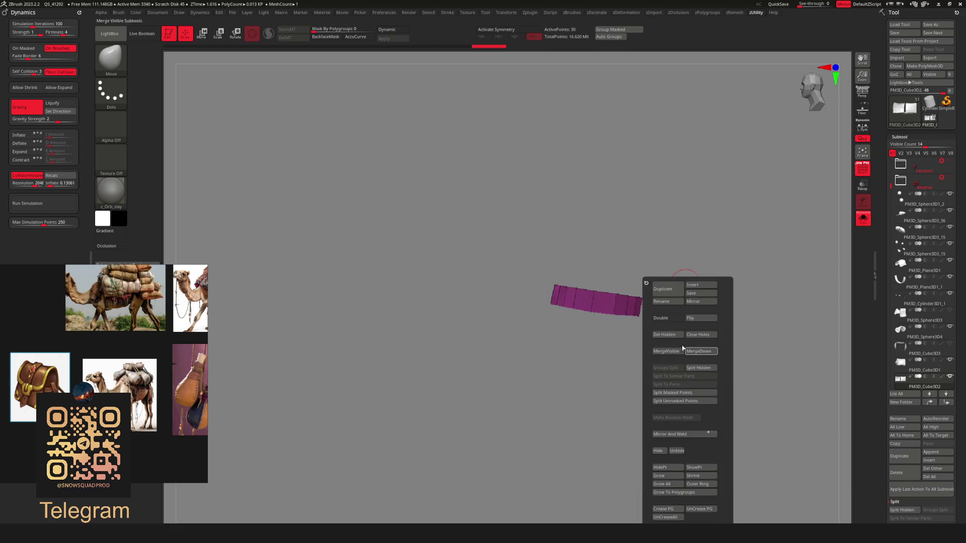
click(676, 336)
Mask off part of the magenta band and delete that hidden section too
mouse_move(675, 259)
mouse_down()
mouse_move(682, 223)
mouse_move(710, 216)
mouse_move(668, 206)
mouse_move(663, 305)
mouse_move(647, 207)
mouse_up()
ctrl+drag(443, 340, 479, 385)
mouse_move(688, 232)
mouse_down()
mouse_move(662, 213)
mouse_move(691, 218)
mouse_up()
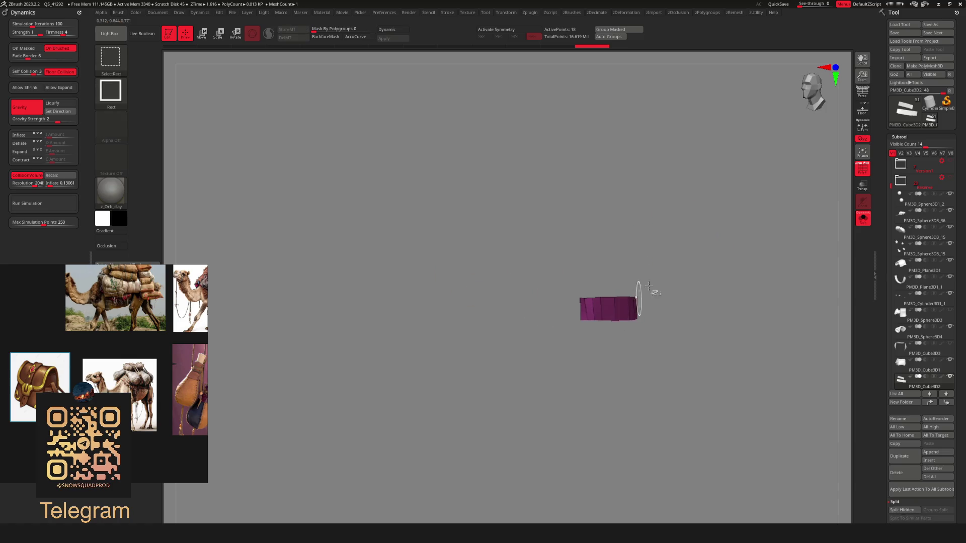
key(space)
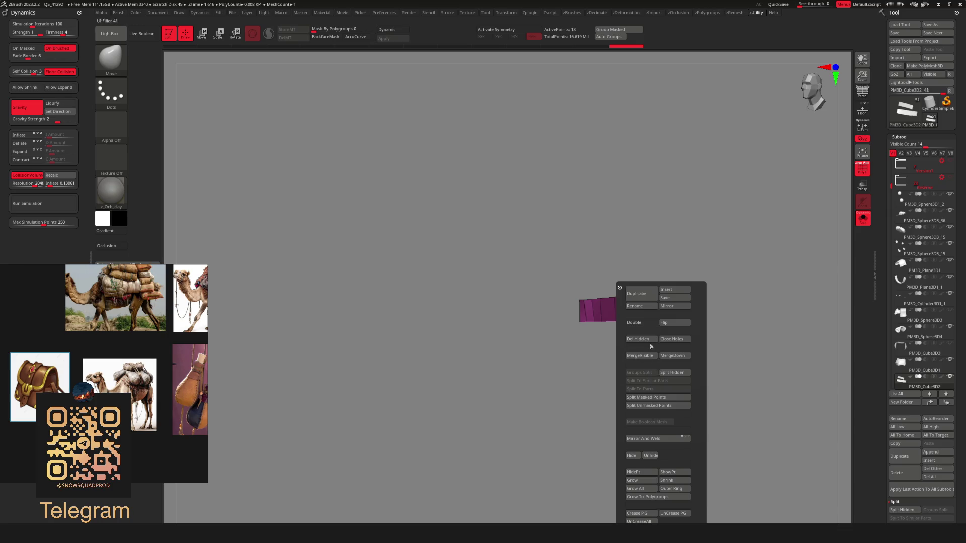
click(651, 348)
mouse_move(704, 236)
mouse_down()
mouse_move(726, 262)
mouse_move(705, 261)
mouse_move(715, 294)
mouse_move(679, 271)
mouse_move(675, 282)
mouse_move(675, 263)
mouse_up()
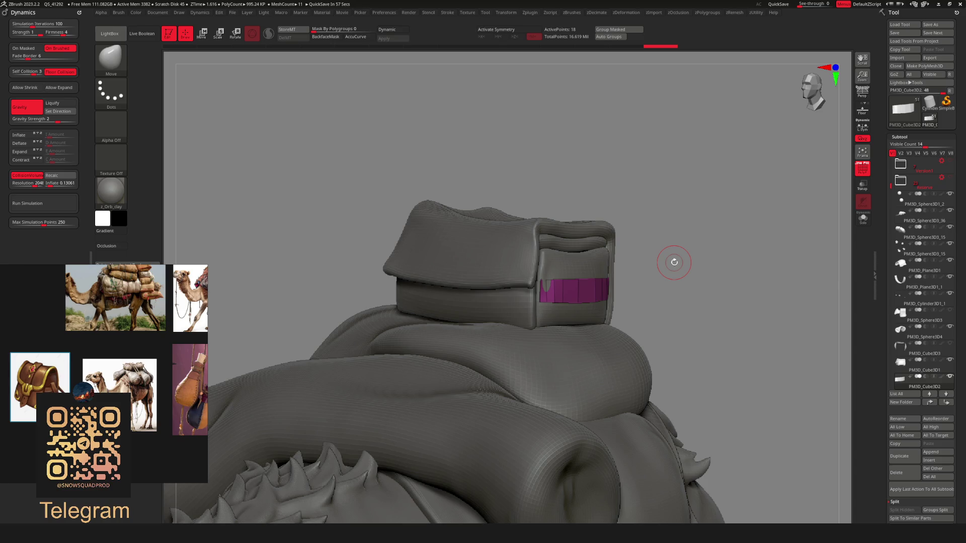
Switch to the Move brush and push the band's left edge slightly outward
scroll(690, 212, up, 3)
key(b)
click(616, 269)
right_click(582, 240)
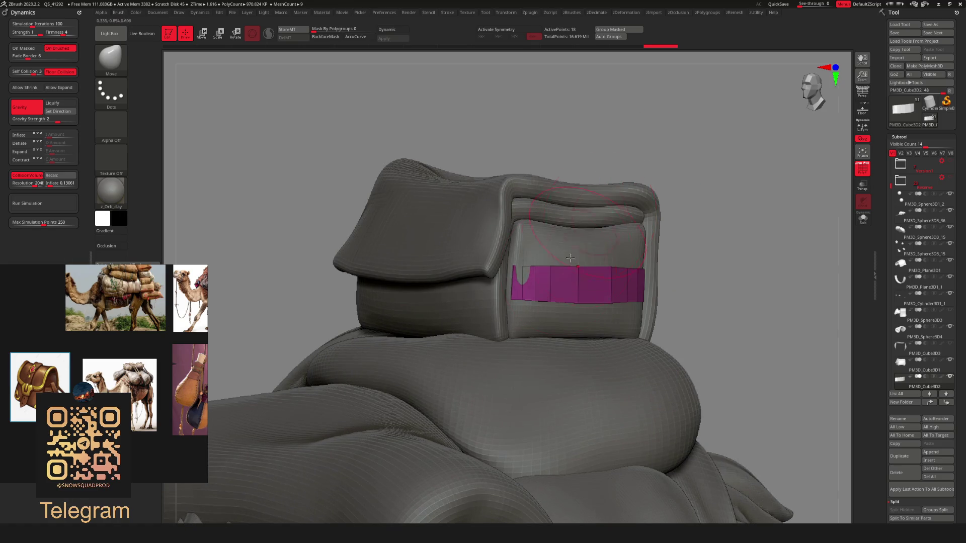
scroll(629, 322, down, 5)
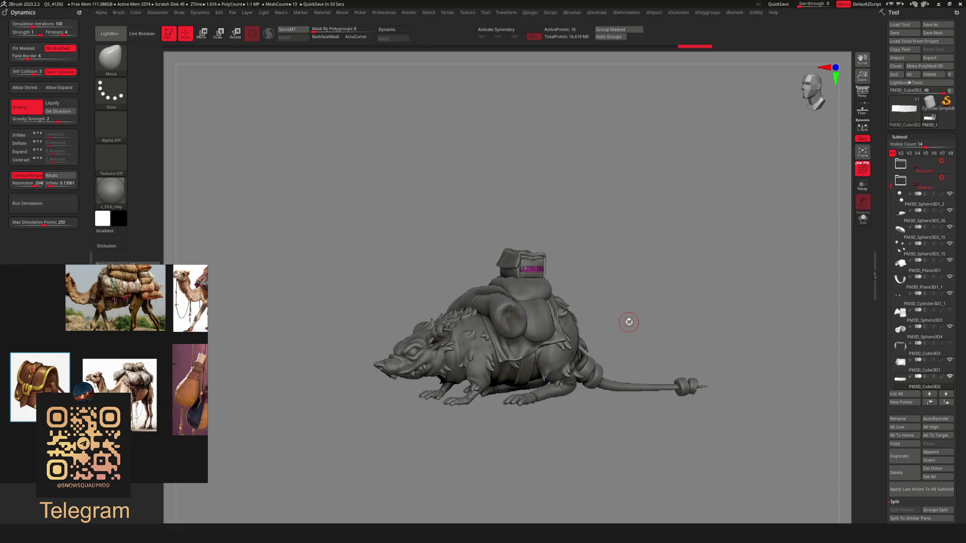
drag(526, 229, 648, 258)
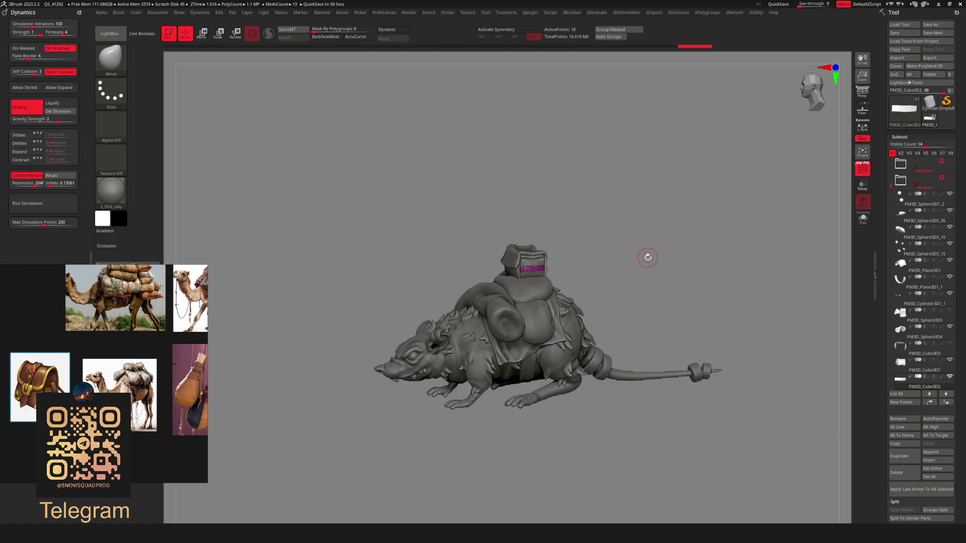
key(w)
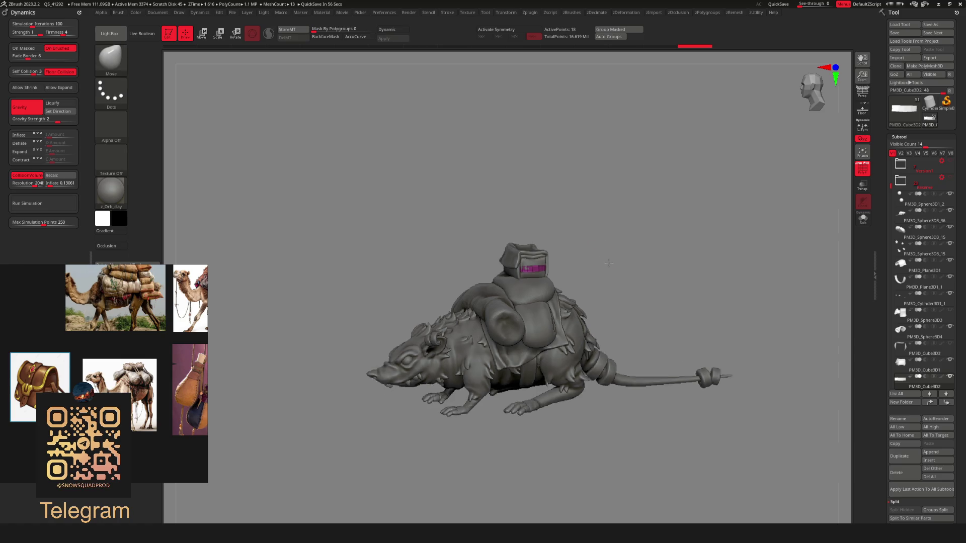
scroll(654, 186, up, 5)
key(q)
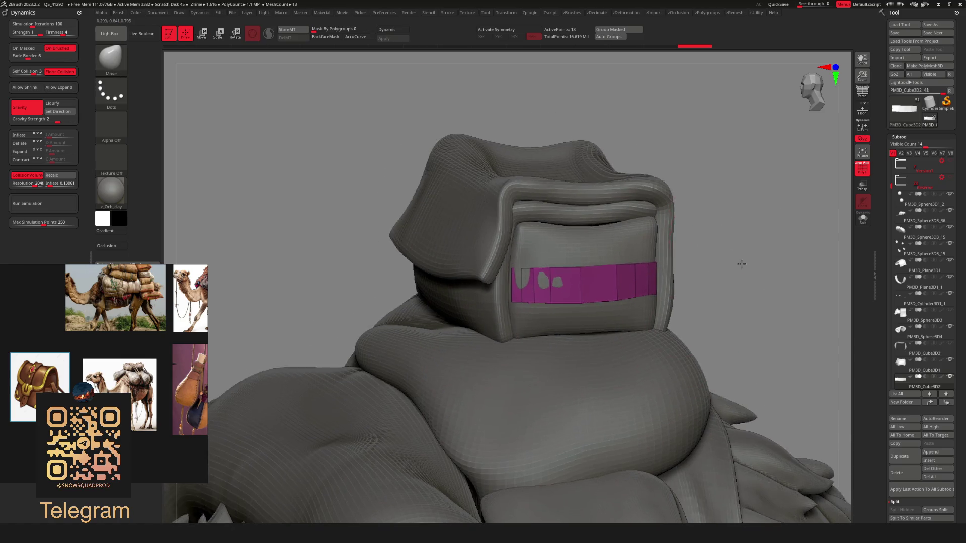
scroll(503, 240, up, 2)
drag(496, 290, 494, 294)
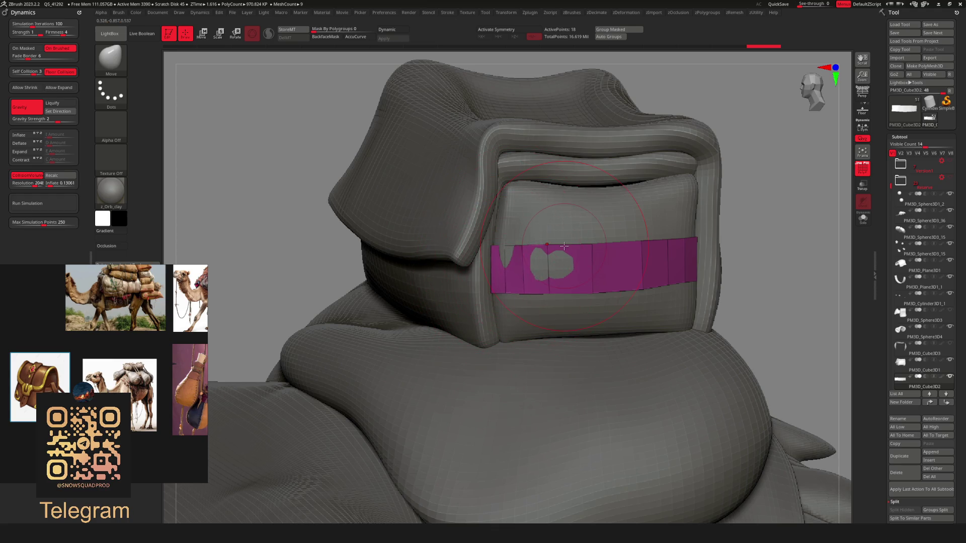
Orbit around the box and the whole rat, then zoom back in on the top pack
drag(779, 187, 746, 158)
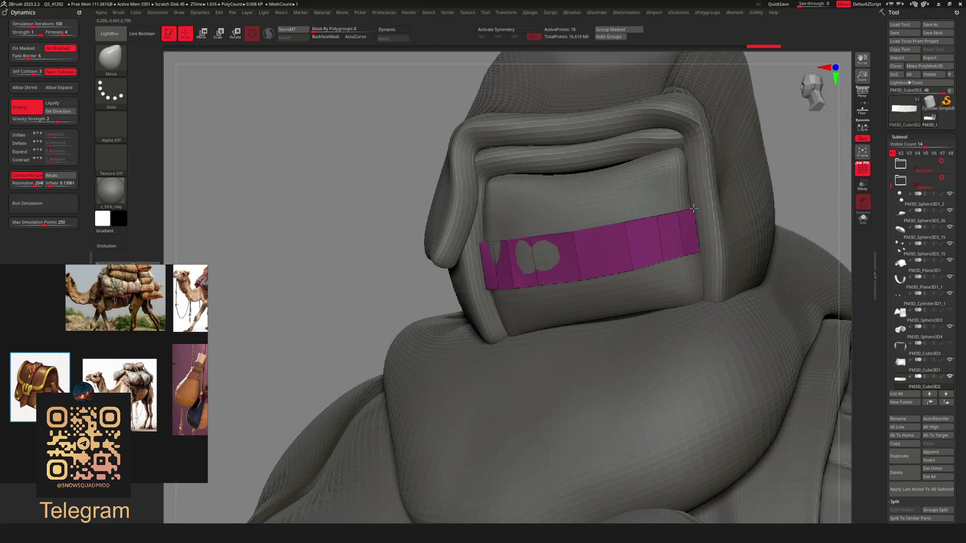
right_drag(703, 250, 752, 157)
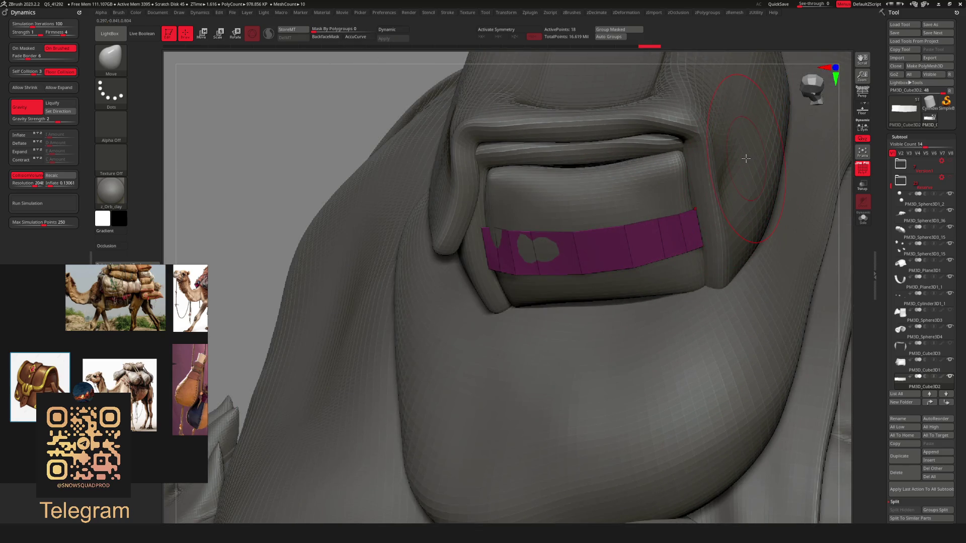
ctrl+right_drag(285, 173, 168, 129)
mouse_move(428, 170)
ctrl+right_down()
mouse_move(718, 179)
mouse_move(660, 213)
mouse_move(664, 246)
ctrl+right_up()
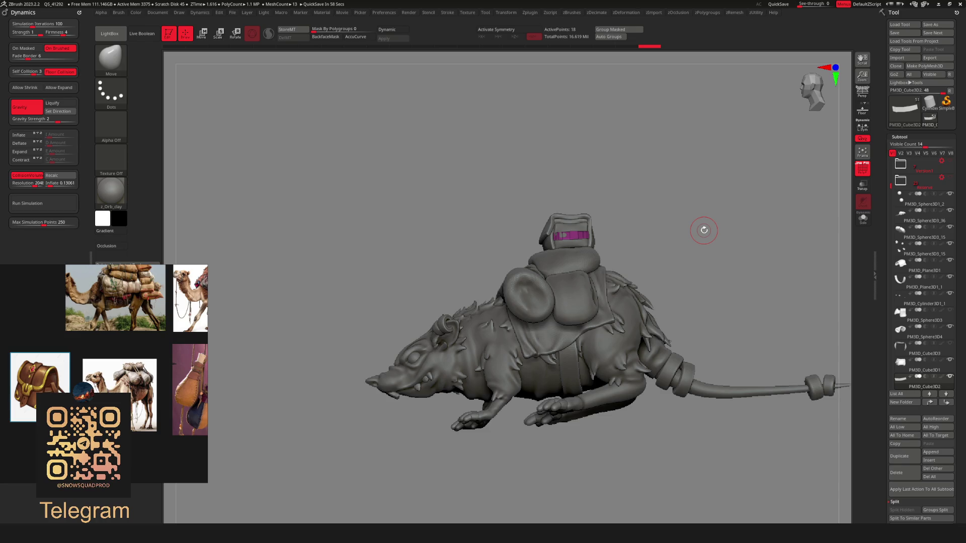
mouse_move(666, 235)
ctrl+right_down()
mouse_move(670, 210)
mouse_move(673, 255)
mouse_move(664, 250)
mouse_move(694, 272)
mouse_move(480, 308)
ctrl+right_up()
key(space)
right_drag(496, 254, 451, 414)
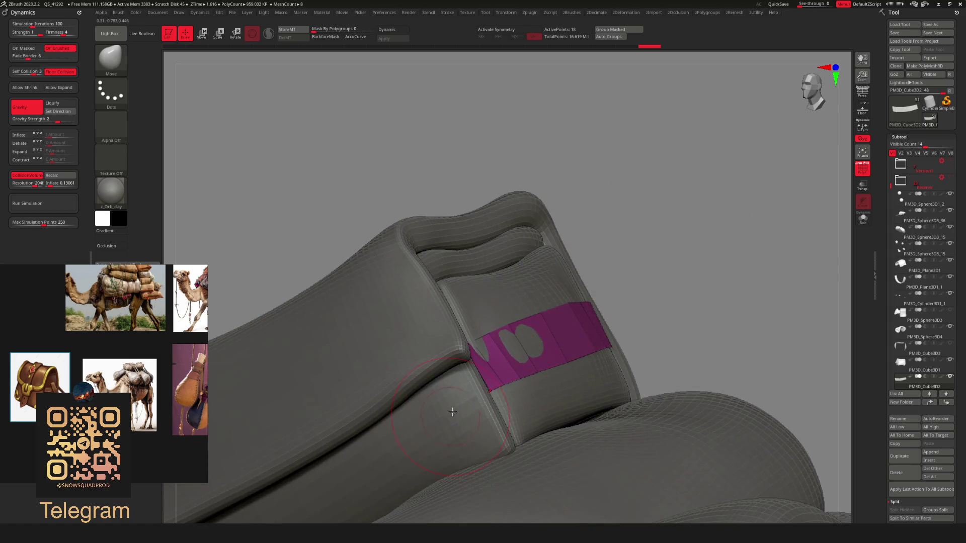
shift+drag(482, 379, 473, 386)
right_drag(675, 263, 485, 397)
mouse_move(492, 370)
shift+mouse_down()
mouse_move(493, 352)
mouse_move(499, 401)
shift+mouse_up()
right_drag(793, 211, 591, 310)
mouse_move(604, 310)
shift+mouse_down()
mouse_move(558, 327)
mouse_move(568, 352)
shift+mouse_up()
right_drag(675, 201, 642, 300)
shift+drag(642, 300, 592, 308)
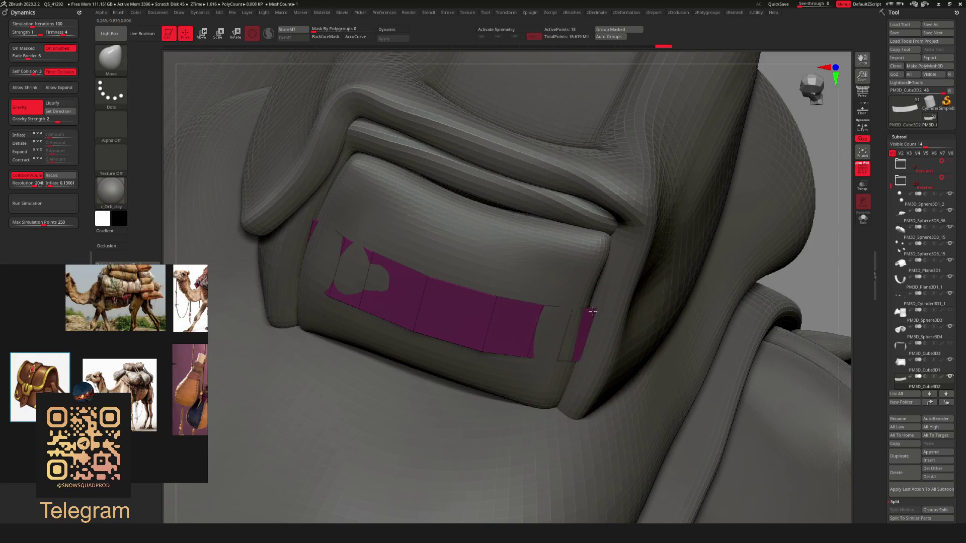
mouse_move(810, 115)
right_down()
mouse_move(740, 134)
mouse_move(714, 230)
mouse_move(729, 168)
mouse_move(666, 166)
mouse_move(726, 189)
mouse_move(717, 219)
mouse_move(621, 259)
mouse_move(641, 249)
mouse_move(629, 177)
right_up()
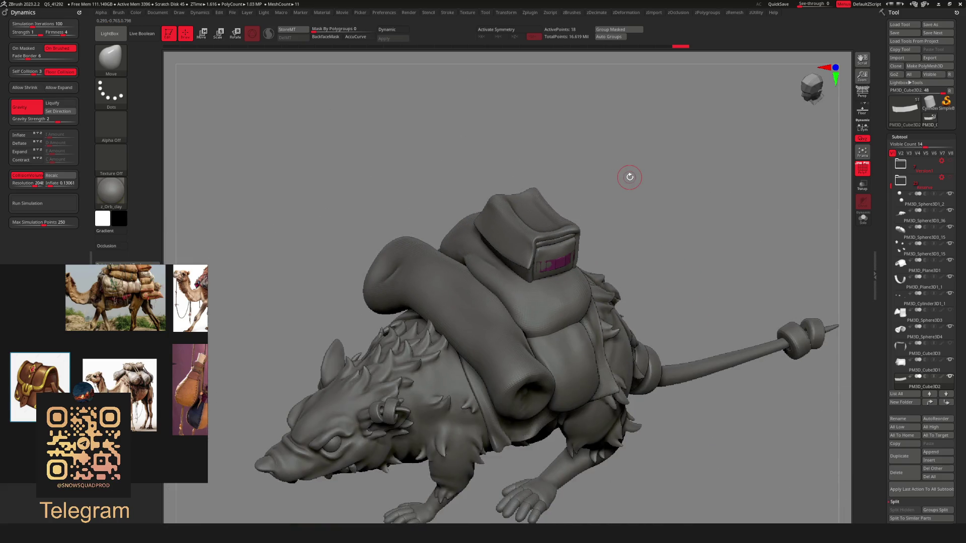
mouse_move(668, 240)
right_down()
mouse_move(677, 218)
mouse_move(675, 259)
mouse_move(710, 222)
right_up()
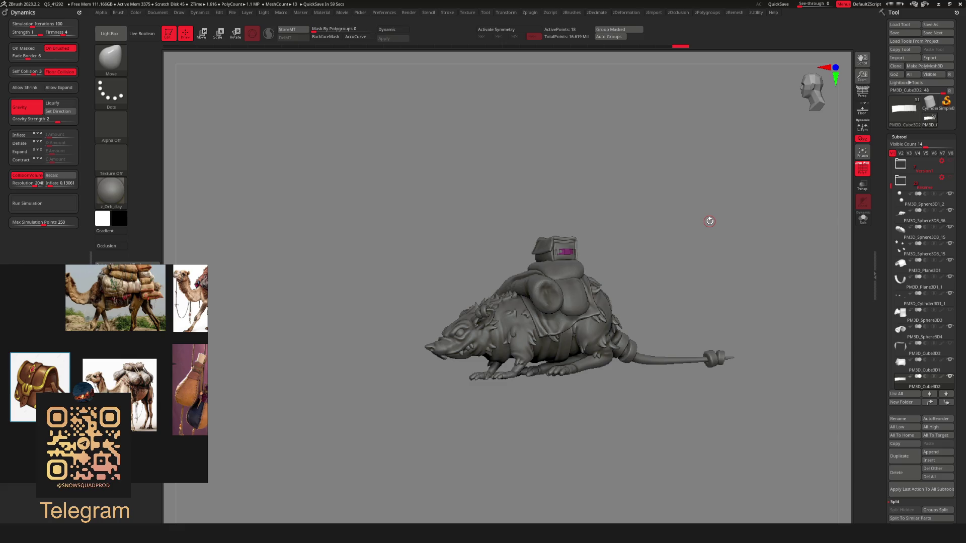
mouse_move(666, 245)
ctrl+right_down()
mouse_move(630, 241)
mouse_move(645, 222)
mouse_move(621, 240)
mouse_move(665, 242)
mouse_move(644, 221)
mouse_move(679, 266)
mouse_move(684, 318)
ctrl+right_up()
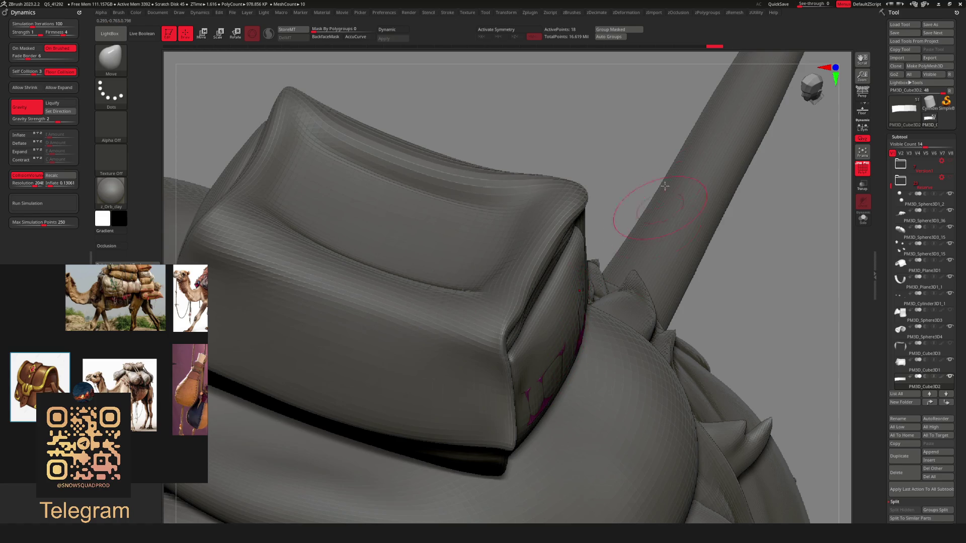
right_drag(663, 196, 667, 165)
mouse_move(607, 356)
right_down()
mouse_move(665, 222)
mouse_move(684, 334)
right_up()
key(shift+ctrl+s)
Shrink the strap slightly with the Transpose gizmo, then solo the strap piece
key(w)
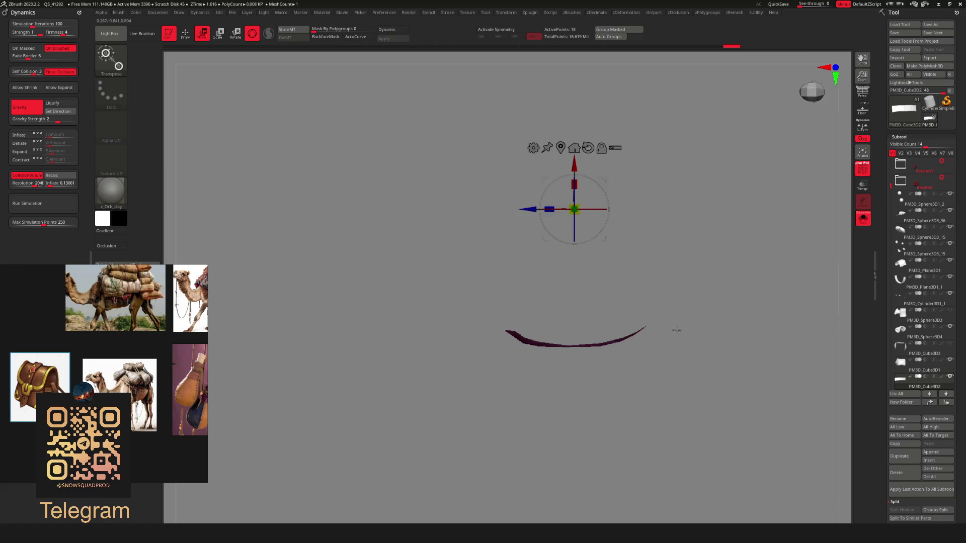
shift+right_drag(644, 196, 583, 157)
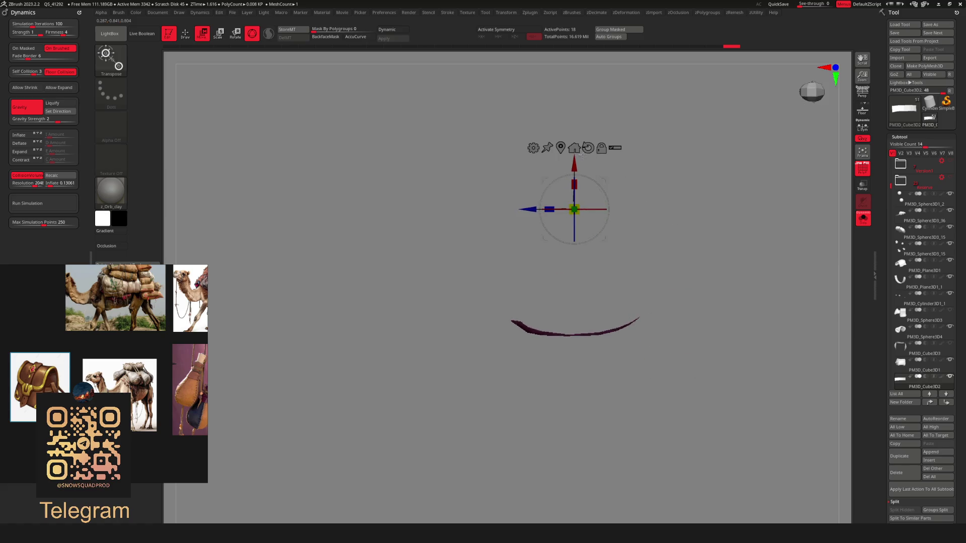
alt+drag(574, 209, 574, 297)
key(q)
key(shift+ctrl+s)
right_drag(701, 287, 719, 189)
key(shift+ctrl+s)
mouse_move(624, 277)
right_down()
mouse_move(693, 243)
mouse_move(599, 302)
right_up()
Extrude the strip into a thick slab with ZModeler and round it with Dynamic subdivision
key(b)
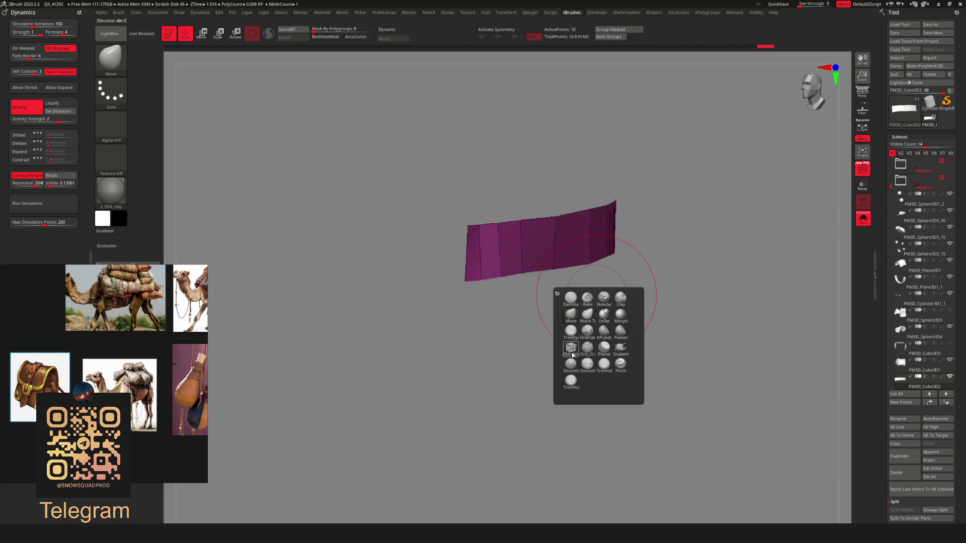
click(572, 354)
key(space)
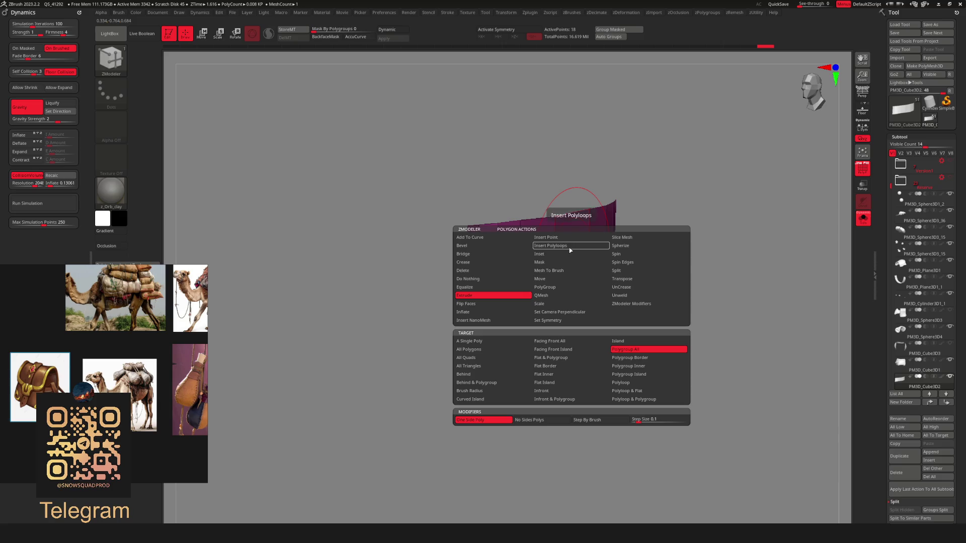
drag(569, 270, 602, 254)
key(ctrl+shift+f)
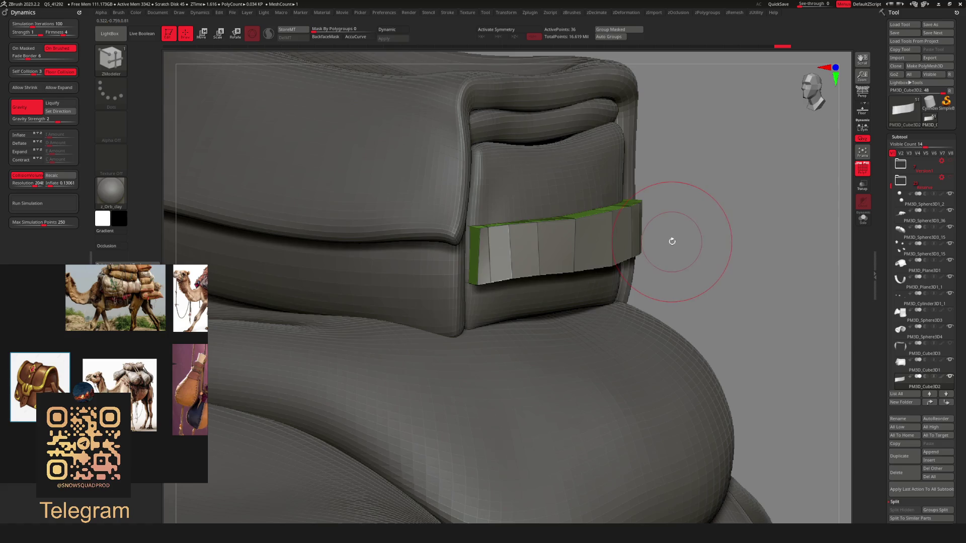
key(d)
mouse_move(731, 213)
mouse_down()
mouse_move(677, 188)
mouse_move(673, 216)
mouse_move(705, 171)
mouse_move(697, 142)
mouse_move(668, 205)
mouse_move(675, 226)
mouse_move(649, 211)
mouse_move(661, 195)
mouse_move(678, 296)
mouse_move(610, 250)
mouse_move(623, 251)
mouse_up()
key(f)
key(f)
key(b)
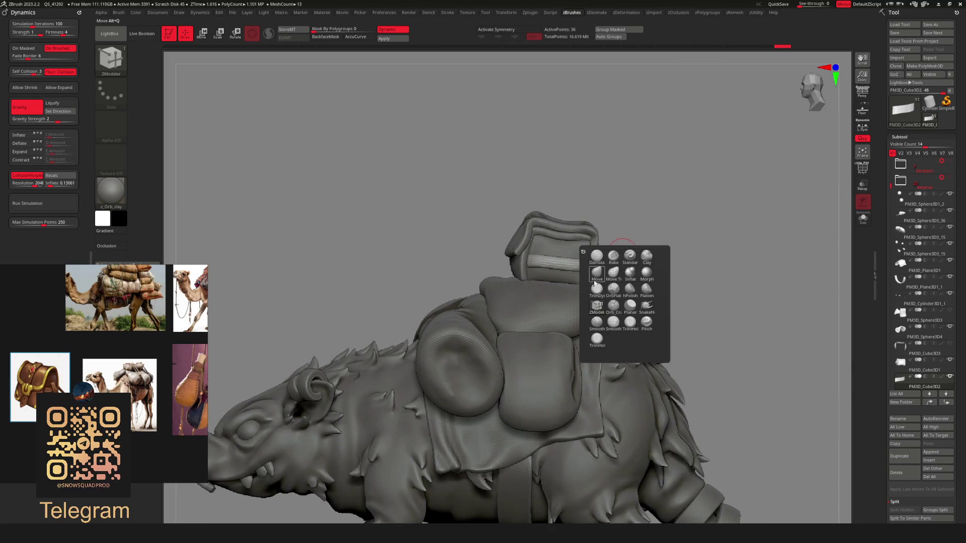
key(m)
key(v)
key(space)
mouse_move(633, 205)
mouse_down()
mouse_move(716, 182)
mouse_move(659, 206)
mouse_move(664, 237)
mouse_up()
key(f)
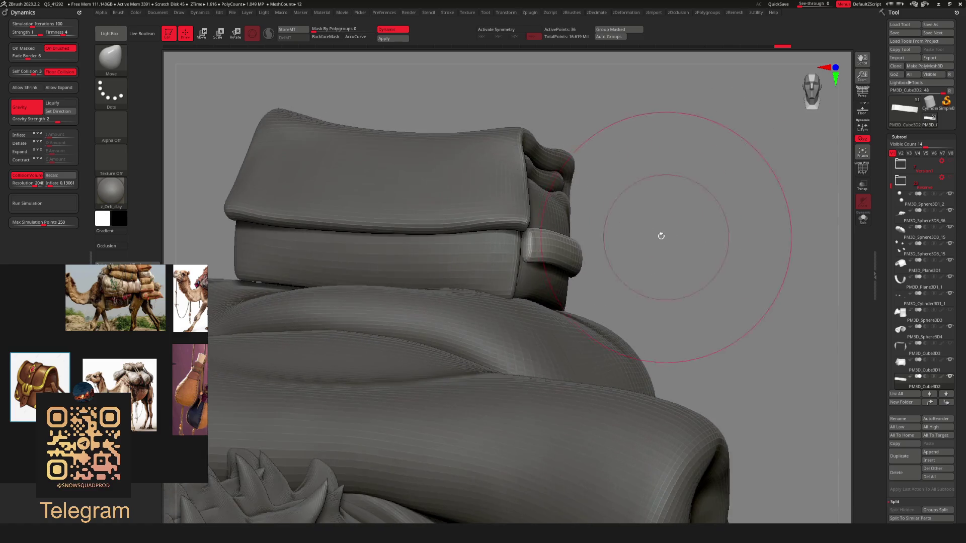
drag(614, 208, 695, 264)
mouse_move(710, 228)
mouse_down()
mouse_move(764, 104)
mouse_move(654, 151)
mouse_move(556, 176)
mouse_move(646, 164)
mouse_move(509, 317)
mouse_up()
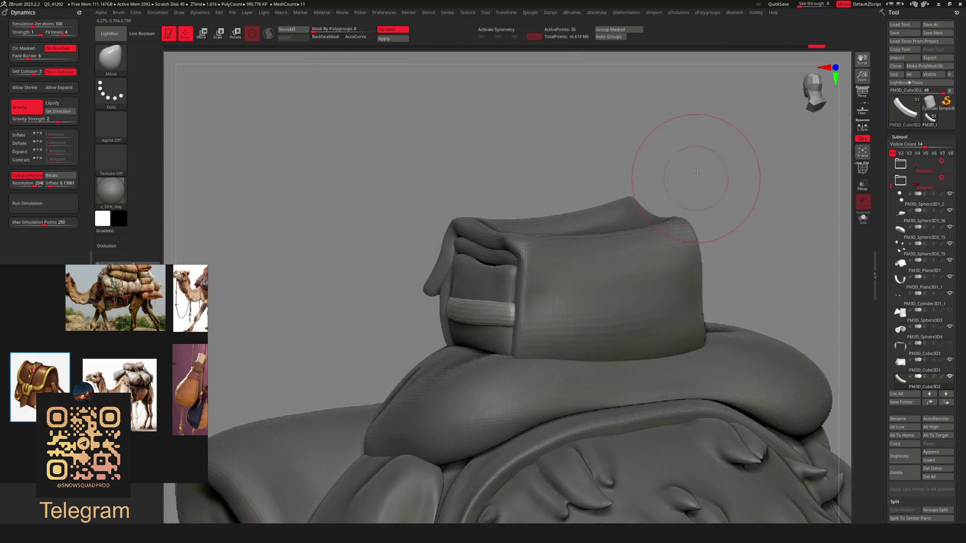
drag(589, 206, 596, 171)
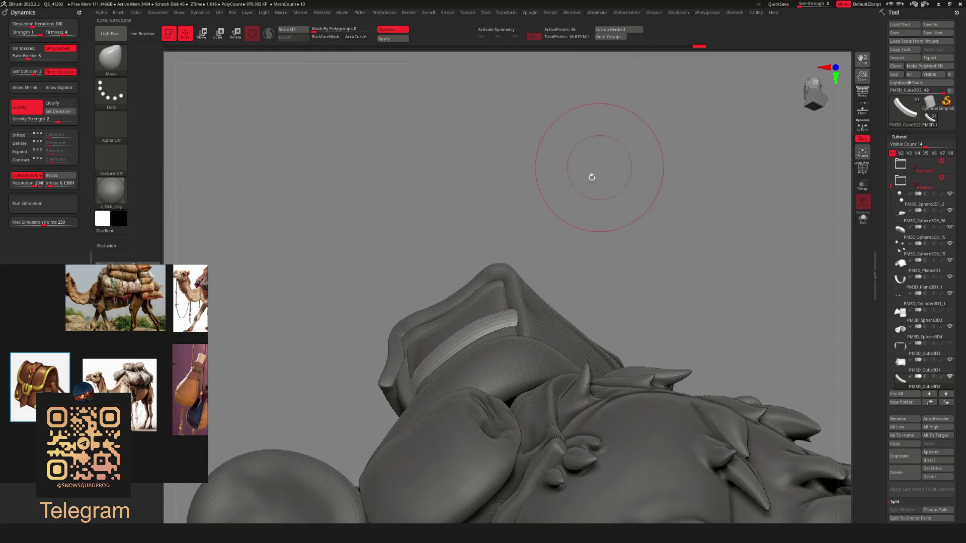
mouse_move(498, 313)
right_down()
mouse_move(504, 342)
mouse_move(518, 263)
mouse_move(478, 292)
mouse_move(445, 348)
mouse_move(402, 353)
mouse_move(390, 341)
right_up()
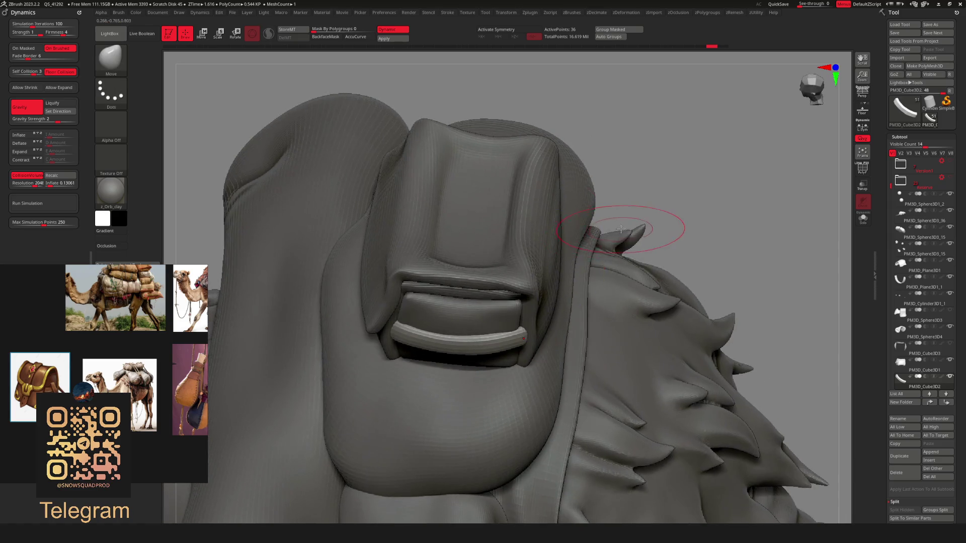
Solo the band and rotate its right end upward with the Transpose gizmo
key(alt+s)
drag(526, 332, 604, 286)
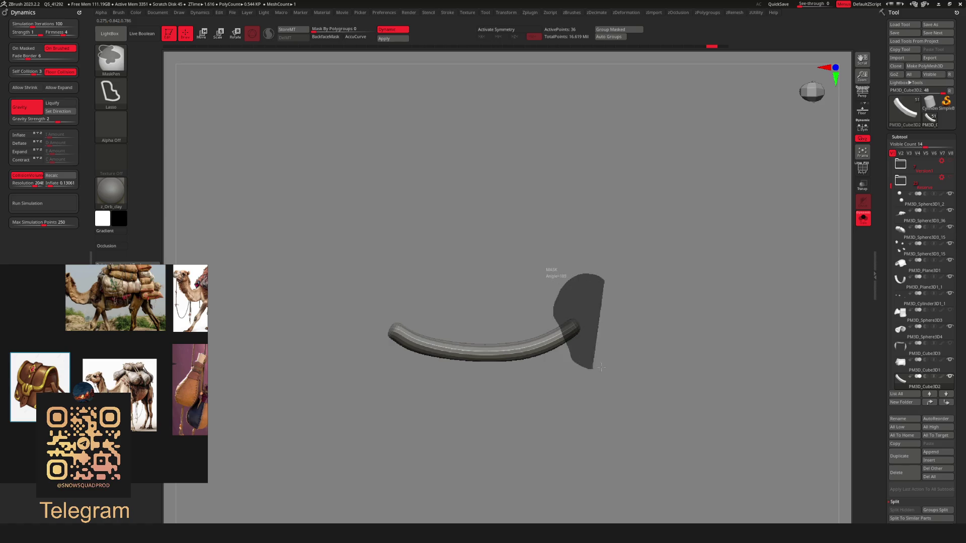
key(w)
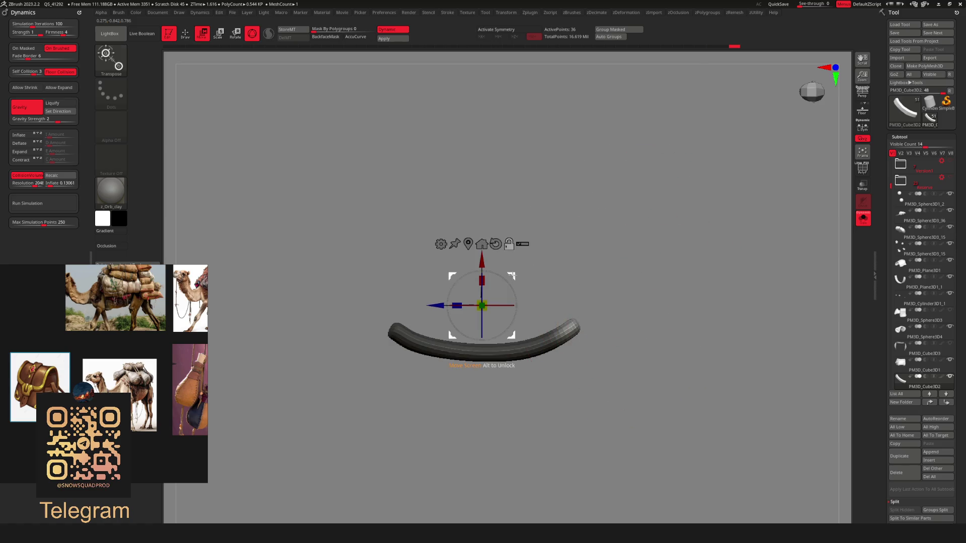
click(551, 322)
key(q)
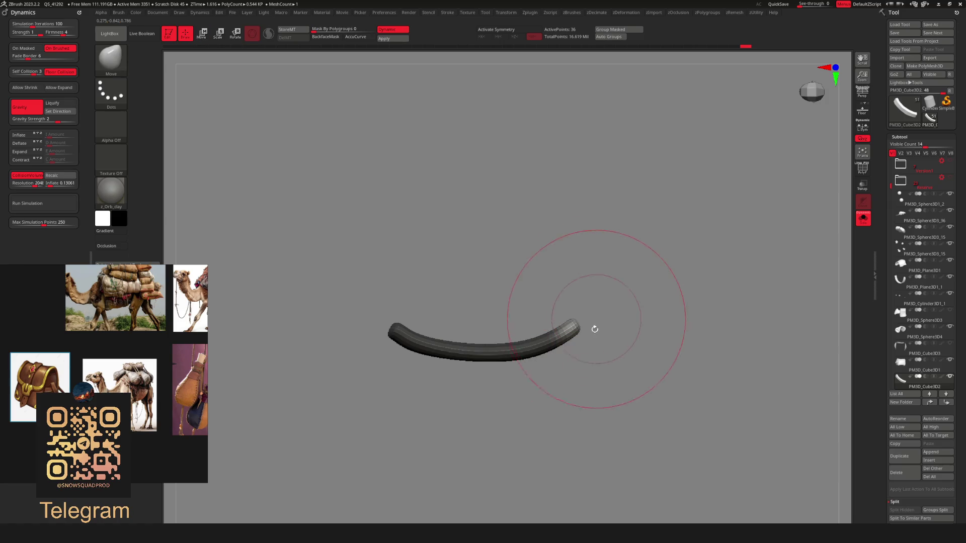
key(w)
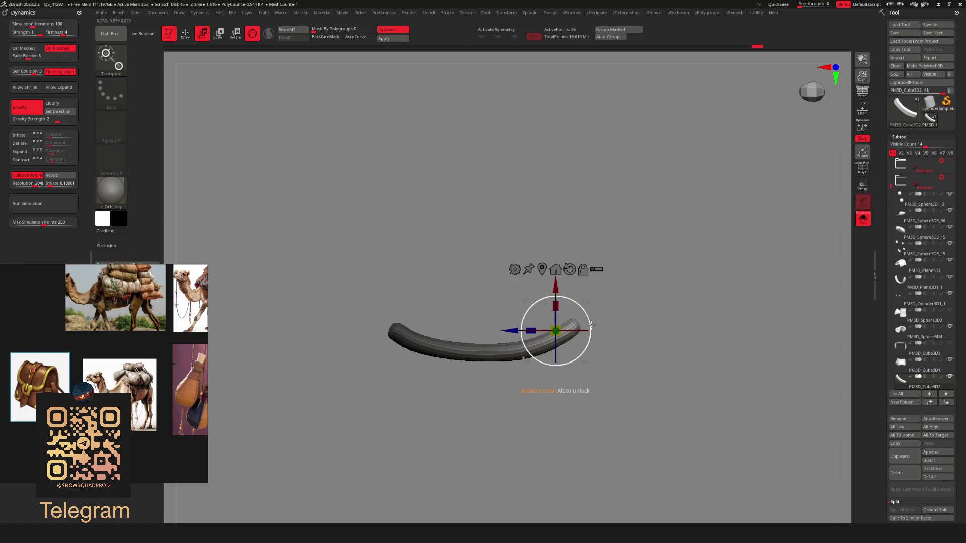
drag(589, 315, 584, 311)
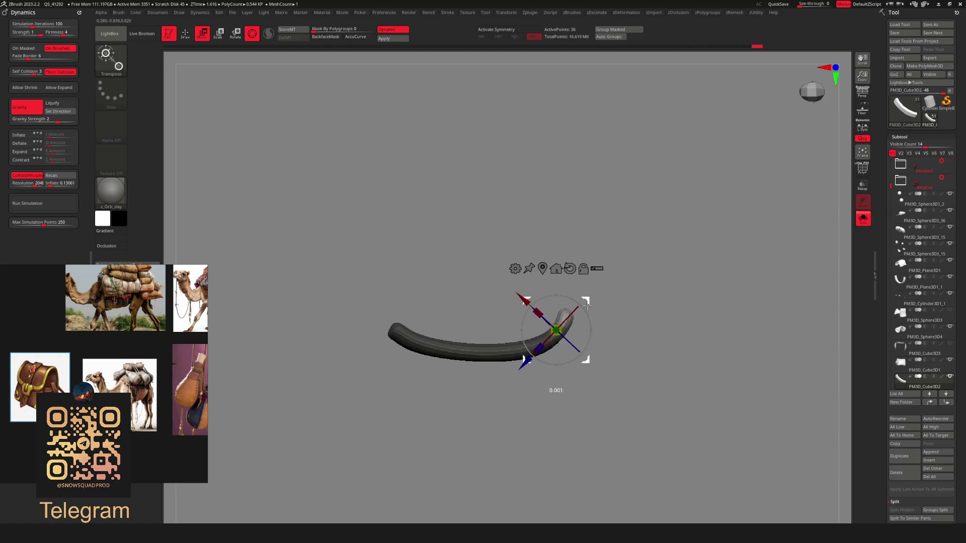
key(q)
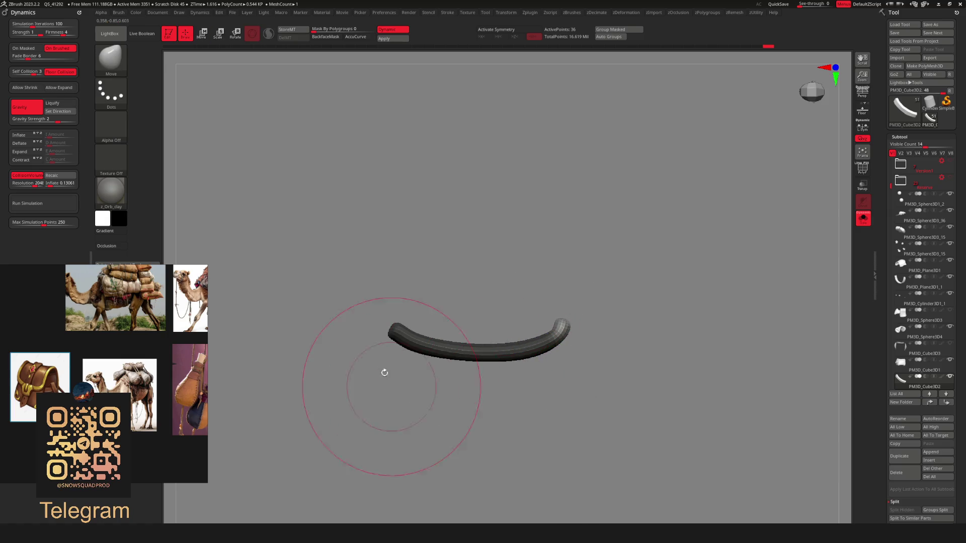
Mask the band's left end and rotate it to curl around the box
mouse_move(360, 302)
ctrl+mouse_down()
mouse_move(393, 328)
mouse_move(367, 307)
mouse_move(370, 297)
mouse_move(359, 311)
ctrl+mouse_up()
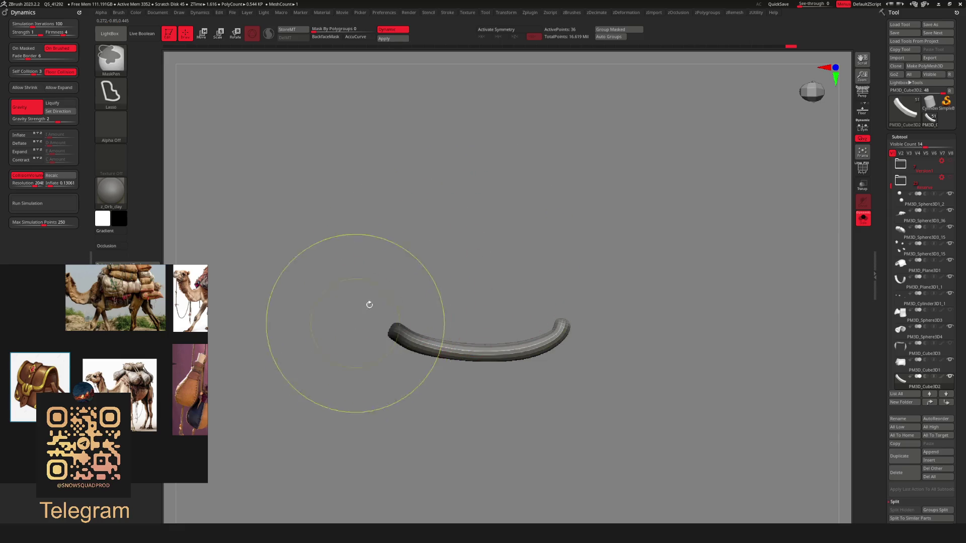
key(w)
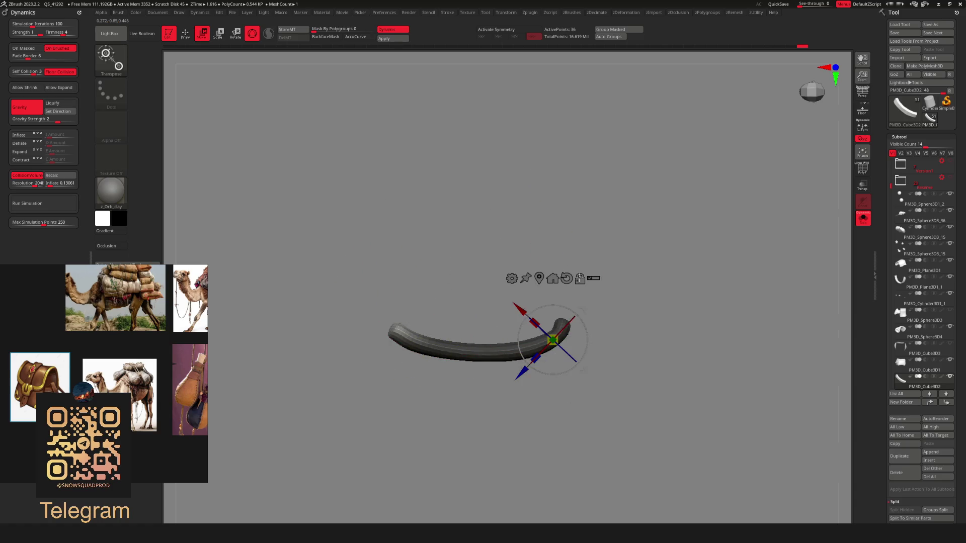
click(398, 336)
drag(431, 307, 424, 354)
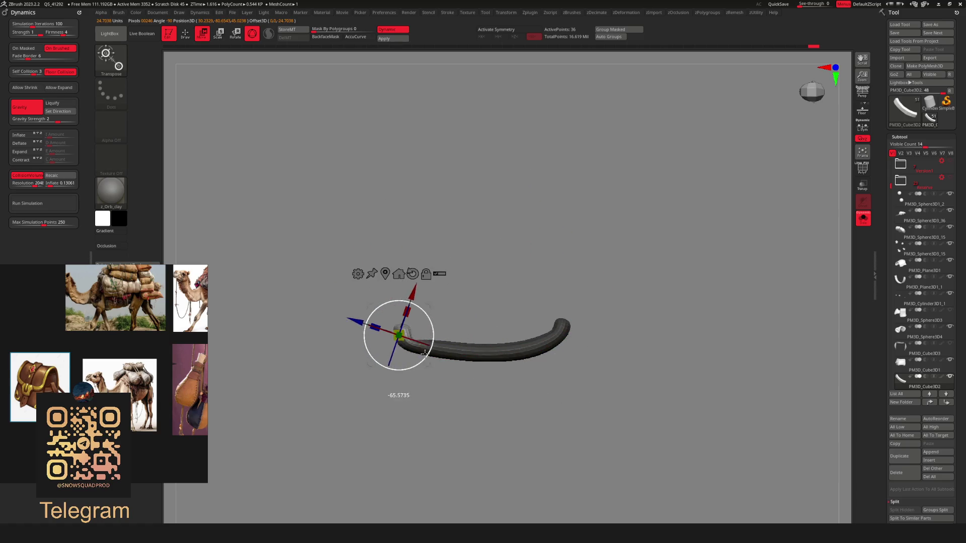
key(q)
Show the whole model again and smooth the band along its length
key(shift+ctrl+s)
mouse_move(609, 265)
mouse_down()
mouse_move(643, 176)
mouse_move(604, 248)
mouse_move(589, 248)
mouse_move(611, 224)
mouse_up()
key(space)
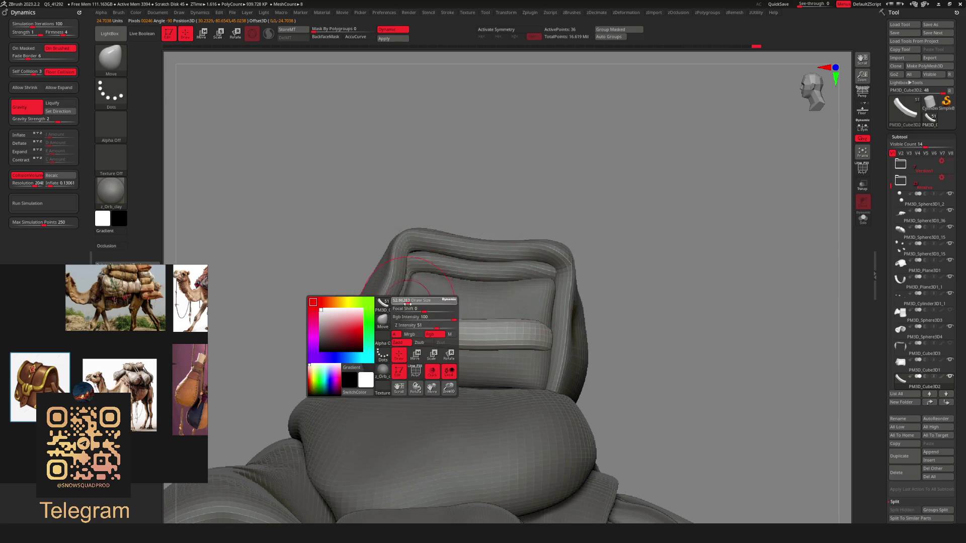
drag(408, 303, 404, 304)
mouse_move(402, 344)
mouse_down()
mouse_move(503, 332)
mouse_move(552, 340)
mouse_up()
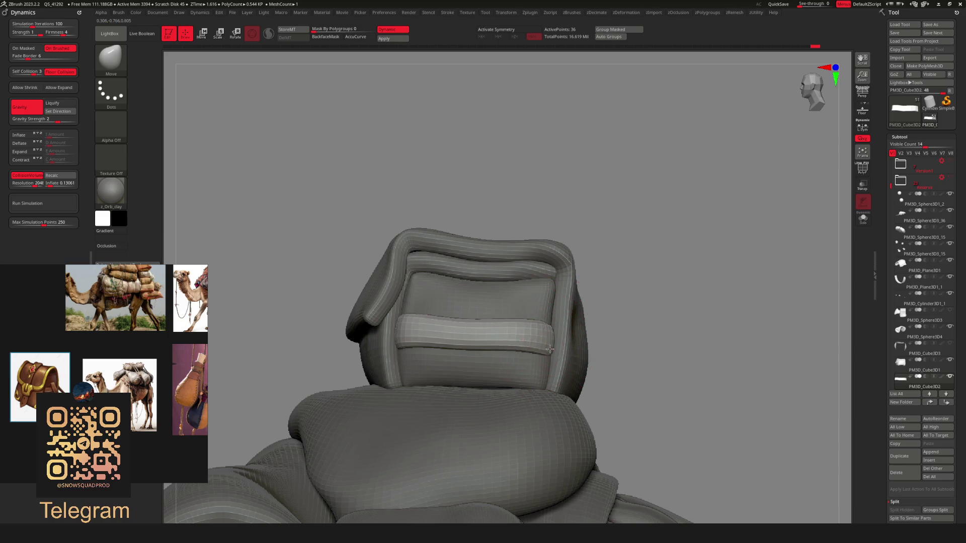
Nudge the band into place across the front of the top box with the gizmo
mouse_move(658, 250)
mouse_down()
mouse_move(612, 291)
mouse_move(514, 340)
mouse_up()
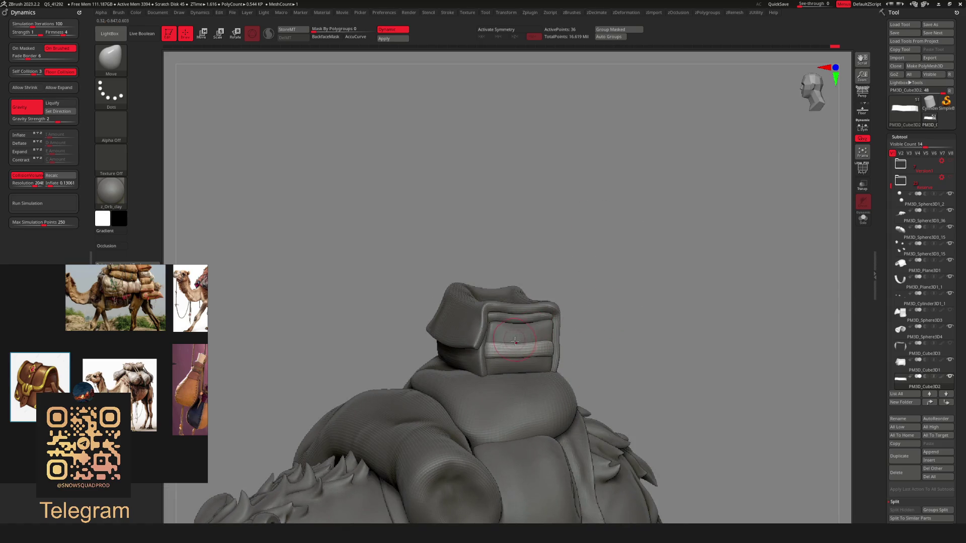
mouse_move(631, 267)
mouse_down()
mouse_move(593, 319)
mouse_move(604, 342)
mouse_move(629, 310)
mouse_move(616, 311)
mouse_up()
key(w)
mouse_move(509, 352)
alt+mouse_down()
mouse_move(564, 348)
mouse_move(577, 326)
mouse_move(567, 337)
alt+mouse_up()
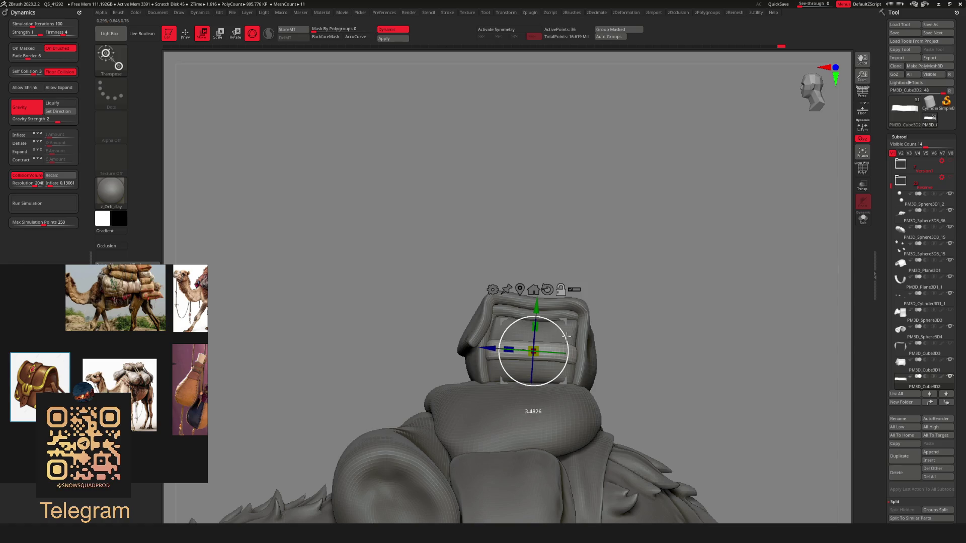
mouse_move(543, 294)
alt+mouse_down()
mouse_move(539, 319)
mouse_move(599, 291)
mouse_move(578, 292)
mouse_move(639, 283)
alt+mouse_up()
key(q)
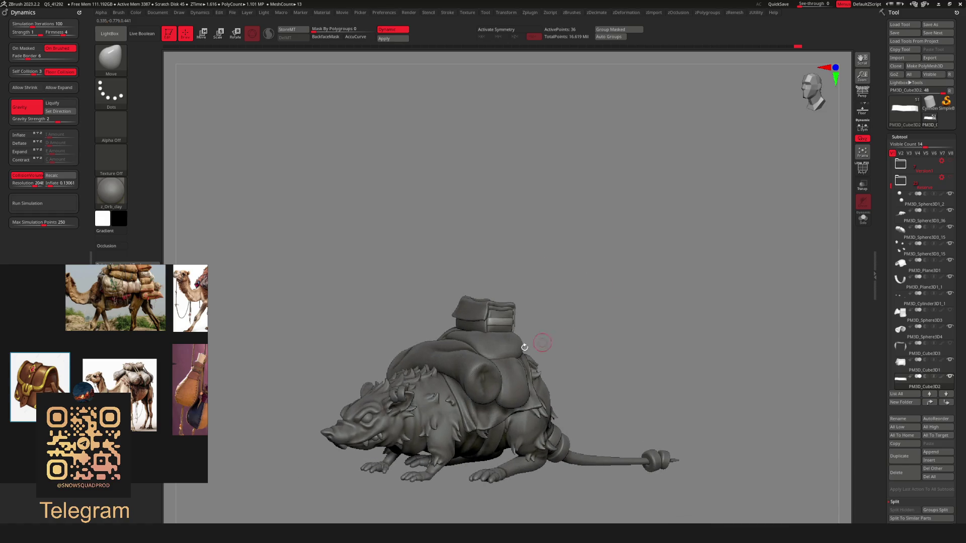
Select the top box cushion piece and duplicate it
alt+click(533, 341)
alt+drag(558, 305, 604, 346)
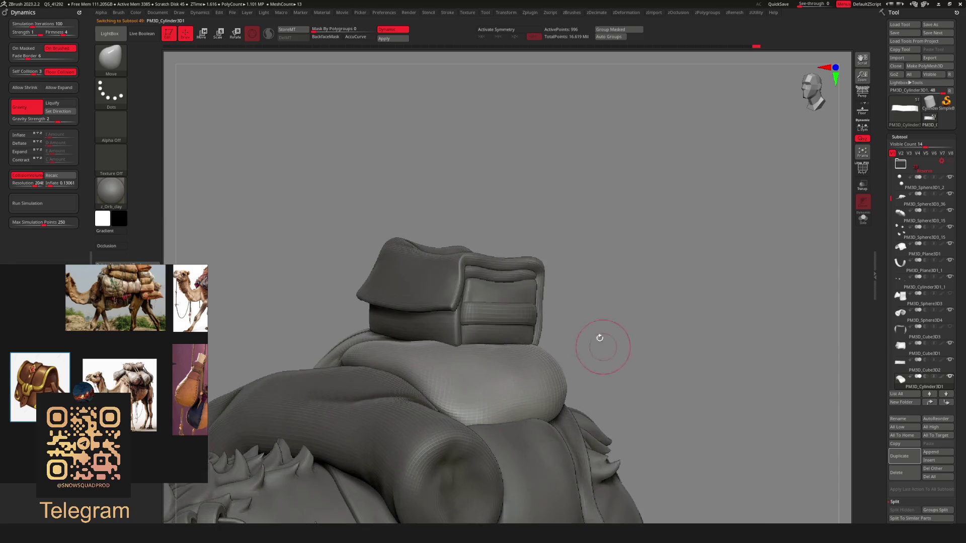
alt+click(518, 287)
mouse_move(611, 292)
mouse_down()
mouse_move(589, 274)
mouse_move(572, 277)
mouse_up()
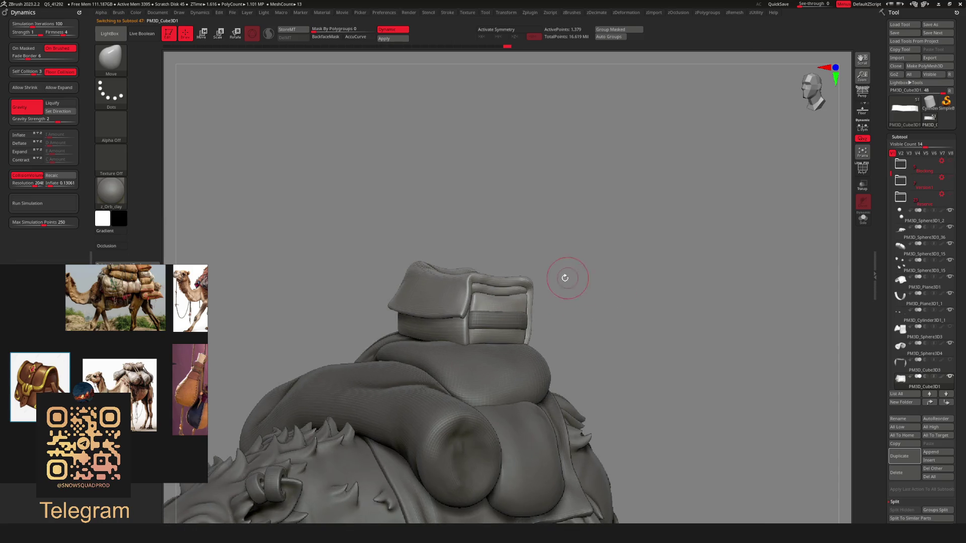
key(shift+space)
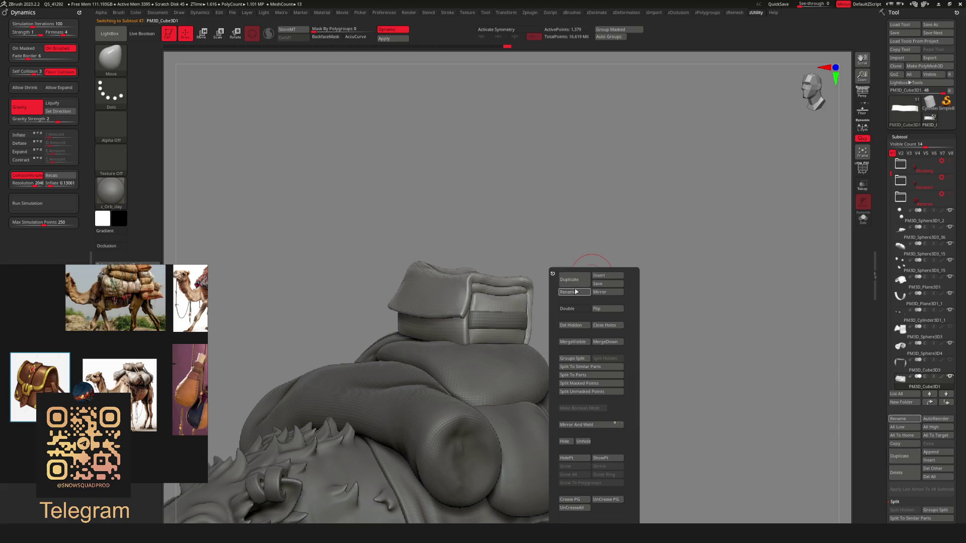
click(582, 284)
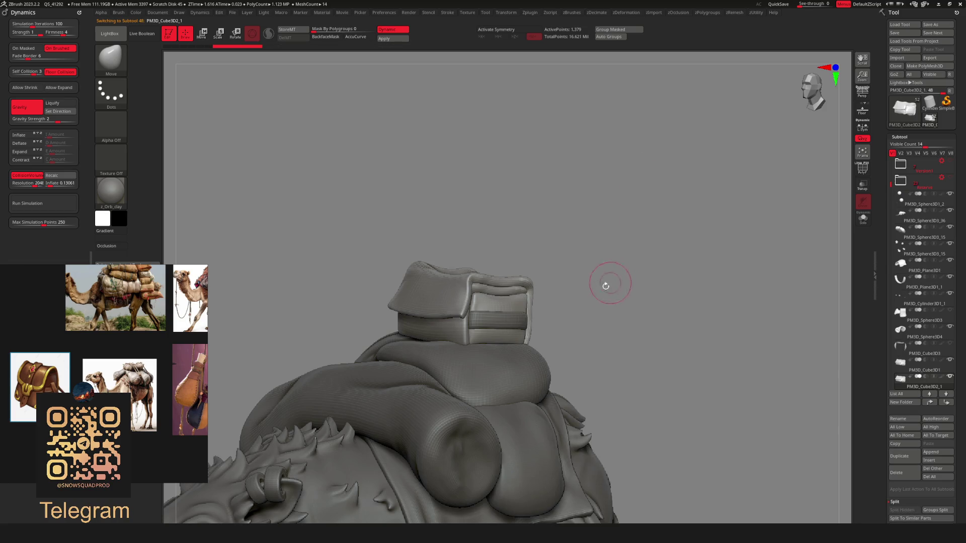
Solo the copy, keep only the cushion piece and delete the hidden geometry
key(ctrl+shift+f)
drag(608, 313, 575, 320)
ctrl+shift+click(513, 316)
key(shift+space)
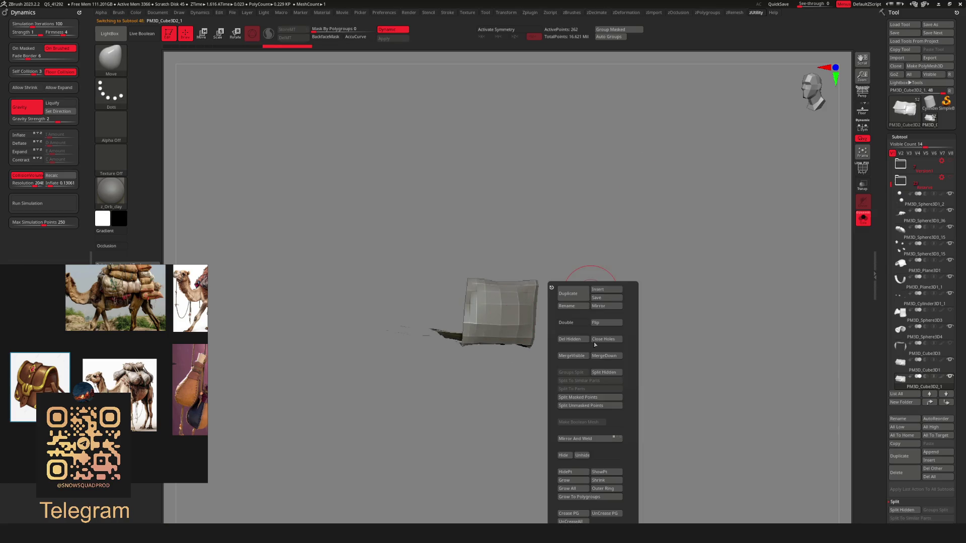
click(574, 341)
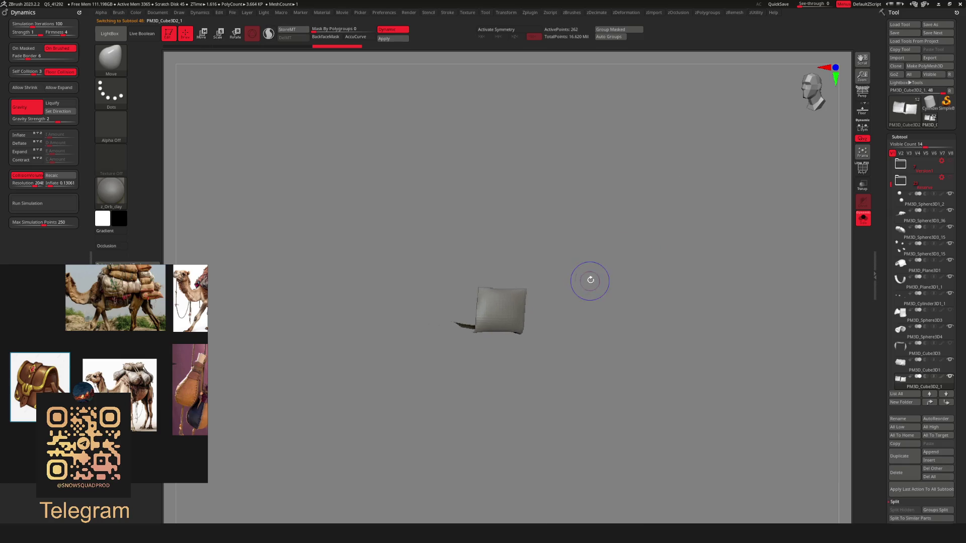
key(shift+f)
mouse_move(567, 324)
mouse_down()
mouse_move(571, 306)
mouse_move(587, 311)
mouse_move(595, 280)
mouse_up()
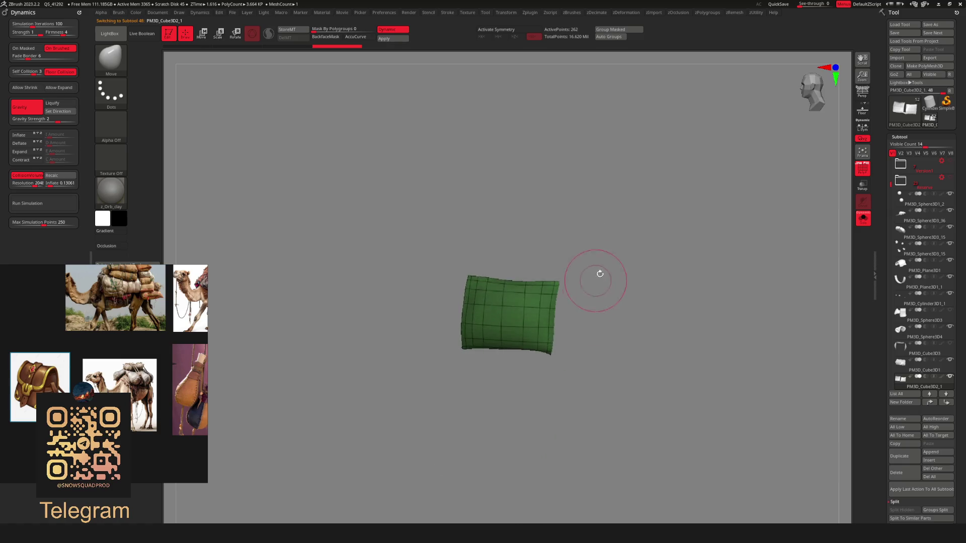
Switch to ZModeler and assign a vertical column of faces to a new polygroup
key(space)
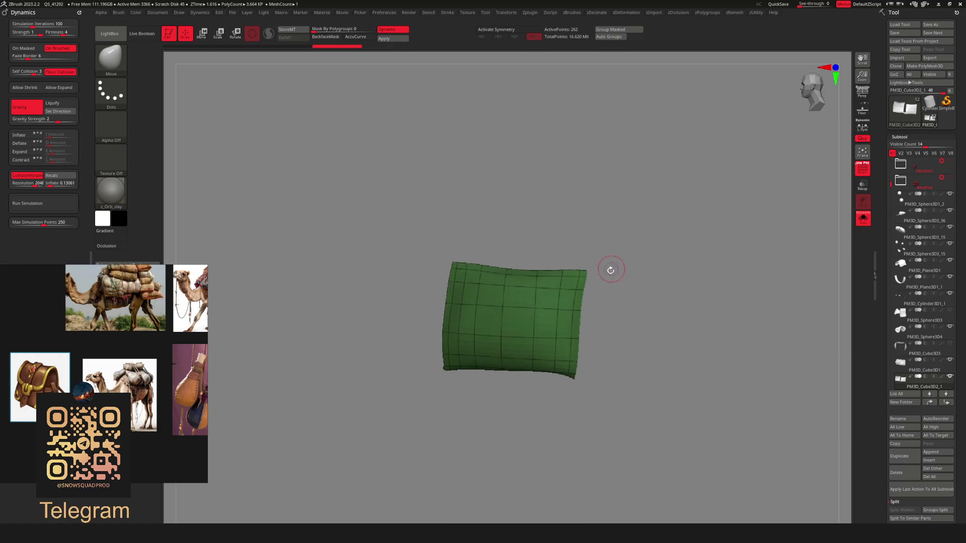
key(b)
key(b)
key(z)
key(m)
key(space)
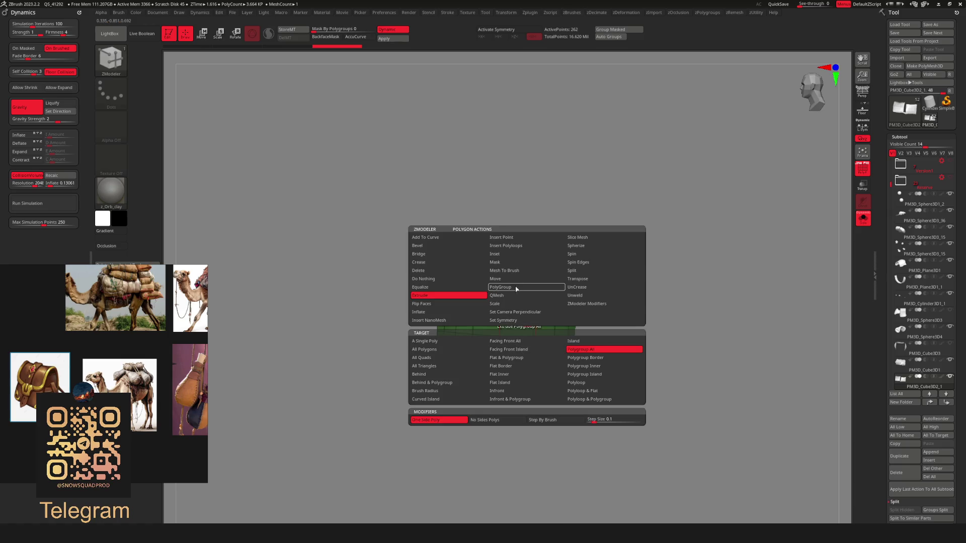
click(513, 282)
drag(521, 272, 517, 356)
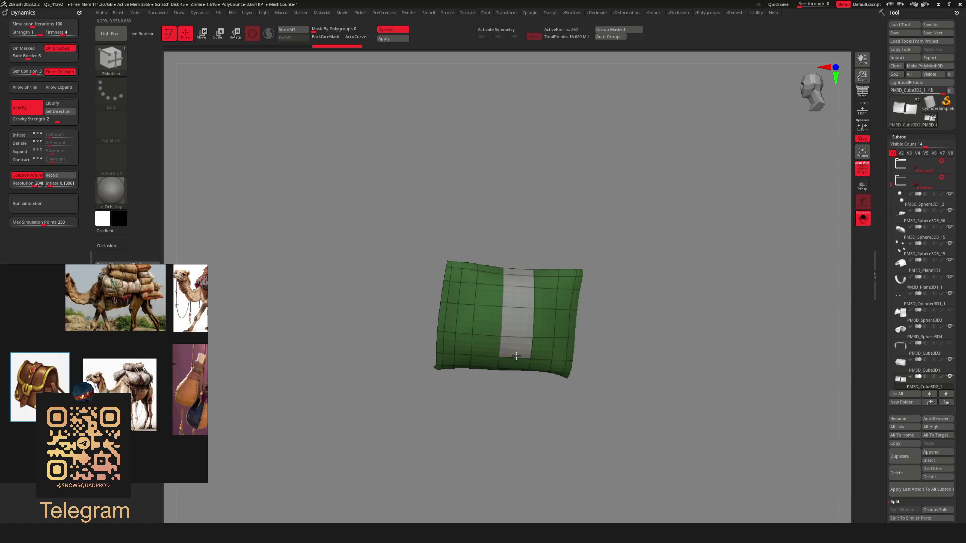
Undo a stray cloth distortion and isolate the purple strip polygroup
click(606, 303)
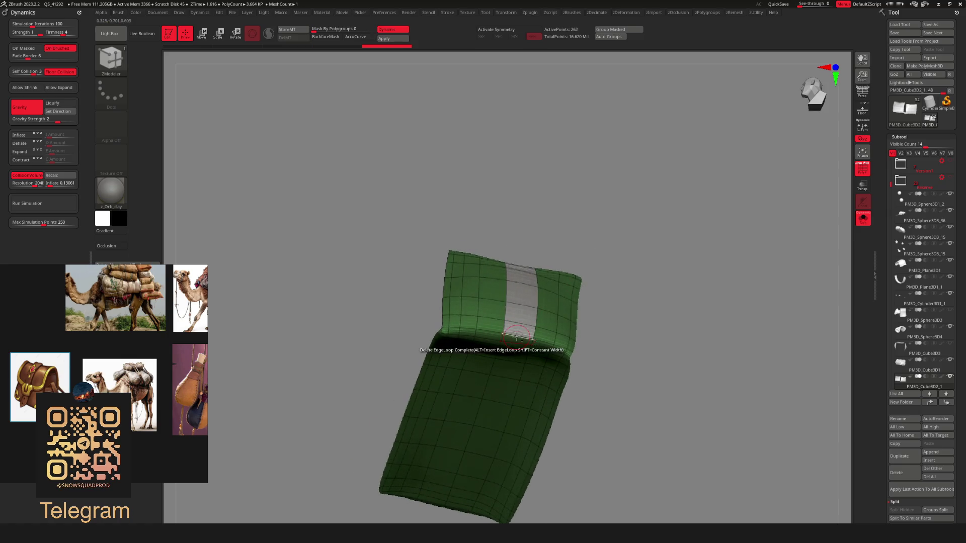
mouse_move(628, 237)
mouse_down()
mouse_move(619, 298)
mouse_move(561, 313)
mouse_move(576, 347)
mouse_up()
mouse_move(514, 285)
mouse_down()
mouse_move(639, 243)
mouse_move(627, 261)
mouse_move(634, 300)
mouse_move(620, 307)
mouse_up()
key(ctrl+z)
ctrl+shift+click(550, 345)
ctrl+shift+click(554, 345)
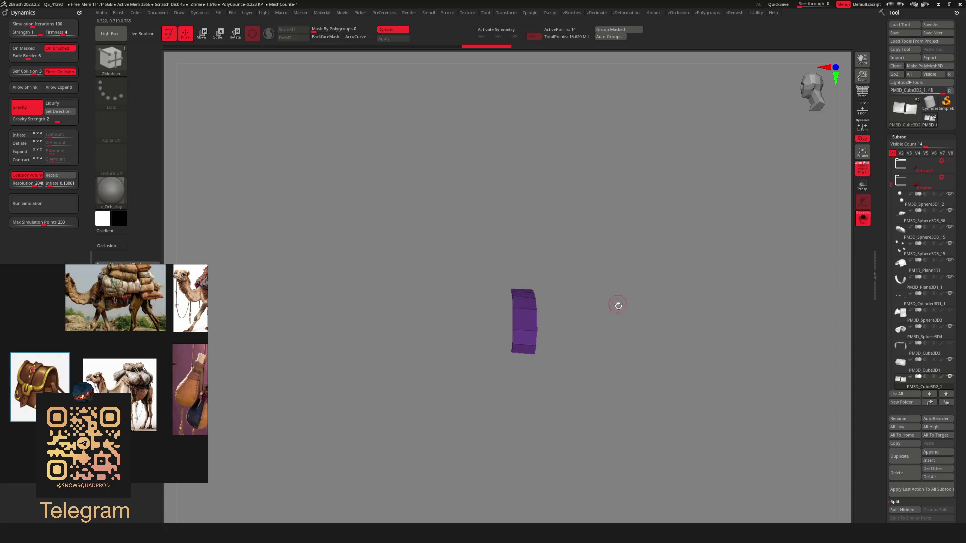
Show all parts of the sculpt again and zoom out to the whole box pack
right_click(625, 301)
drag(624, 301, 688, 218)
ctrl+shift+click(674, 229)
mouse_move(660, 276)
mouse_down()
mouse_move(618, 308)
mouse_move(645, 299)
mouse_up()
ctrl+shift+click(644, 293)
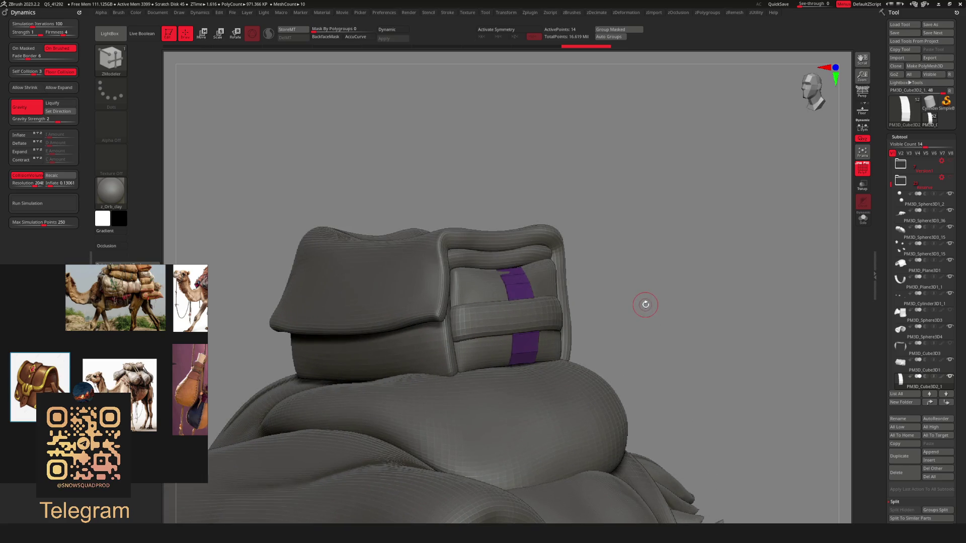
mouse_move(642, 304)
alt+mouse_down()
mouse_move(572, 282)
mouse_move(573, 294)
mouse_move(599, 300)
mouse_move(578, 287)
mouse_move(597, 317)
mouse_move(570, 308)
mouse_move(561, 340)
mouse_move(488, 274)
alt+mouse_up()
Solo the purple strip and change the ZModeler polygroup target options
key(alt+s)
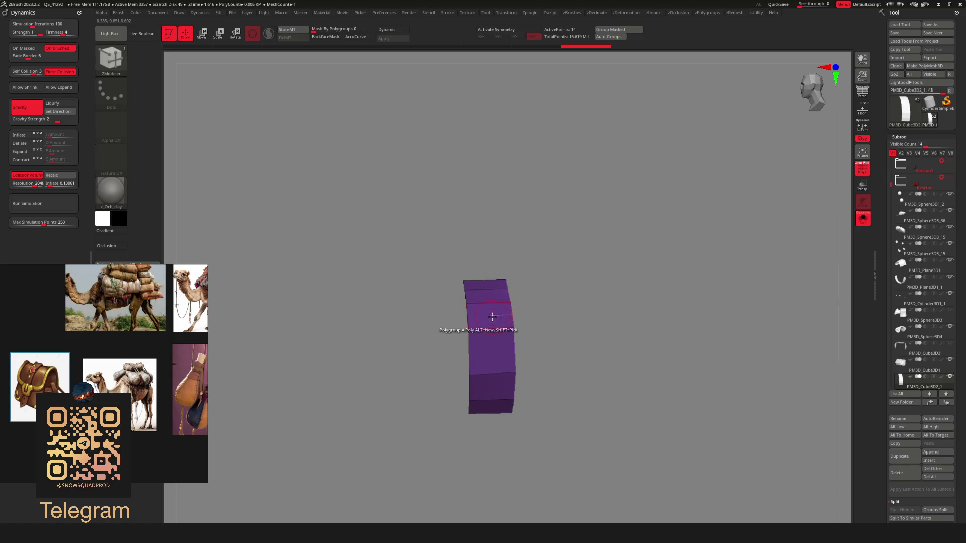
key(space)
key(space)
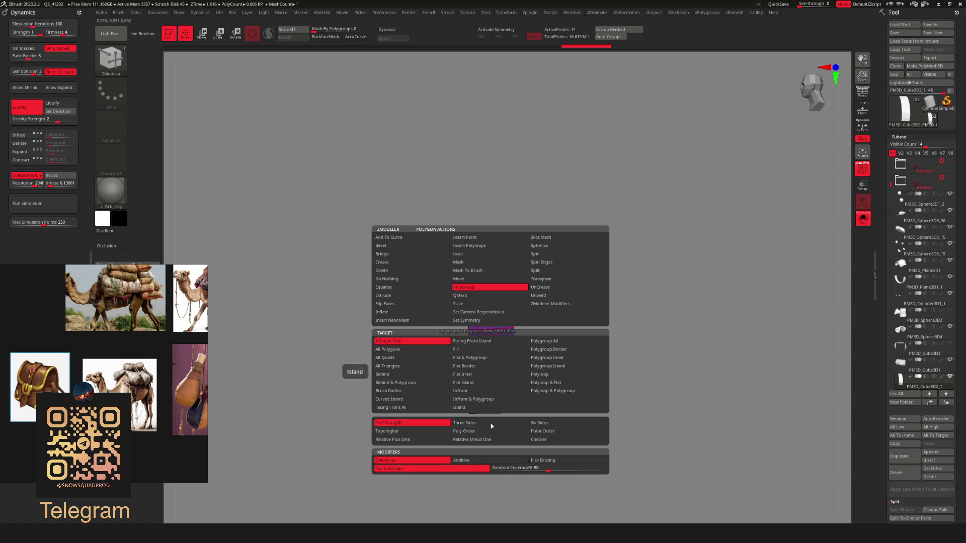
click(398, 440)
drag(437, 414, 518, 313)
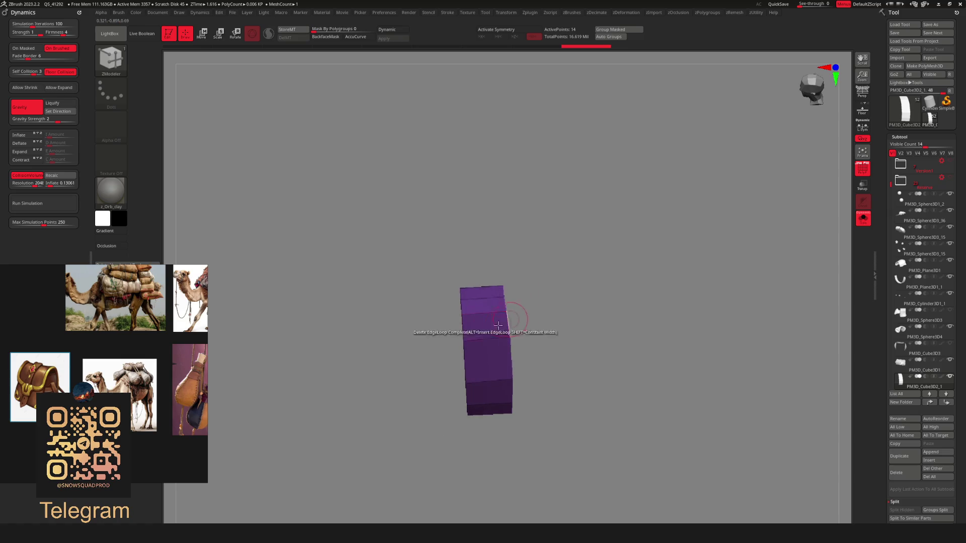
key(space)
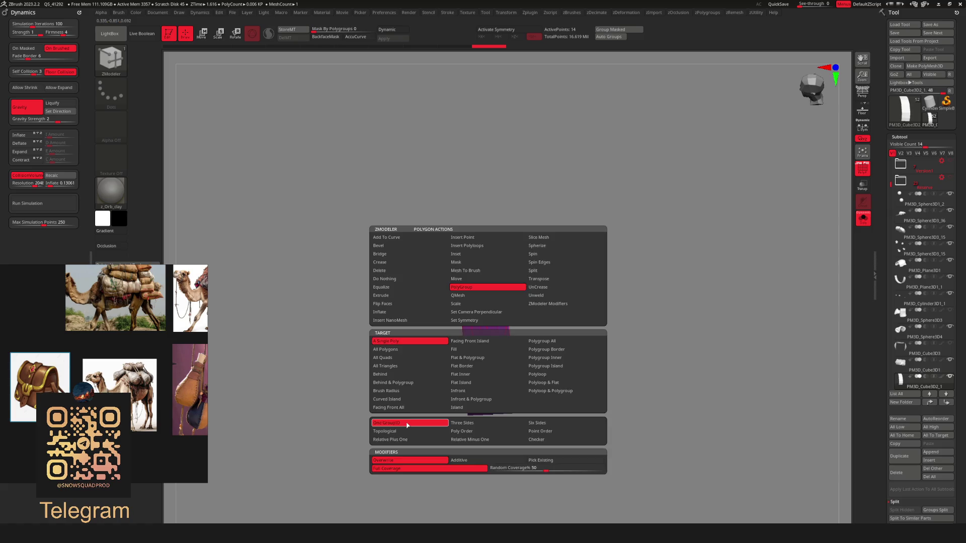
click(408, 425)
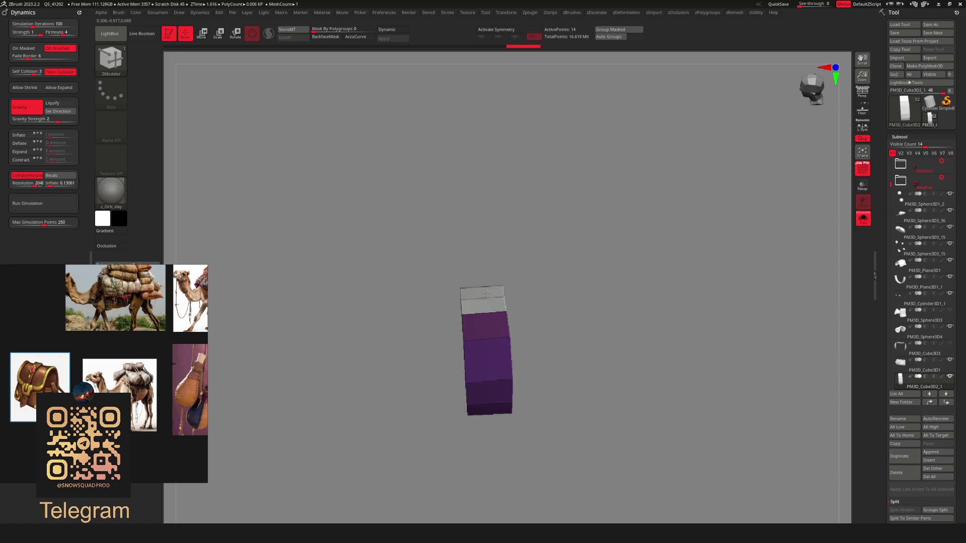
mouse_move(528, 270)
mouse_down()
mouse_move(518, 334)
mouse_move(496, 318)
mouse_up()
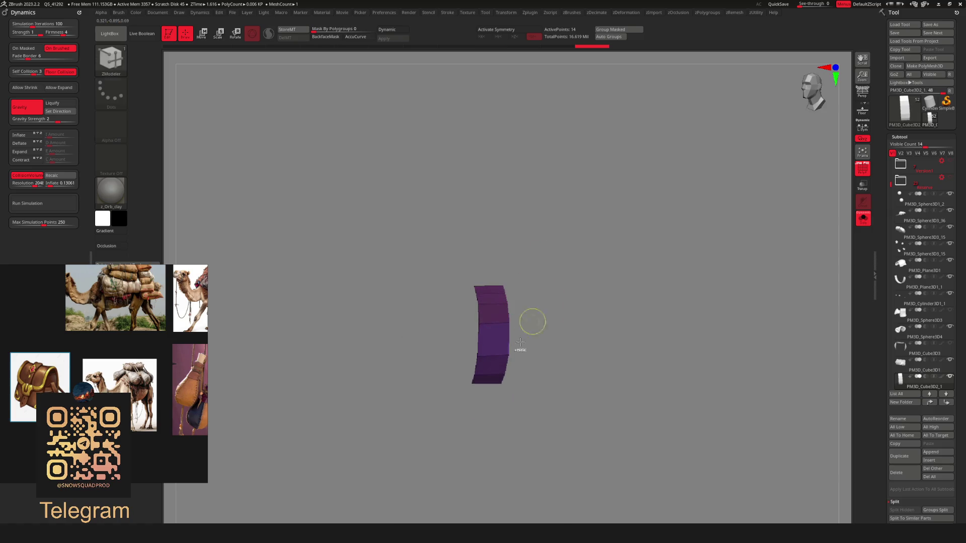
Hide the strip's upper piece, invert visibility and delete the hidden geometry
ctrl+shift+click(491, 297)
ctrl+shift+click(495, 298)
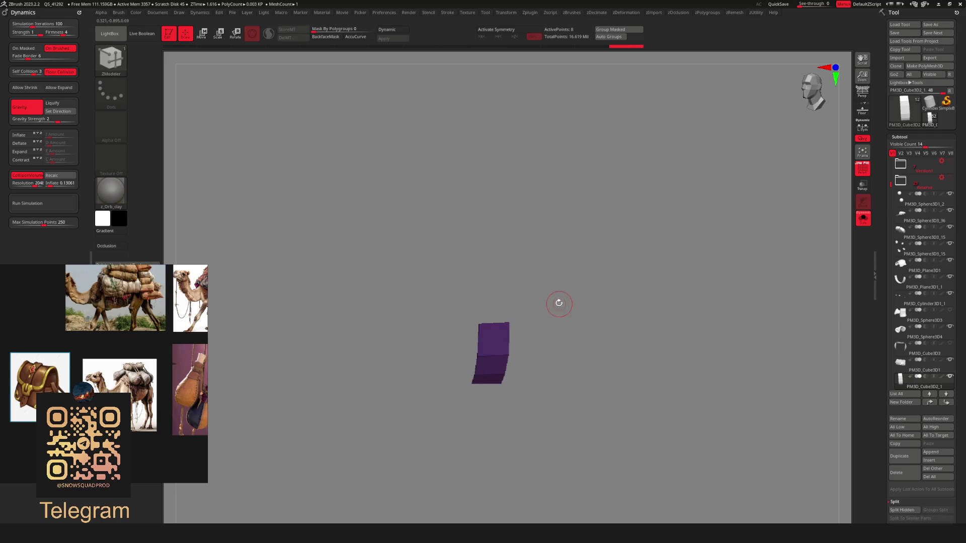
key(u)
click(563, 340)
mouse_move(606, 225)
mouse_down()
mouse_move(559, 261)
mouse_move(551, 281)
mouse_move(611, 317)
mouse_move(609, 331)
mouse_move(578, 319)
mouse_move(516, 319)
mouse_up()
key(w)
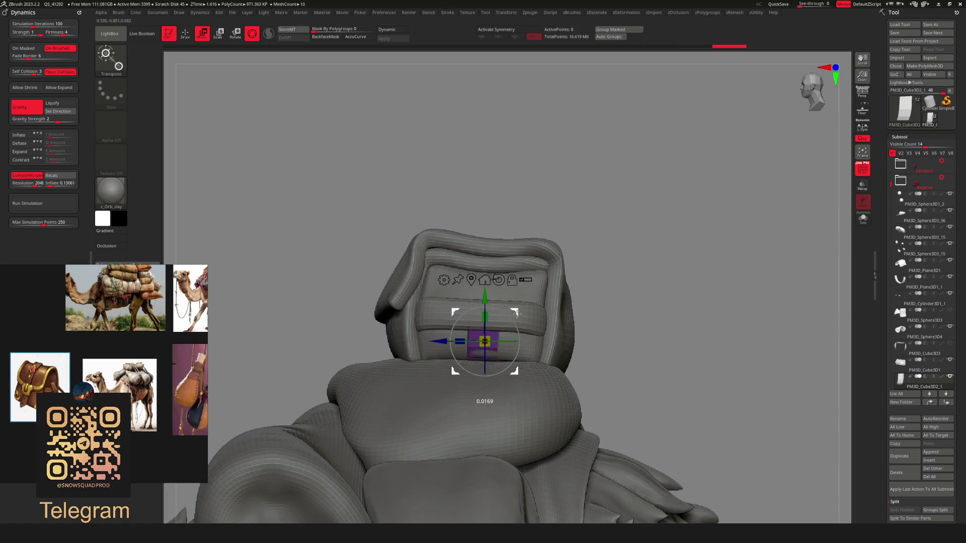
Scale the small block on the box front and nudge it slightly left and down
right_drag(536, 308, 484, 283)
alt+drag(404, 310, 504, 311)
alt+drag(532, 282, 528, 285)
key(q)
mouse_move(593, 277)
right_down()
mouse_move(619, 278)
mouse_move(591, 281)
mouse_move(573, 329)
right_up()
Show the rest of the model again and save the project
key(b)
right_drag(573, 237, 559, 289)
key(ctrl+shift+s)
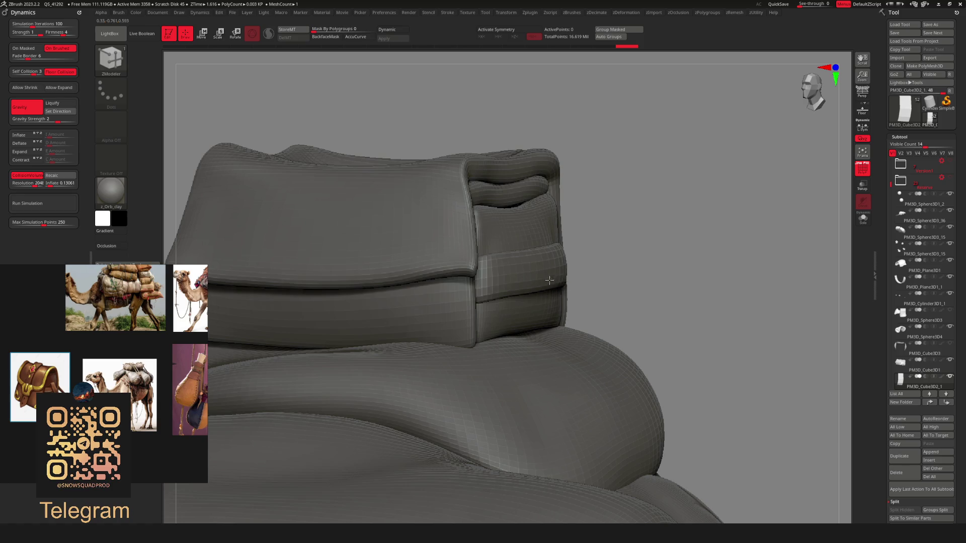
key(ctrl+s)
key(Return)
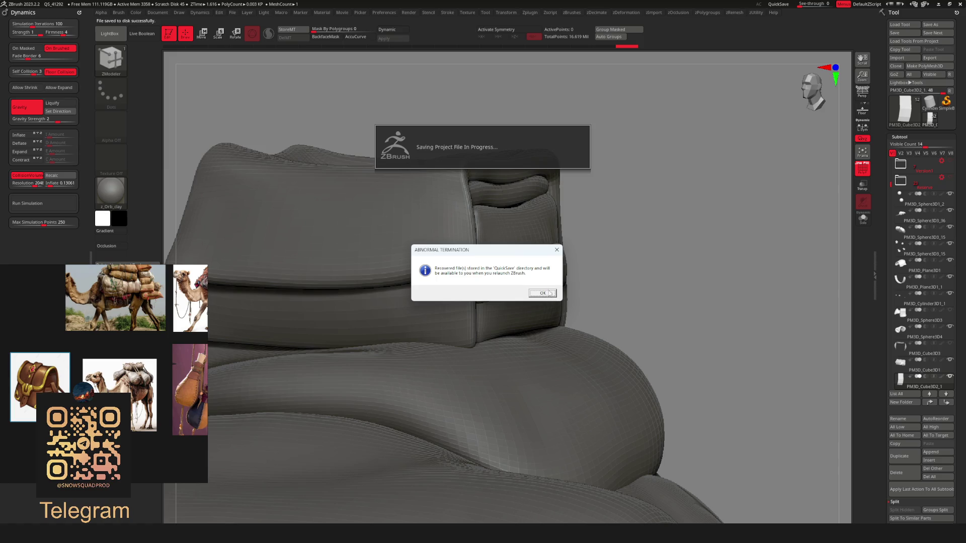
Dismiss the Abnormal Termination notice with OK
click(547, 293)
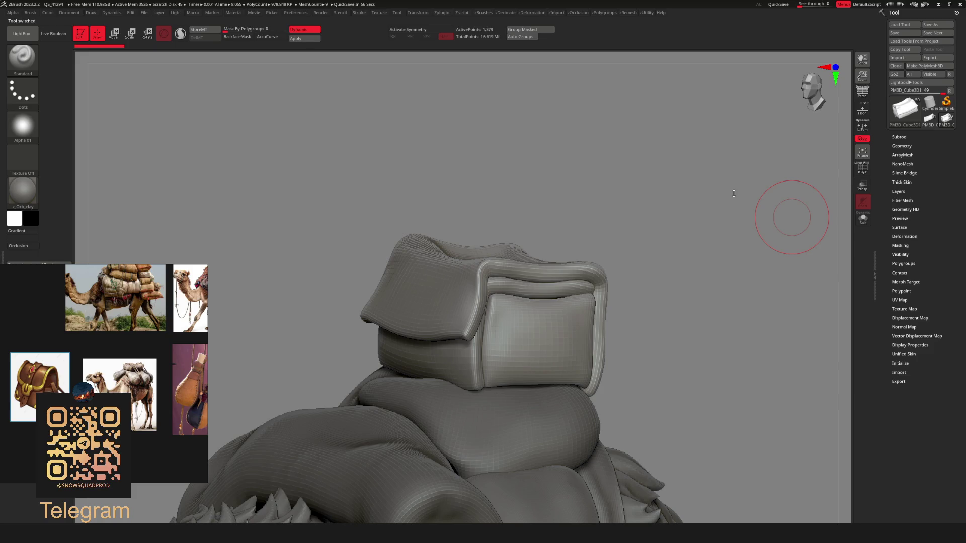
Inspect the low-poly box in wireframe, then show all hidden parts again
mouse_move(687, 201)
mouse_down()
mouse_move(645, 221)
mouse_move(767, 233)
mouse_up()
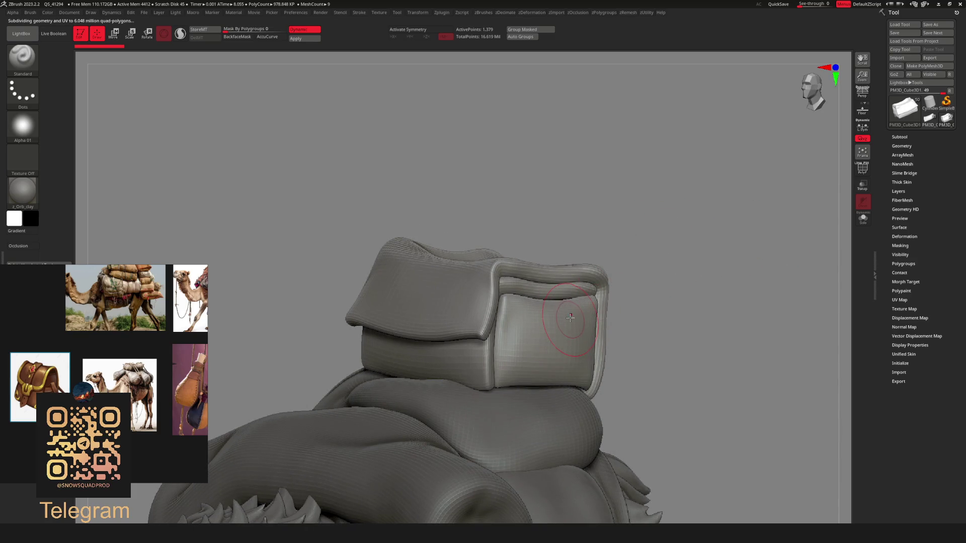
key(f)
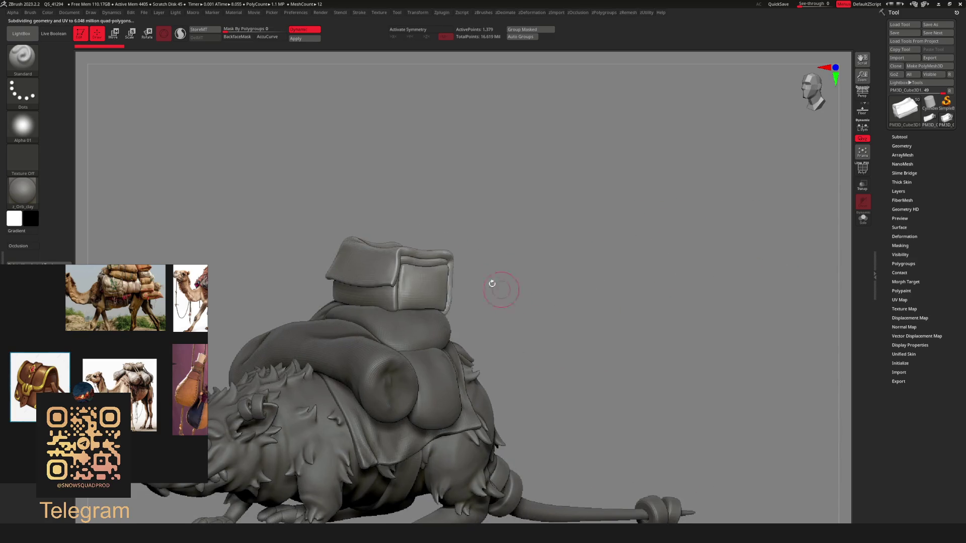
key(space)
scroll(487, 285, up, 5)
key(shift+f)
mouse_move(557, 259)
mouse_down()
mouse_move(629, 300)
mouse_move(582, 308)
mouse_up()
key(shift+f)
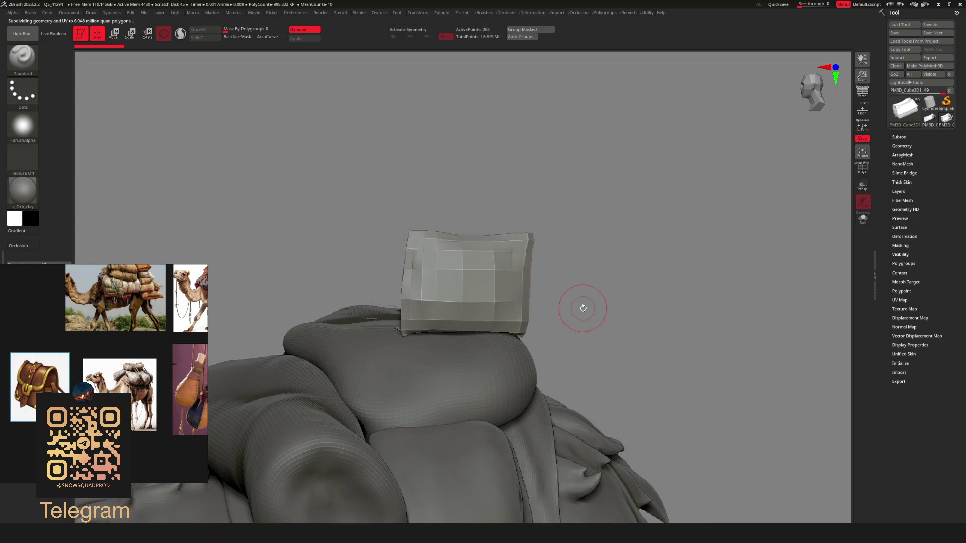
drag(494, 301, 555, 275)
ctrl+shift+click(659, 274)
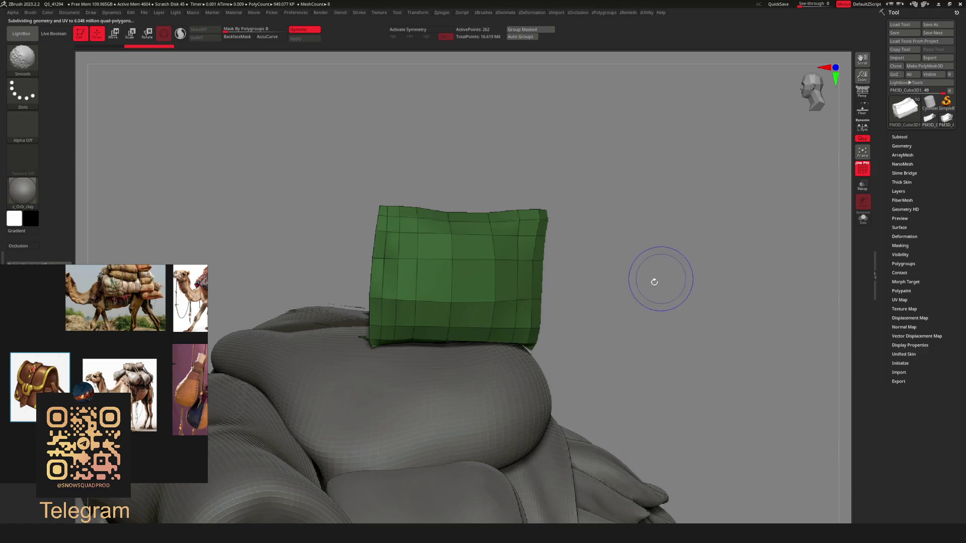
ctrl+shift+click(617, 285)
alt+drag(616, 284, 654, 262)
Add a copy of the cube as PM3D_Cube3D2 from the Subtool list and hide the high-poly pillow
click(900, 137)
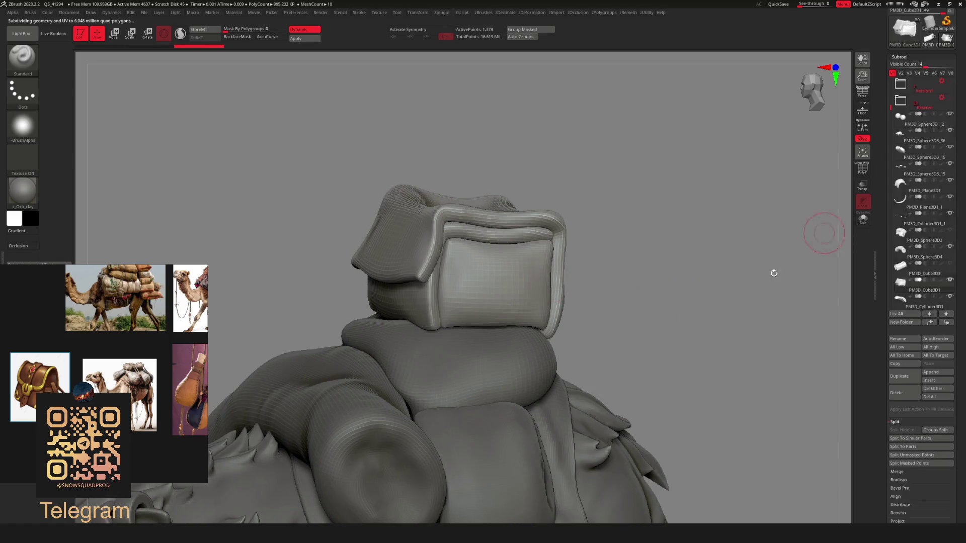
drag(890, 99, 890, 148)
mouse_move(891, 148)
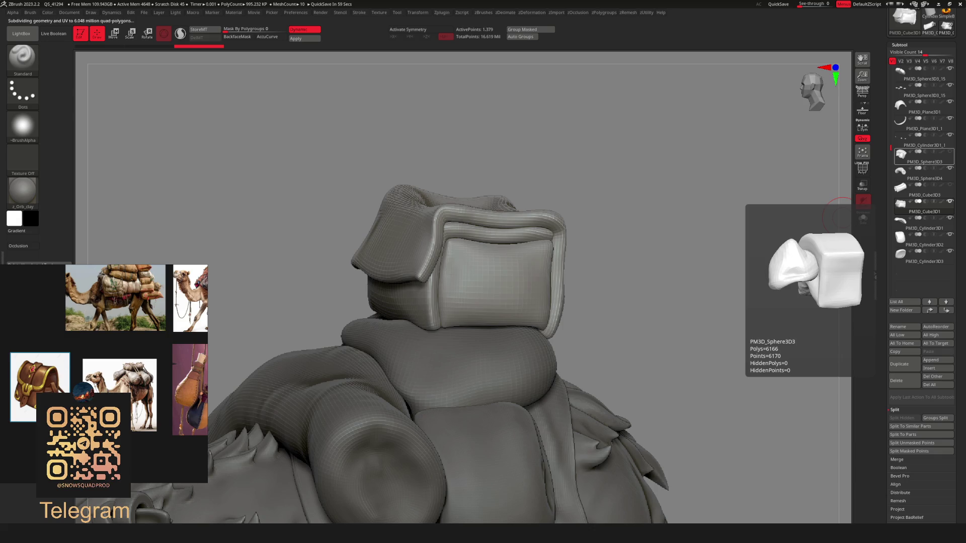
mouse_move(690, 211)
mouse_down()
mouse_move(529, 276)
mouse_move(501, 304)
mouse_move(556, 276)
mouse_move(463, 280)
mouse_move(535, 282)
mouse_up()
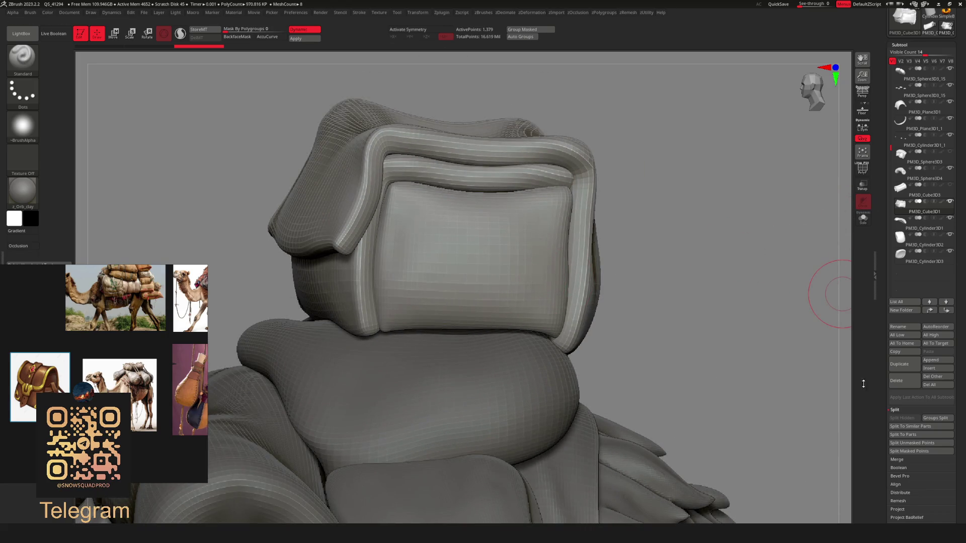
click(896, 368)
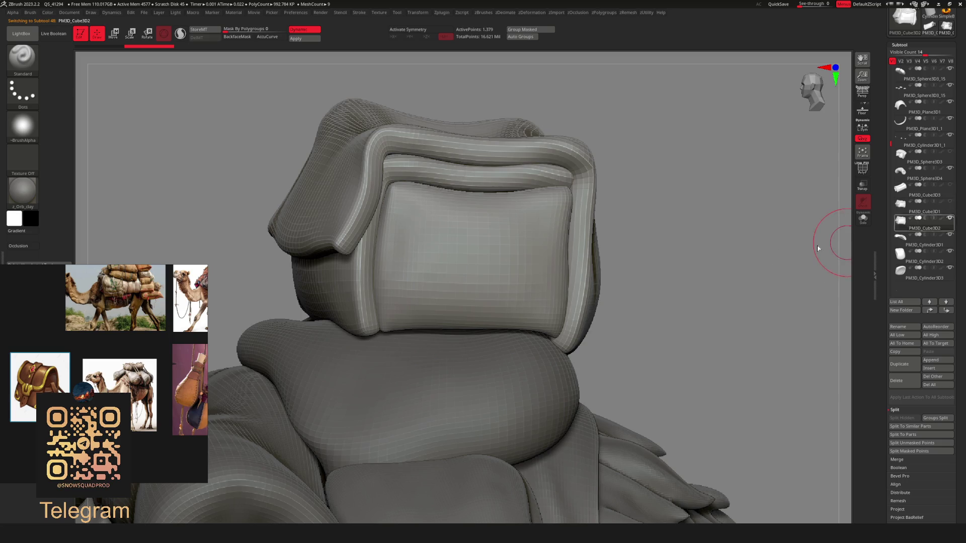
ctrl+shift+click(444, 276)
Hide the high-poly cushion and make the cube's middle ring a polygroup with ZModeler PolyLoop
ctrl+shift+click(444, 276)
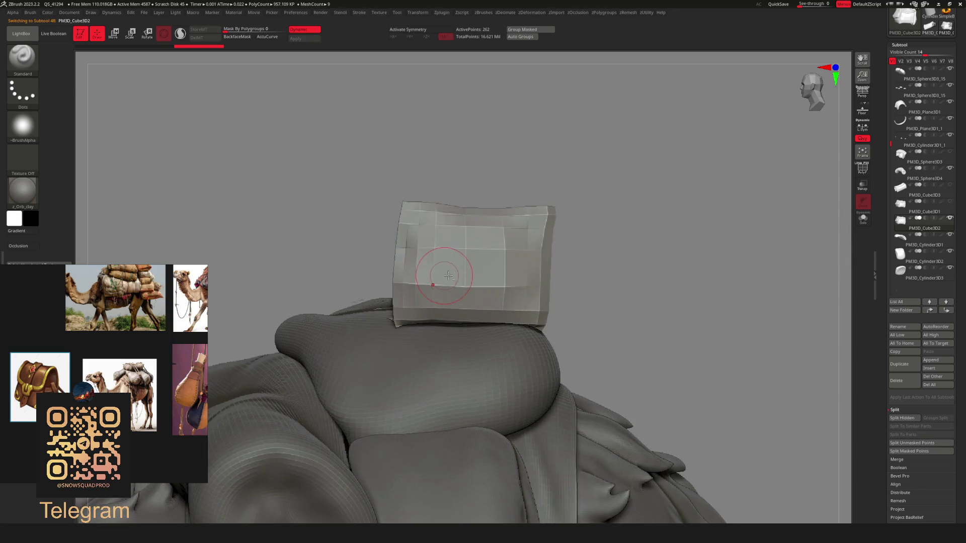
key(shift+f)
key(space)
right_drag(488, 270, 405, 267)
key(space)
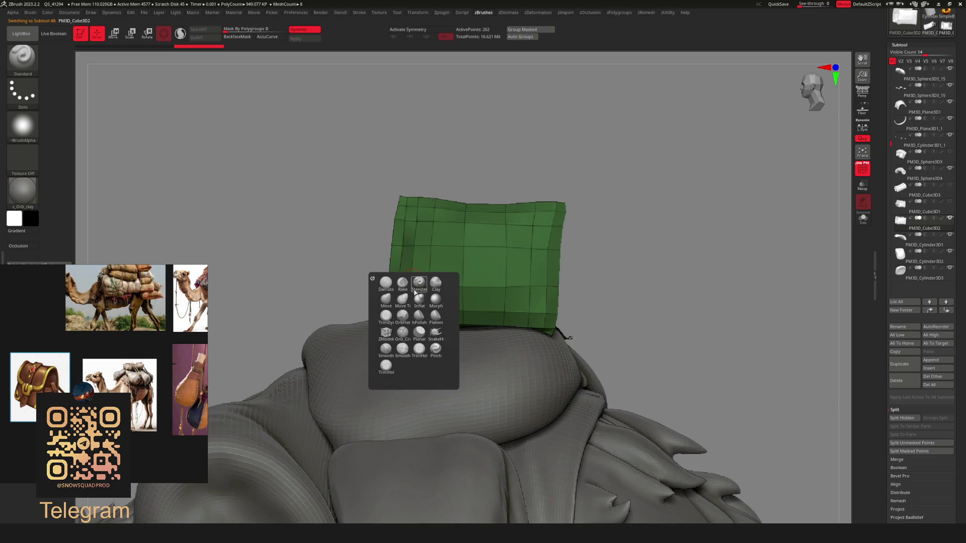
click(386, 333)
key(space)
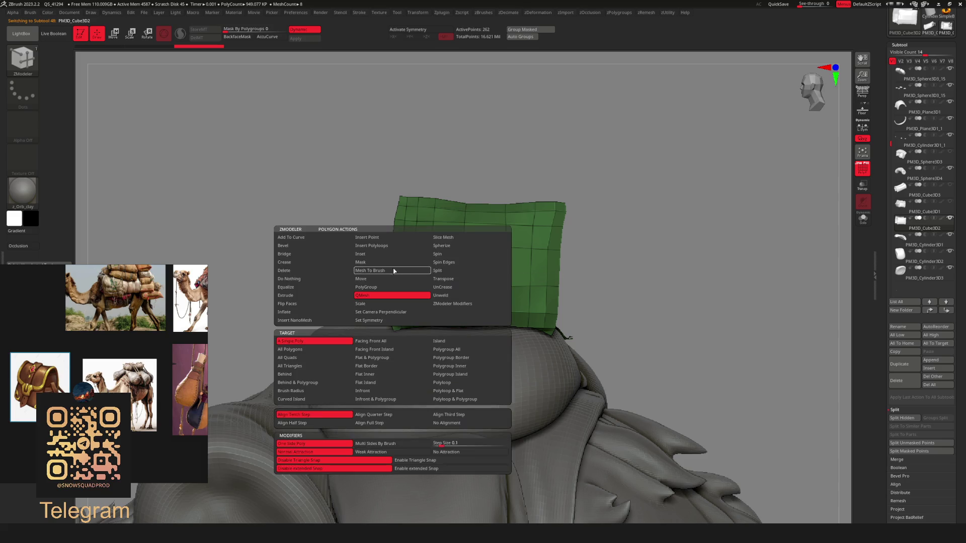
click(370, 288)
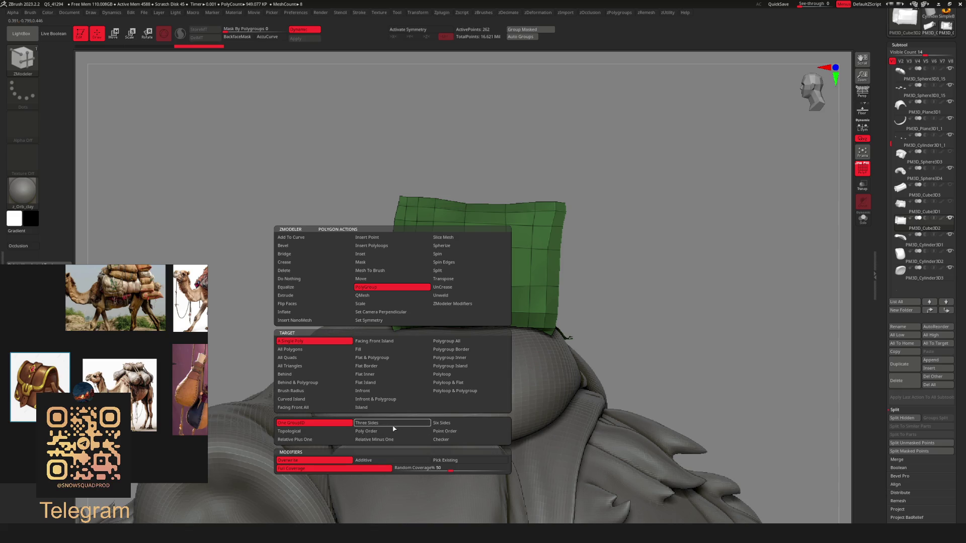
click(317, 441)
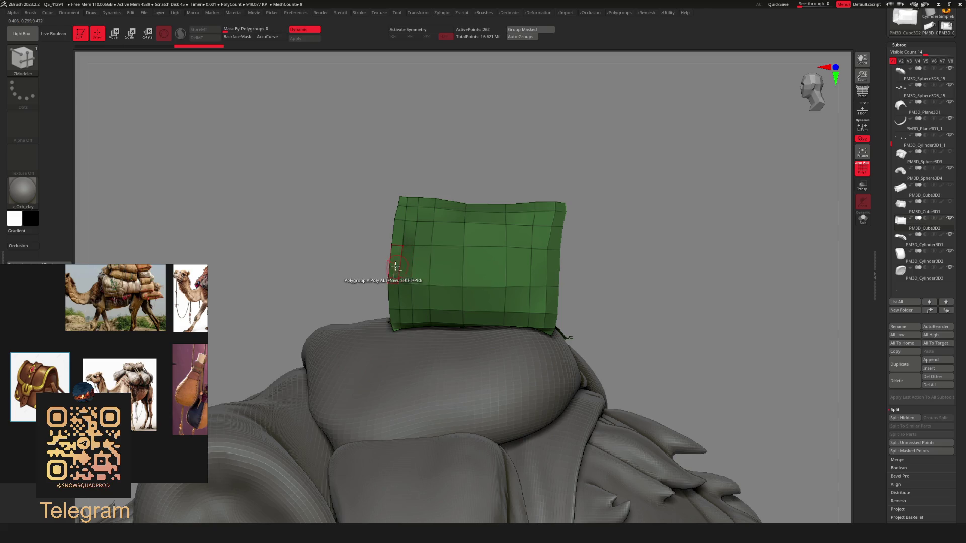
drag(397, 266, 540, 267)
mouse_move(565, 293)
right_down()
mouse_move(542, 314)
mouse_move(587, 276)
mouse_move(560, 263)
right_up()
Isolate the band, close its holes, and show PM3D_Cube3D1 again
ctrl+shift+click(520, 261)
key(space)
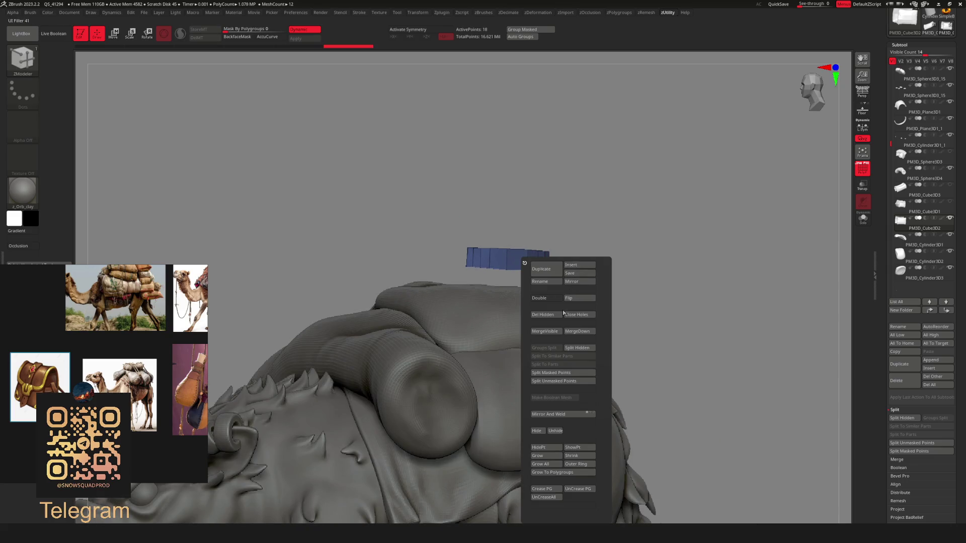
click(566, 315)
mouse_move(645, 287)
mouse_down()
mouse_move(622, 282)
mouse_move(650, 279)
mouse_up()
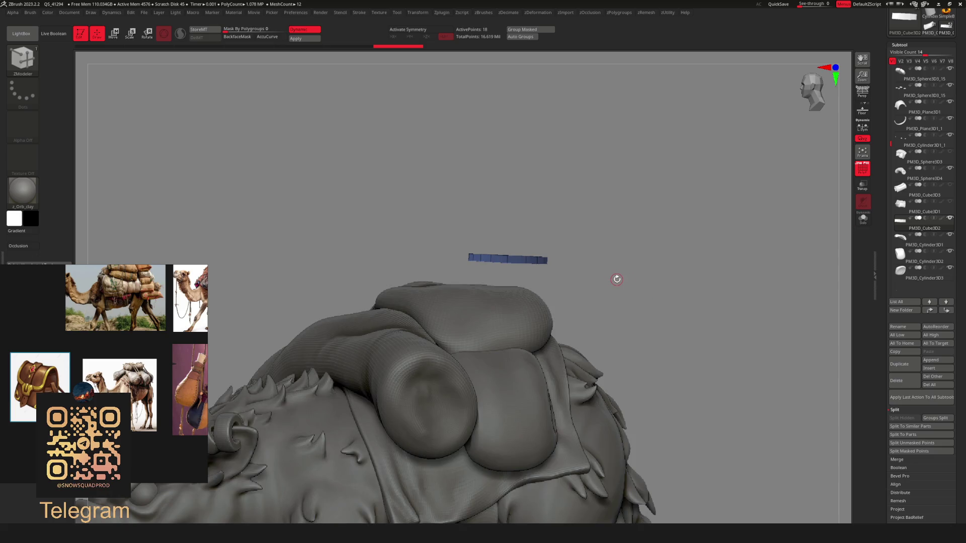
mouse_move(908, 214)
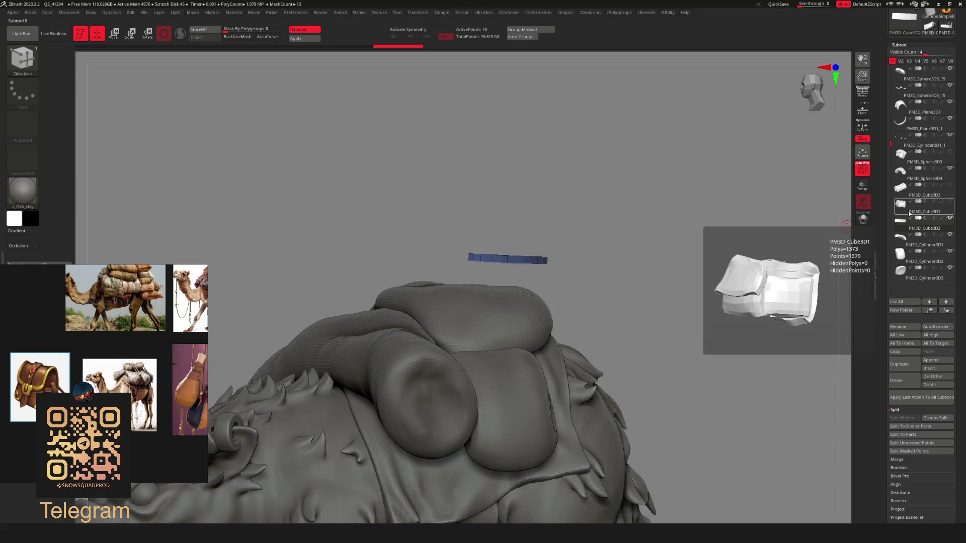
click(951, 202)
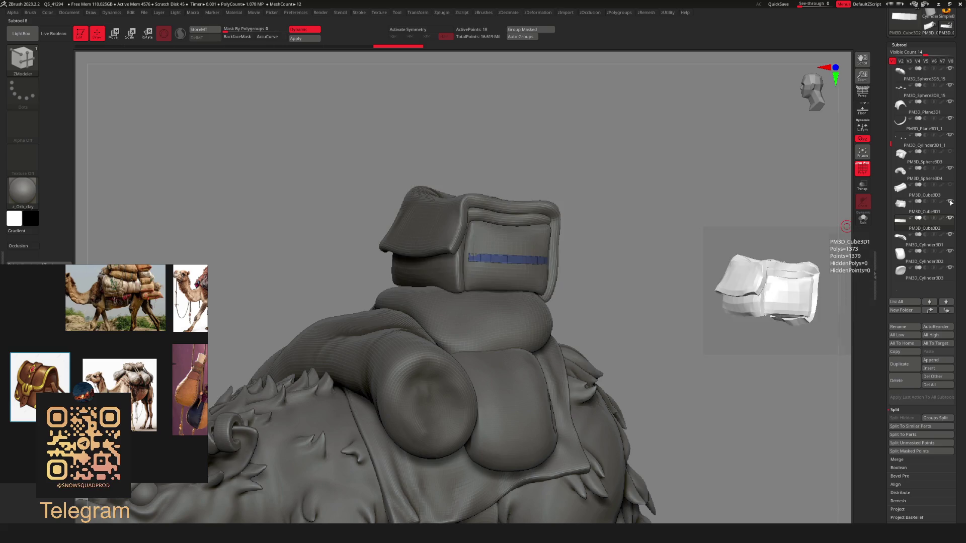
Set the ZModeler action to Extrude with the Polygroup All target
drag(605, 275, 589, 299)
key(b)
key(z)
key(m)
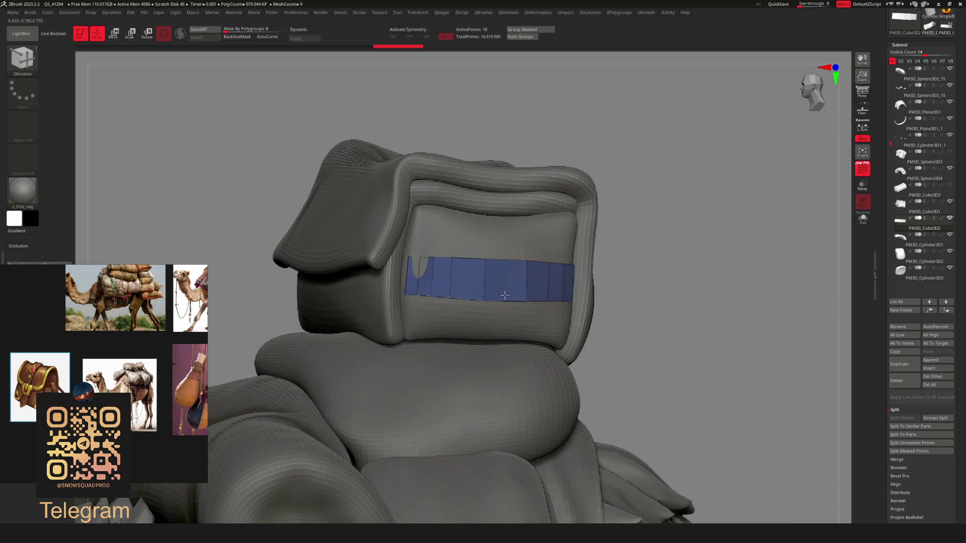
key(space)
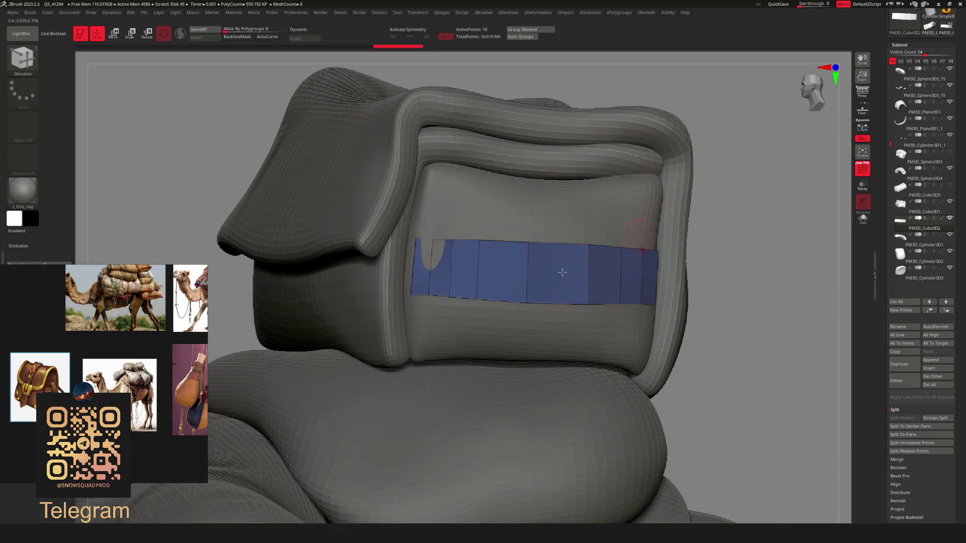
key(space)
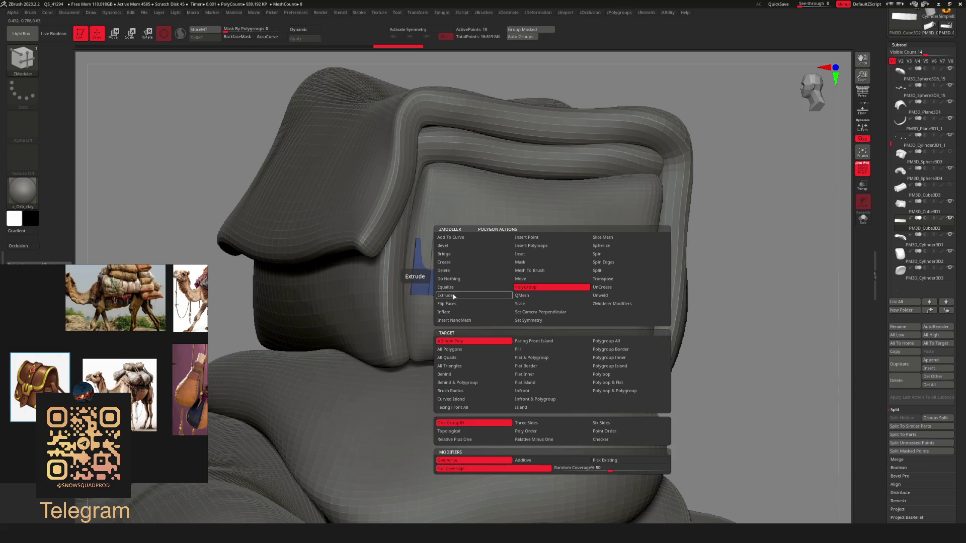
click(454, 297)
key(f)
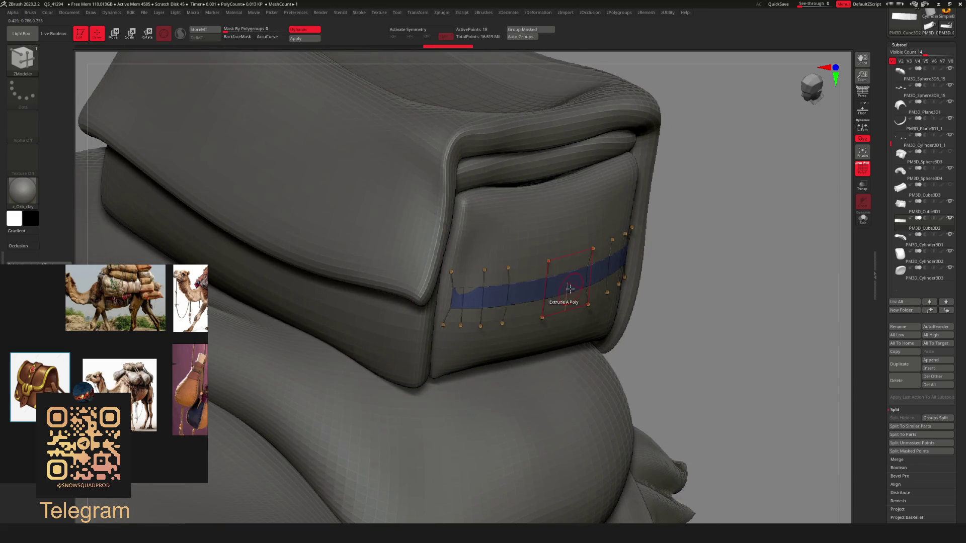
key(space)
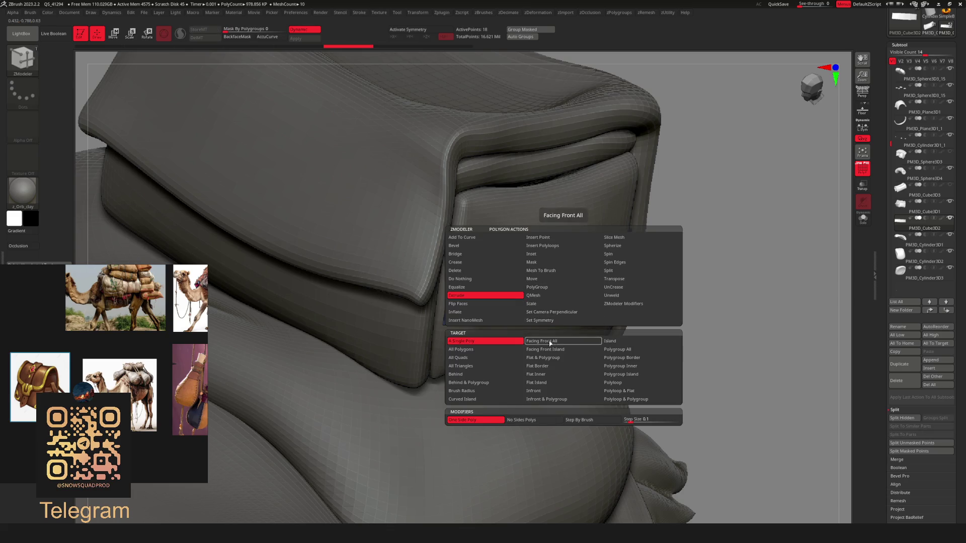
click(624, 353)
Extrude the band outward, accept Dynamic Subdiv, then undo the extrusion
drag(562, 288, 581, 294)
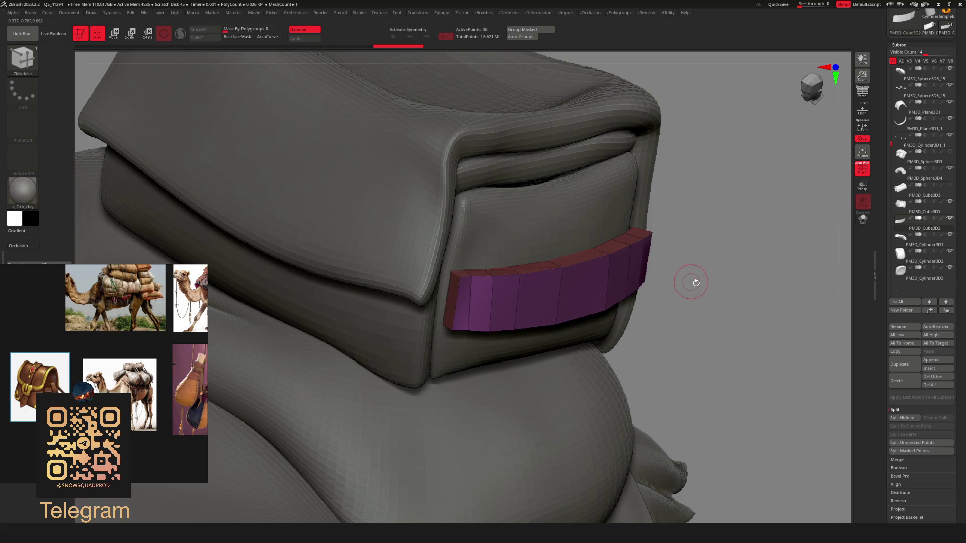
key(shift+d)
key(d)
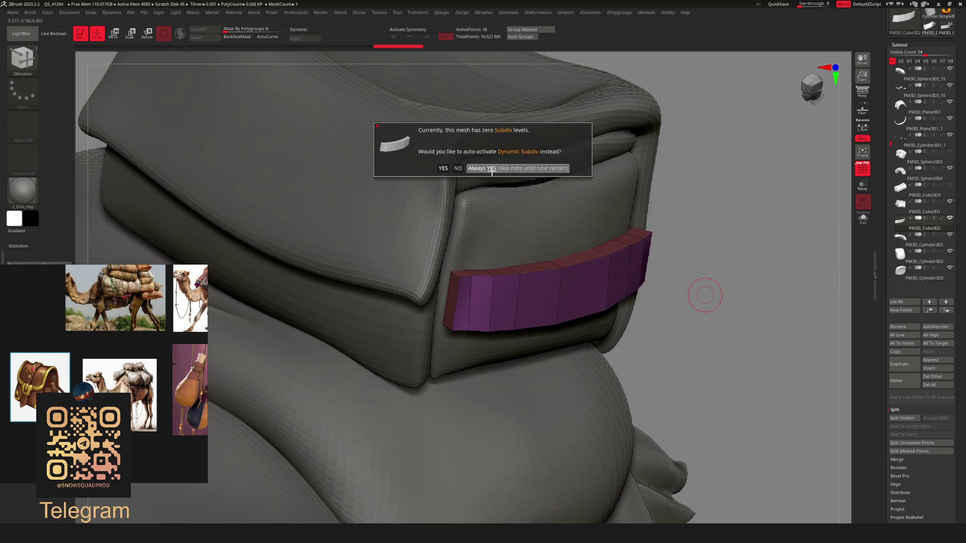
click(491, 168)
key(ctrl+z)
Isolate the copied cube piece in Solo view and return to the ZModeler brush
drag(626, 280, 560, 302)
key(ctrl+shift+z)
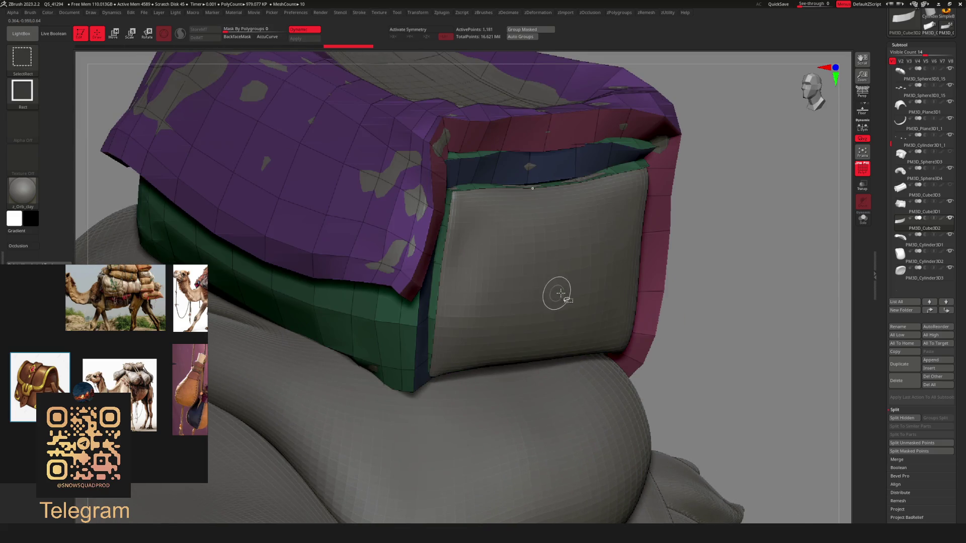
key(ctrl+z)
key(ctrl+shift+z)
key(ctrl+z)
key(alt+s)
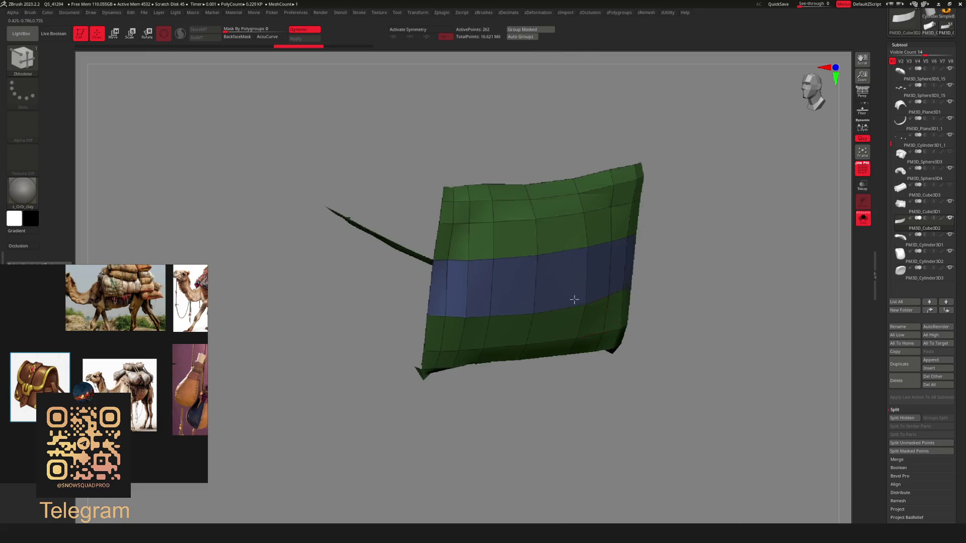
drag(664, 301, 555, 304)
scroll(555, 303, up, 3)
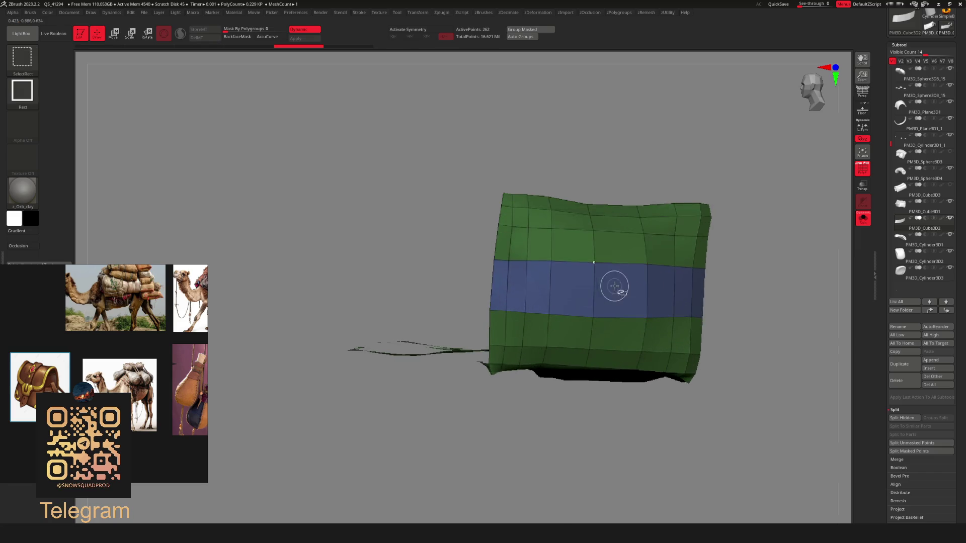
Hide the green parts and use Del Hidden, leaving only the blue band strip
ctrl+alt+shift+click(617, 240)
drag(614, 237, 629, 282)
key(space)
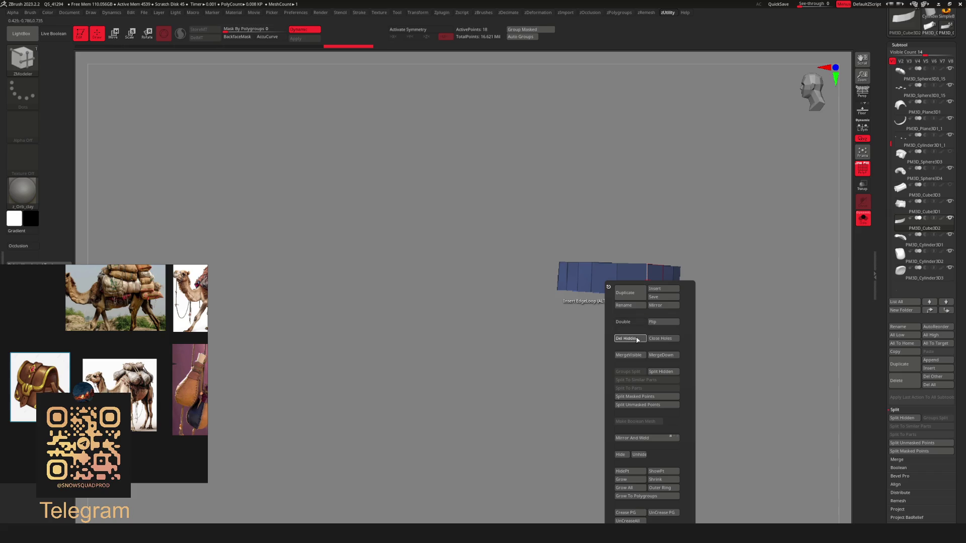
click(637, 339)
drag(713, 283, 754, 290)
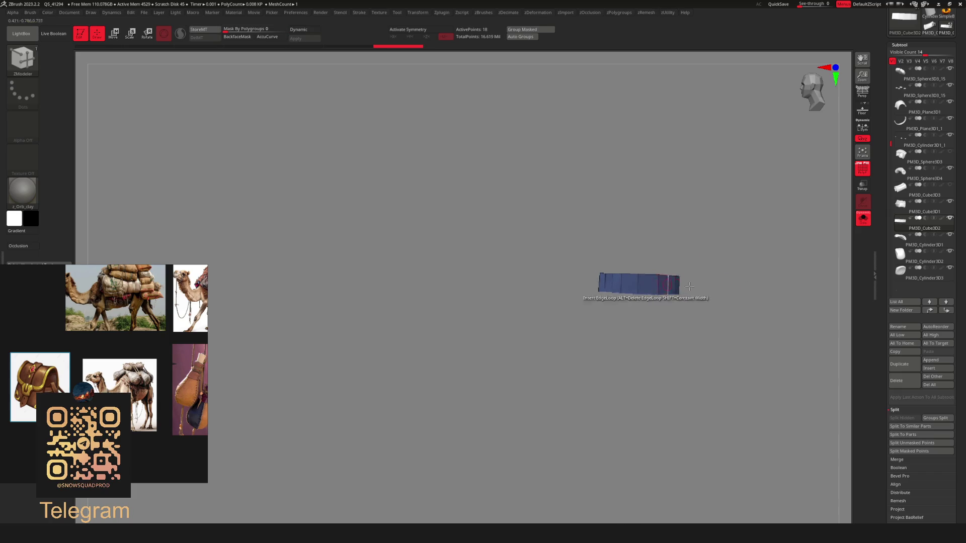
Select the box pack pieces PM3D_Cube3D1 and PM3D_Cube3D2 and show the whole creature again
click(948, 203)
mouse_move(690, 308)
mouse_down()
mouse_move(772, 283)
mouse_move(579, 306)
mouse_move(606, 287)
mouse_up()
click(863, 219)
Extrude the band's whole polygroup into a thick strap, enable Dynamic Subdiv, turn off PolyF, and switch to Move
alt+click(655, 279)
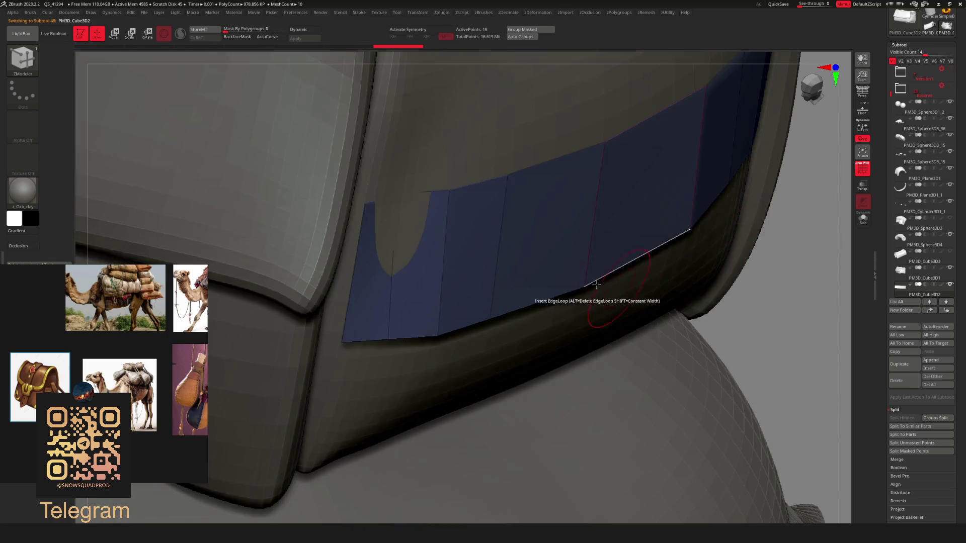
key(space)
drag(546, 225, 607, 249)
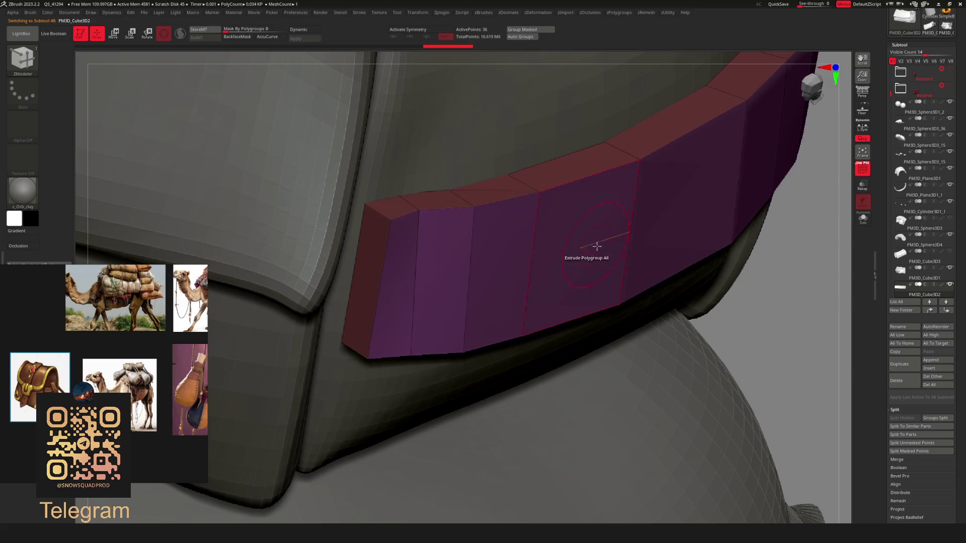
key(d)
mouse_move(626, 280)
mouse_down()
mouse_move(730, 272)
mouse_move(679, 295)
mouse_move(560, 302)
mouse_move(690, 304)
mouse_move(634, 297)
mouse_up()
key(shift+f)
key(w)
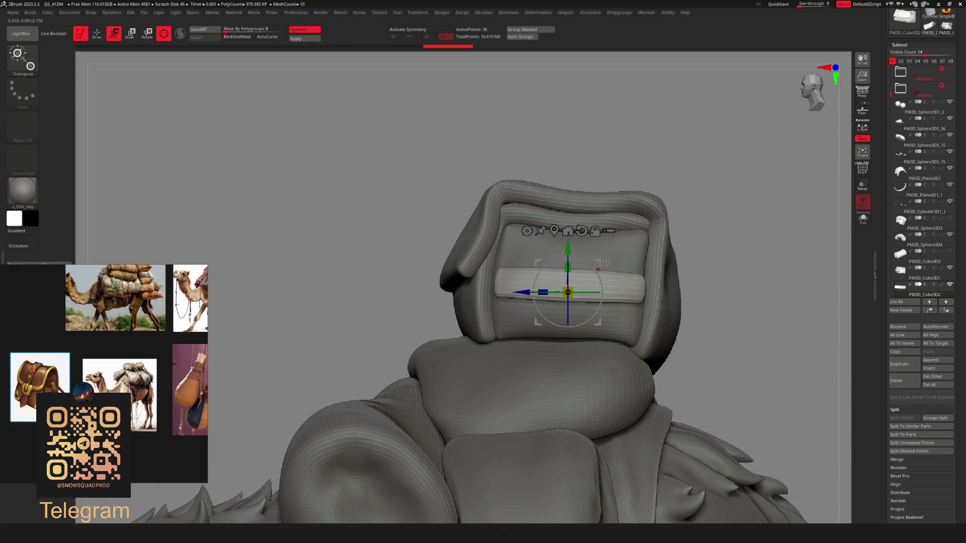
mouse_move(596, 267)
mouse_down()
mouse_move(578, 282)
mouse_move(560, 269)
mouse_up()
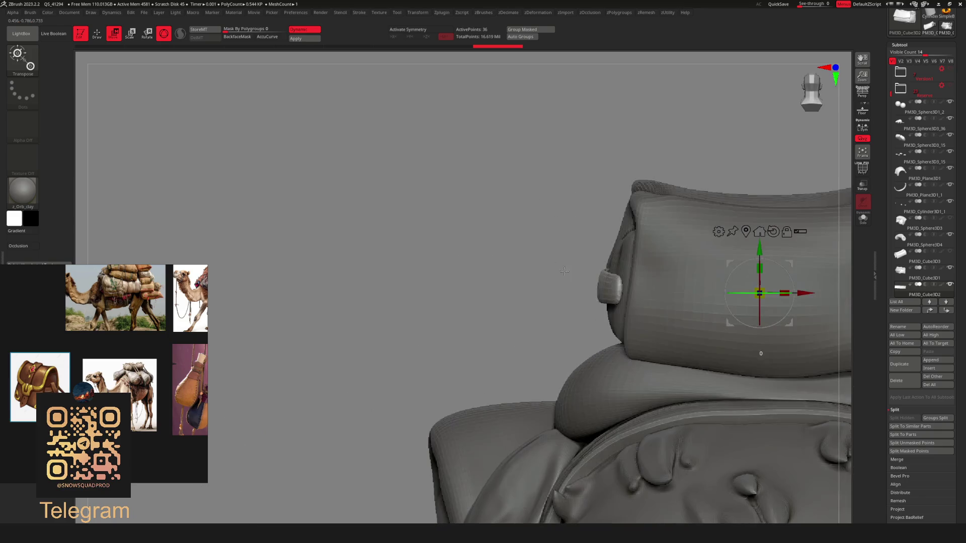